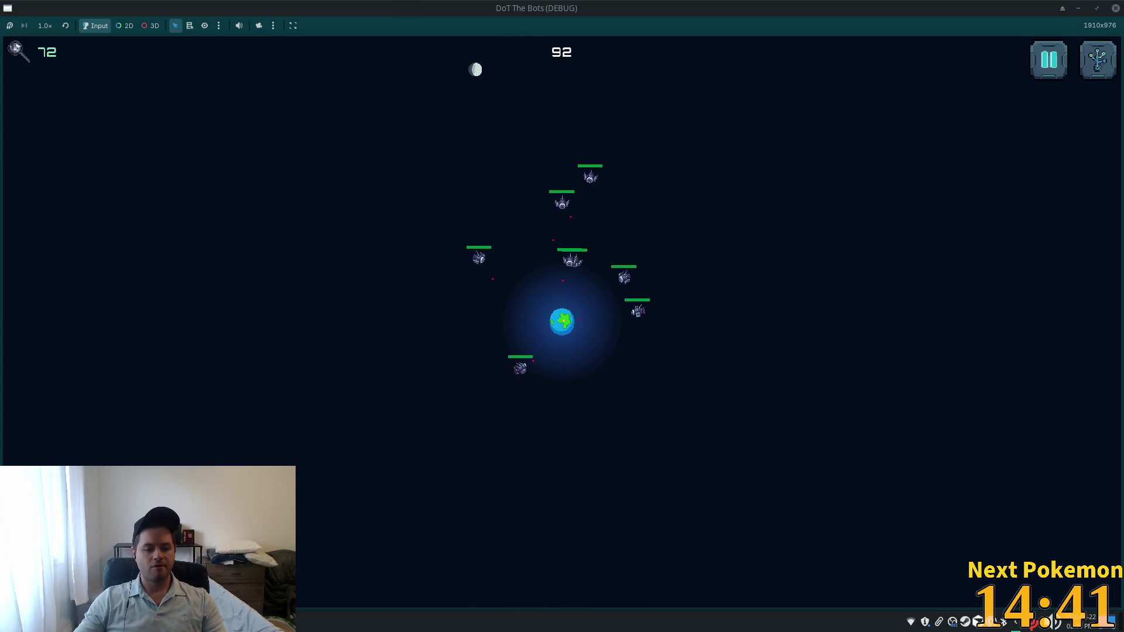
# Sort the Pokémon community popout's collection by Recent, then switch to the hydreigon Google results
pyautogui.click(319, 550)
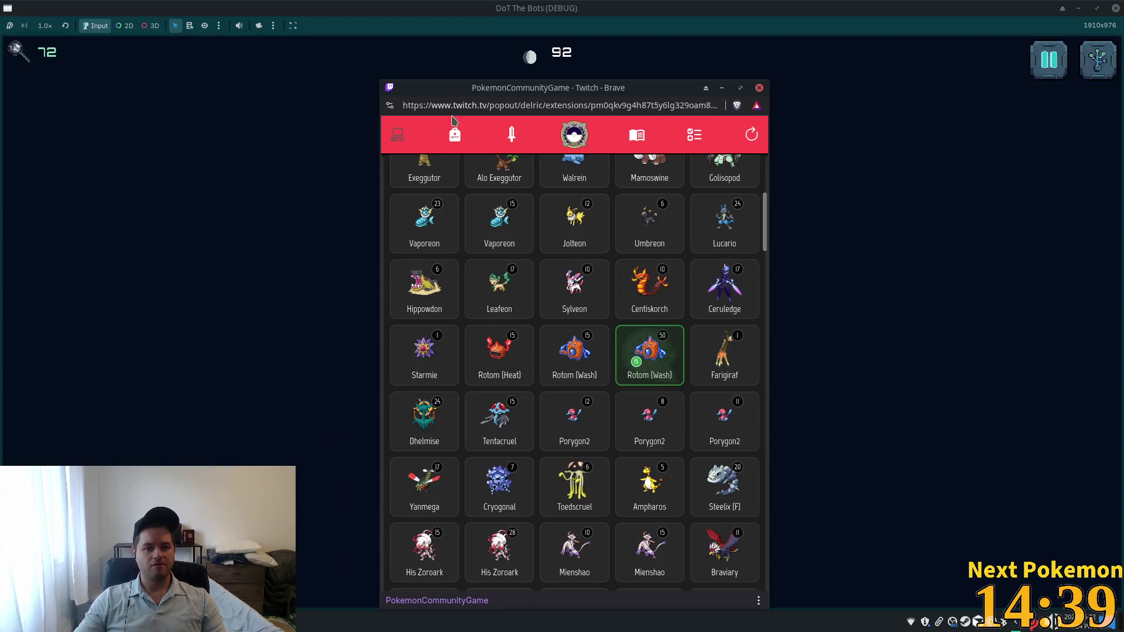
pyautogui.scroll(3, 741, 214)
pyautogui.scroll(6, 765, 217)
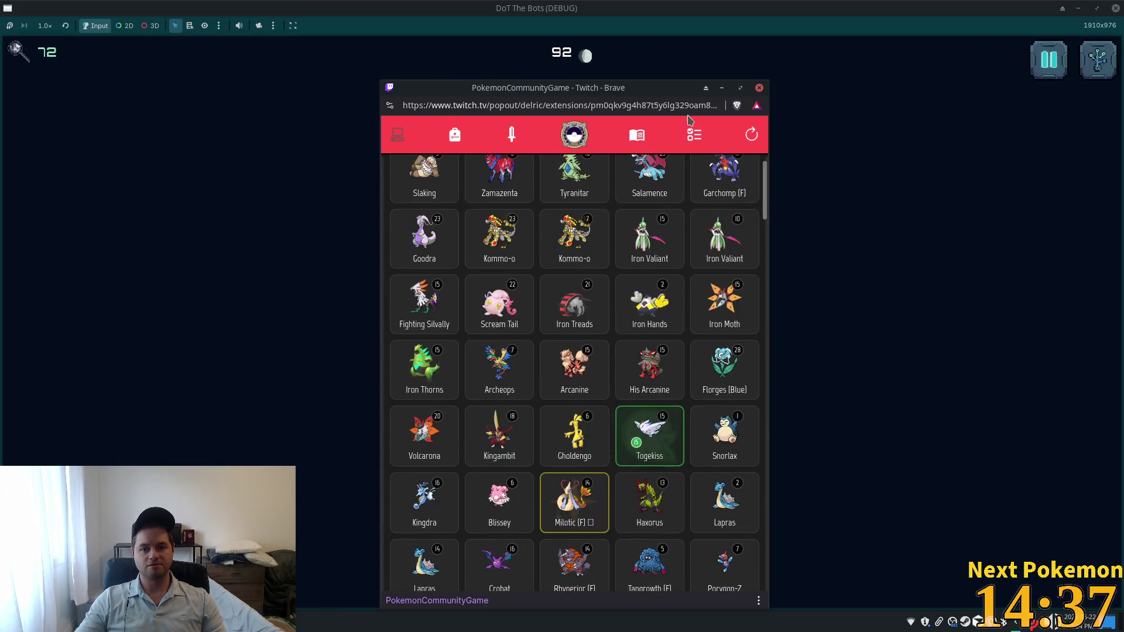
pyautogui.click(693, 174)
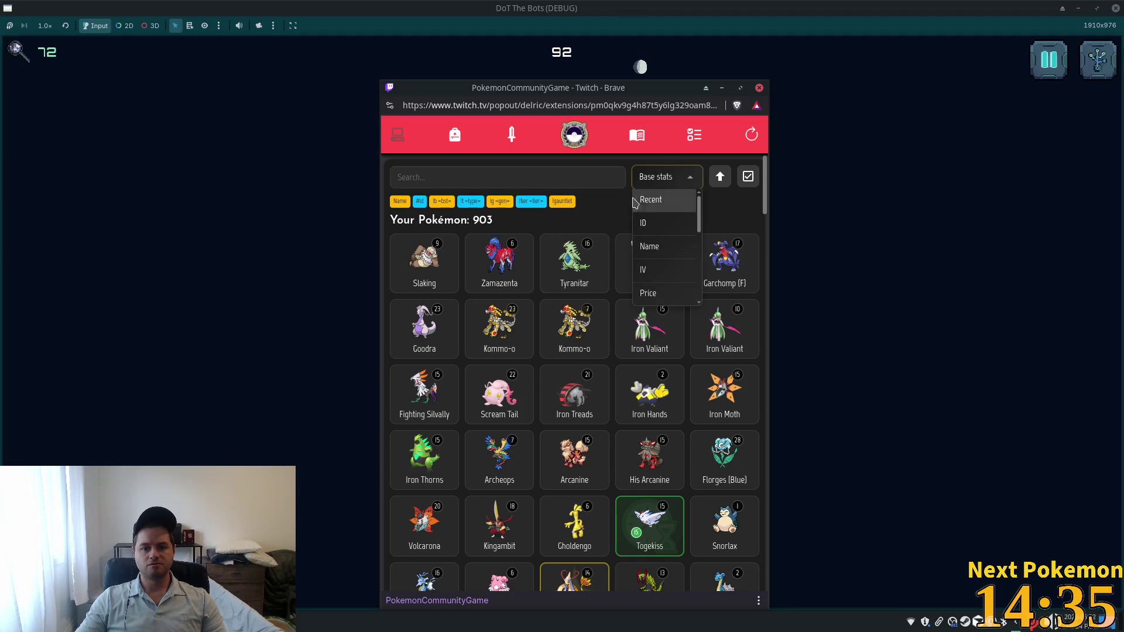
pyautogui.click(655, 196)
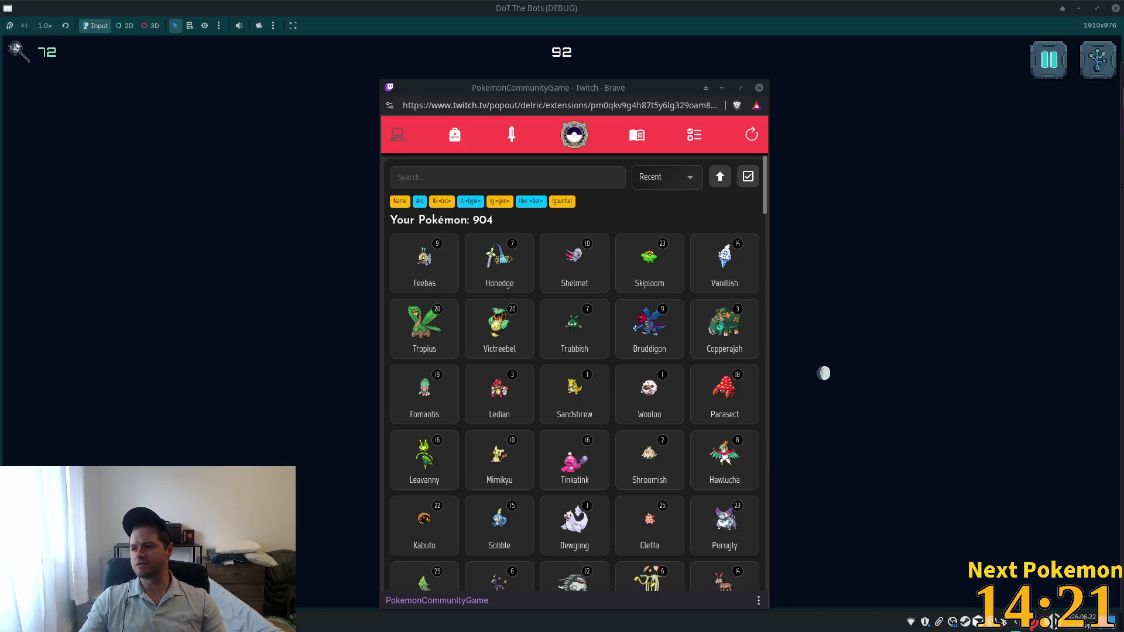
pyautogui.hotkey('alt', 'Tab')
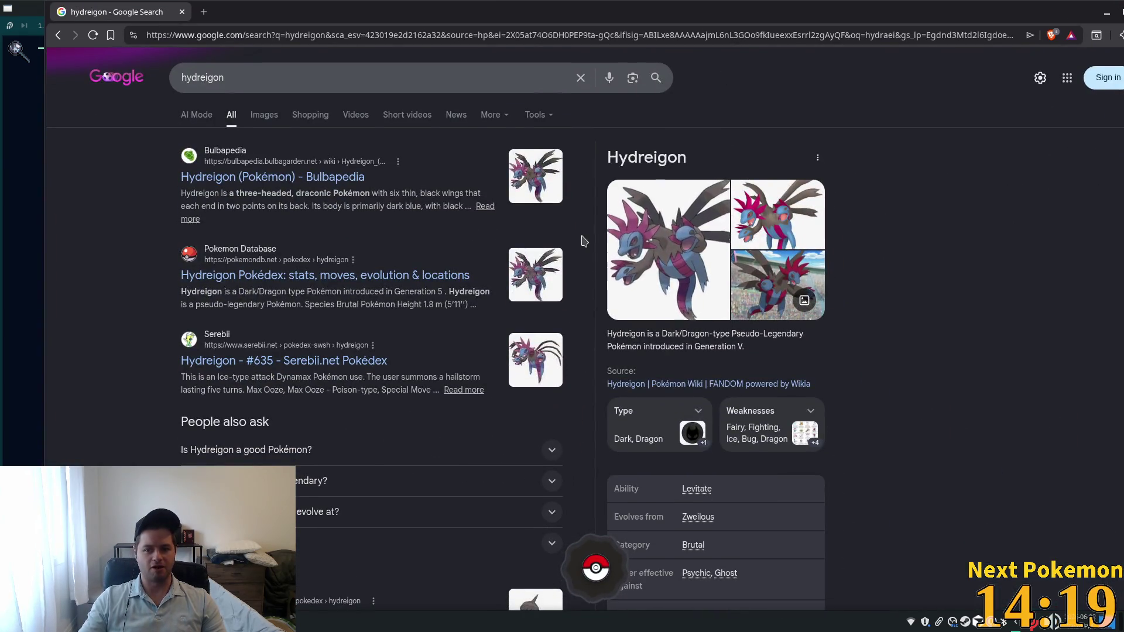
# Close the Brave window showing the hydreigon Google search
pyautogui.click(182, 12)
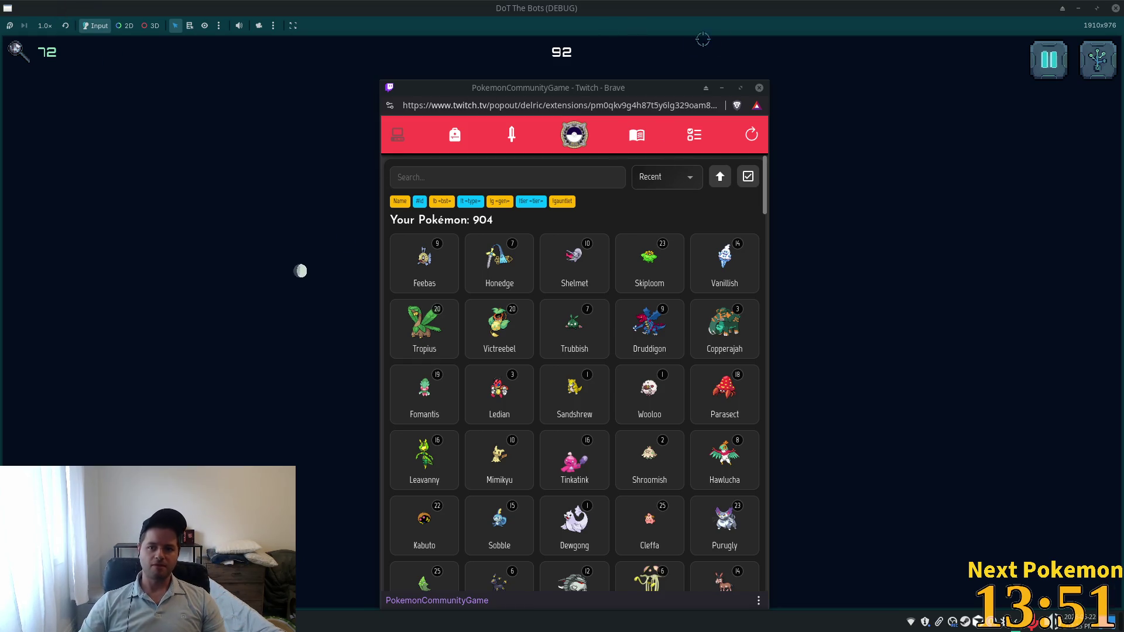
# Close the Brave Twitch popout so the DoT The Bots game is in front
pyautogui.click(761, 14)
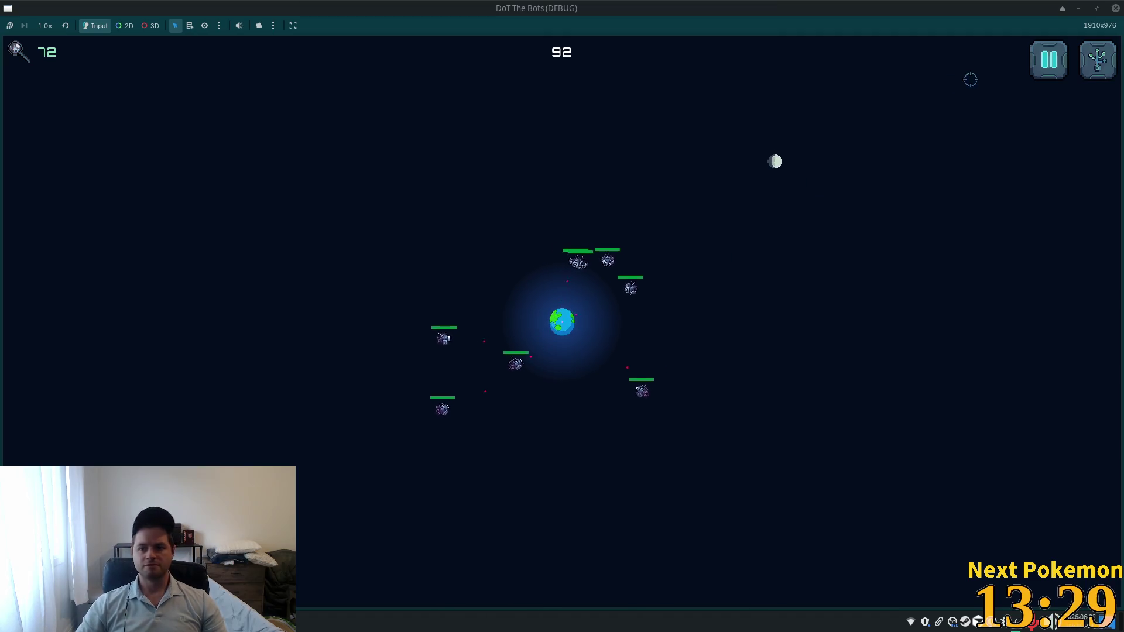
pyautogui.click(1096, 59)
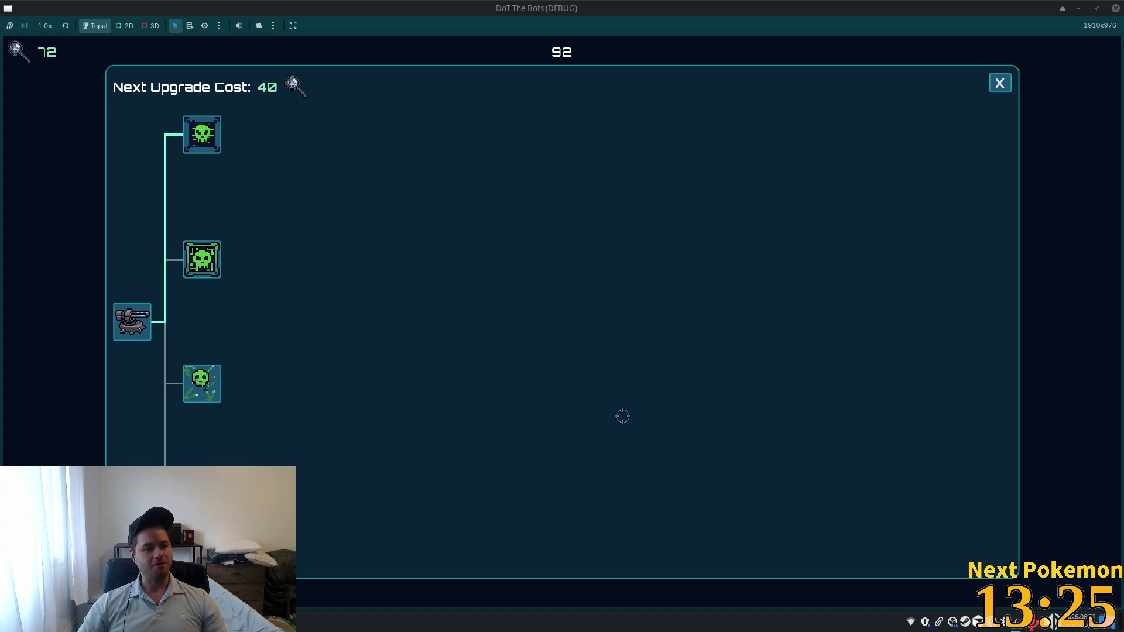
pyautogui.click(1000, 83)
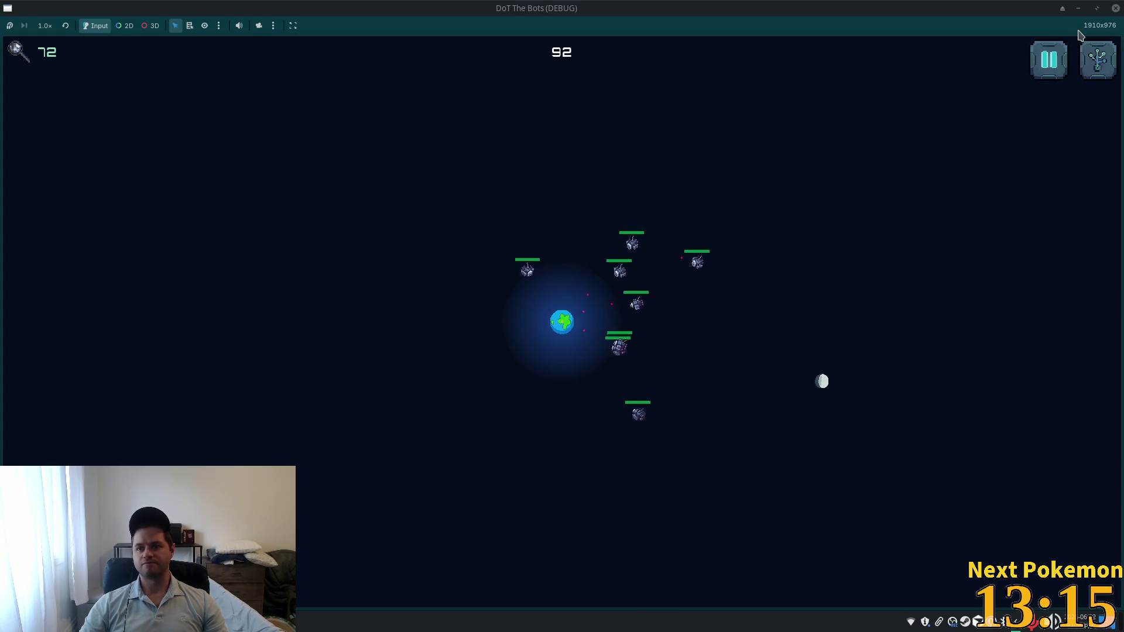
pyautogui.click(1048, 58)
# Quit the game, hide the popout, and open hud.tscn with PanelSkillTree selected
pyautogui.click(562, 374)
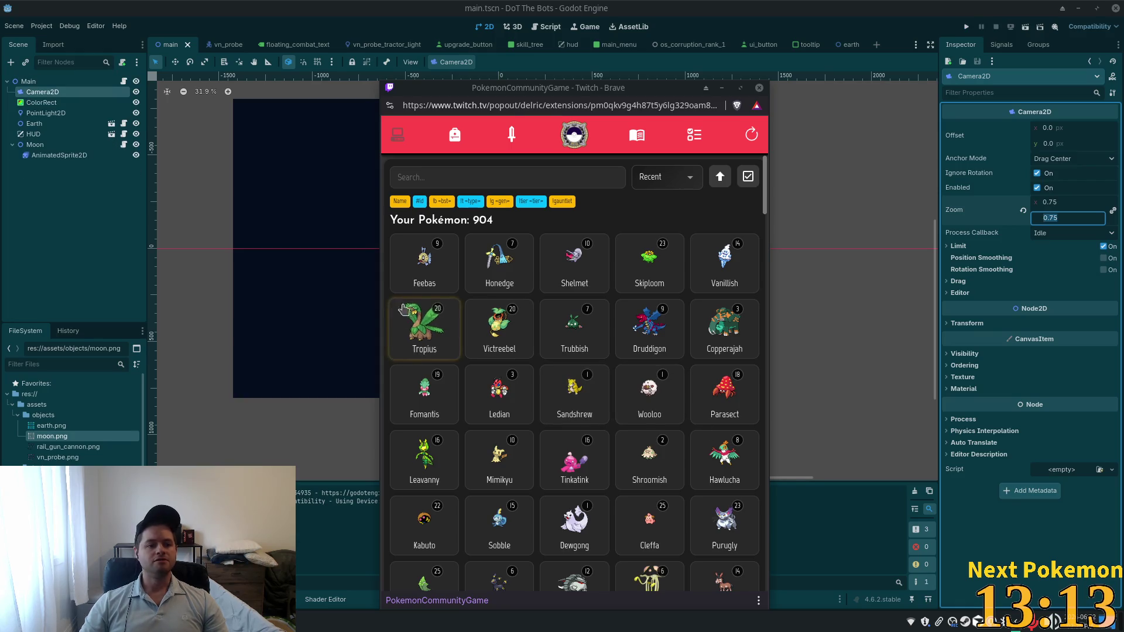
pyautogui.click(706, 88)
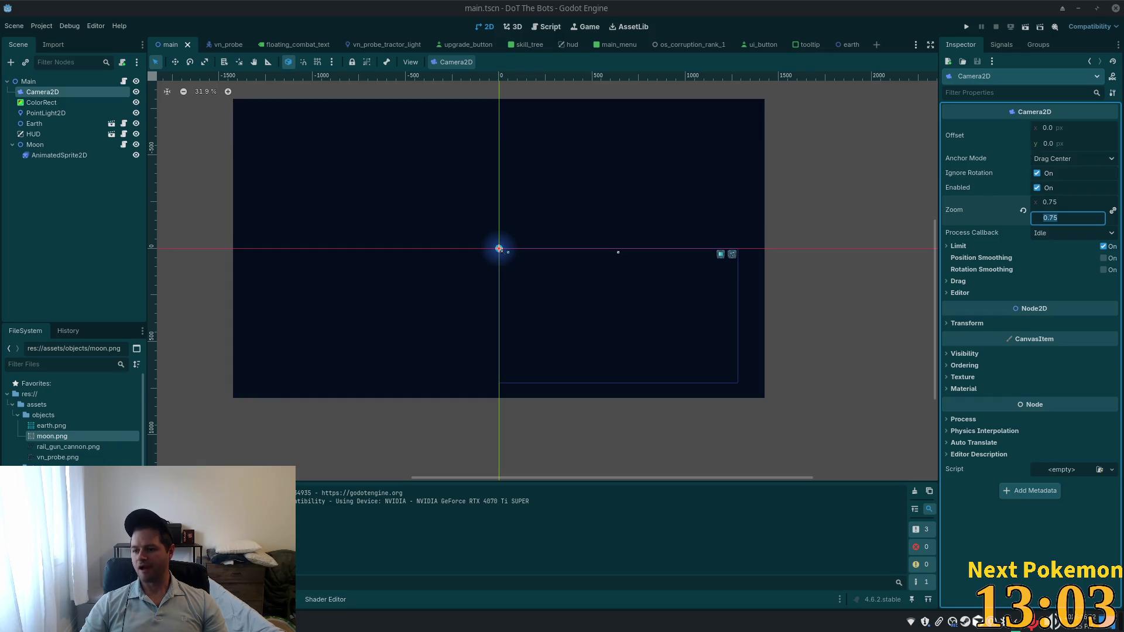
pyautogui.click(107, 134)
pyautogui.click(111, 134)
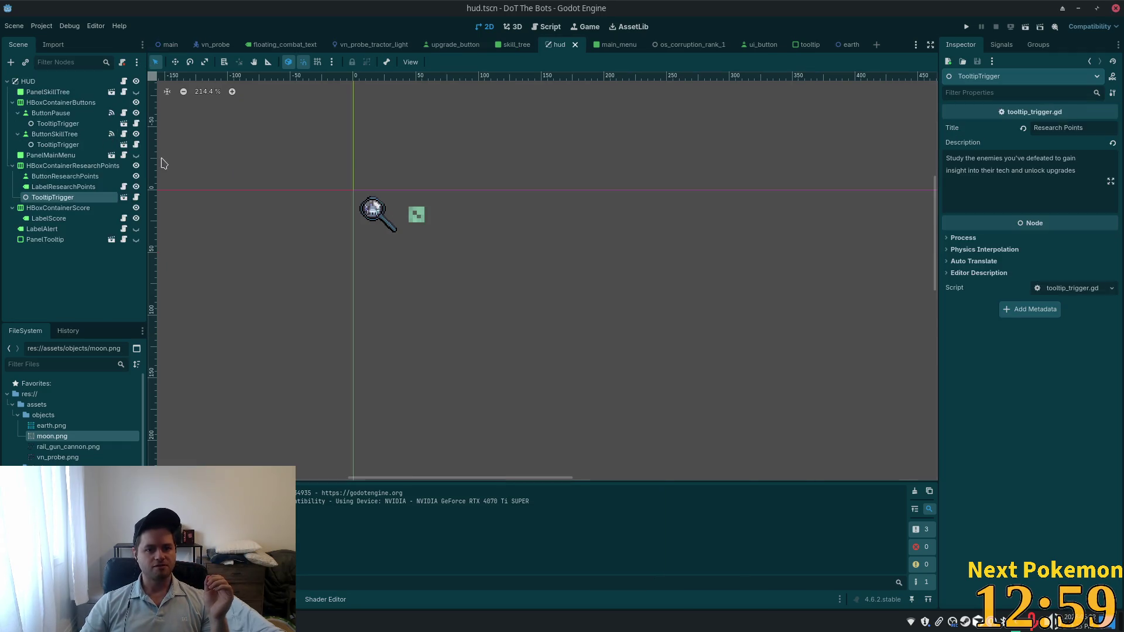
pyautogui.click(70, 91)
# Open skill_tree.tscn and set PanelSkillTree's Transform Size y to 2, keeping width 1152
pyautogui.click(111, 92)
pyautogui.scroll(-6, 520, 262)
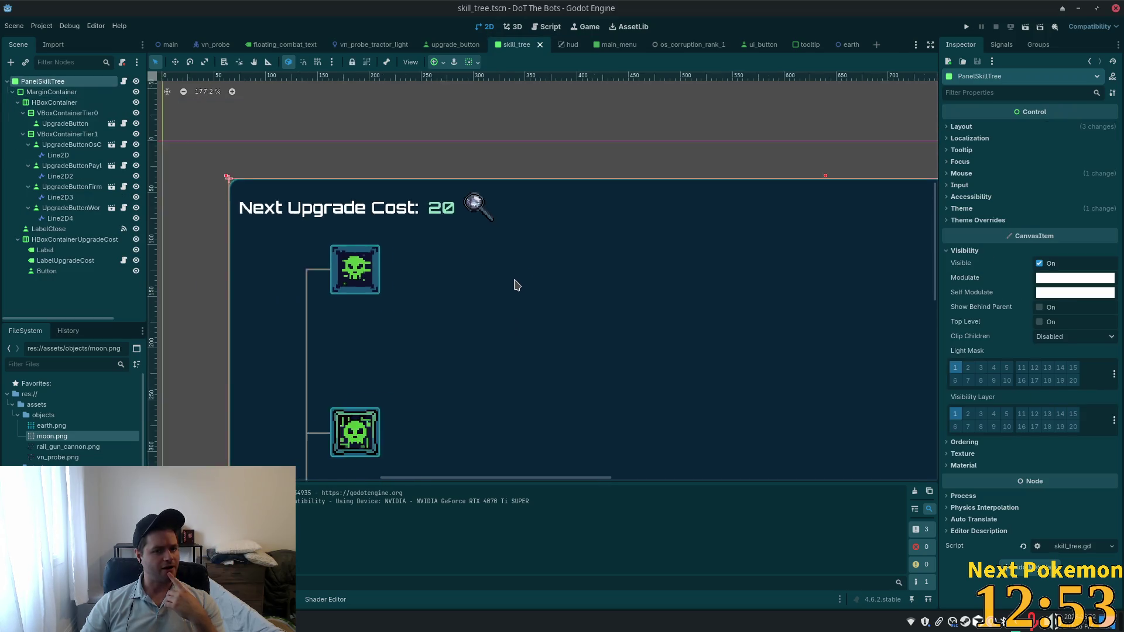
pyautogui.moveTo(480, 478); pyautogui.dragTo(472, 469)
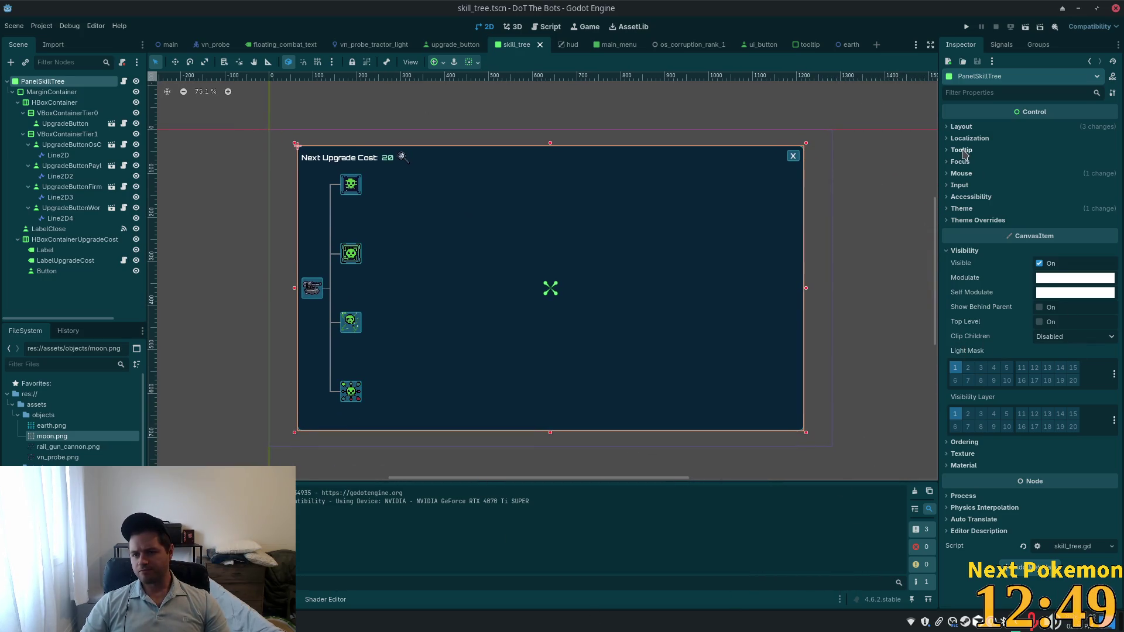
pyautogui.click(964, 128)
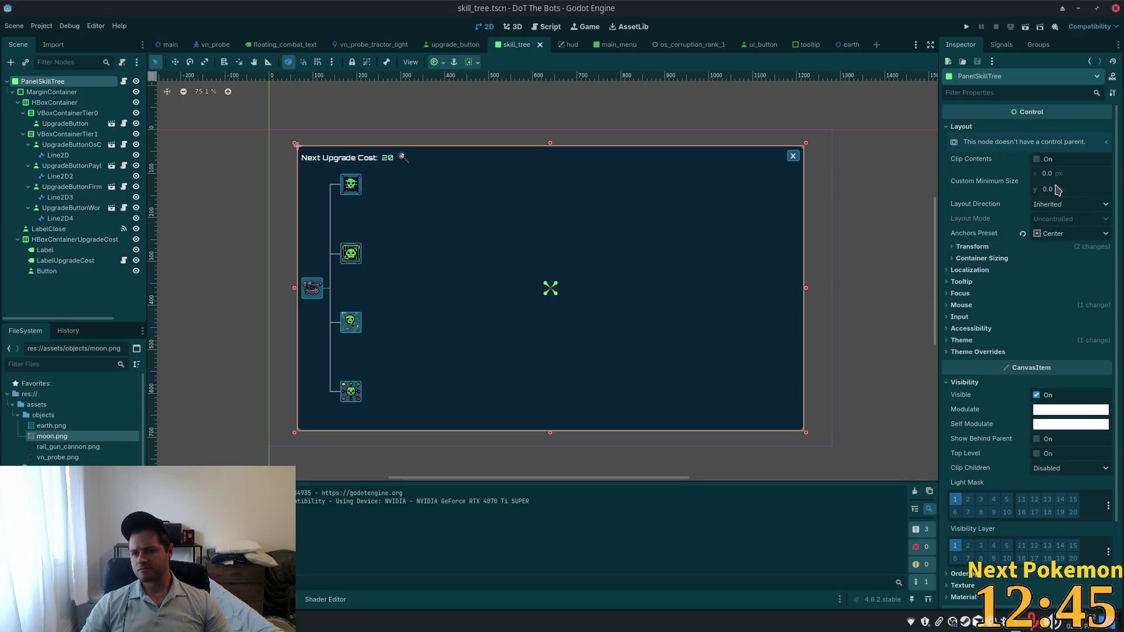
pyautogui.click(969, 246)
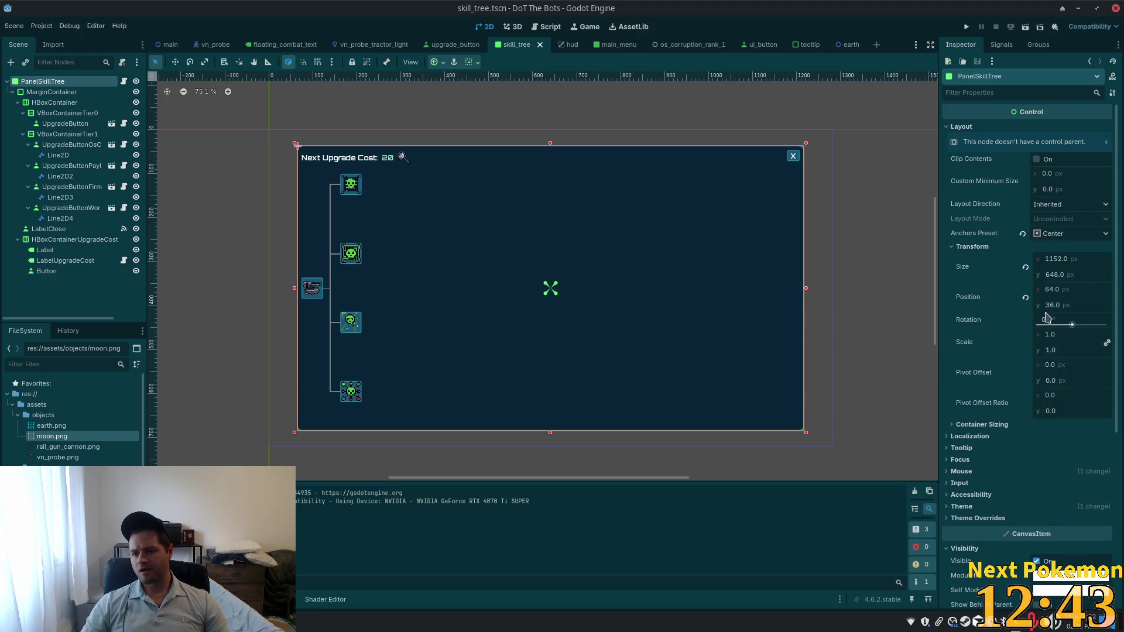
pyautogui.click(1053, 259)
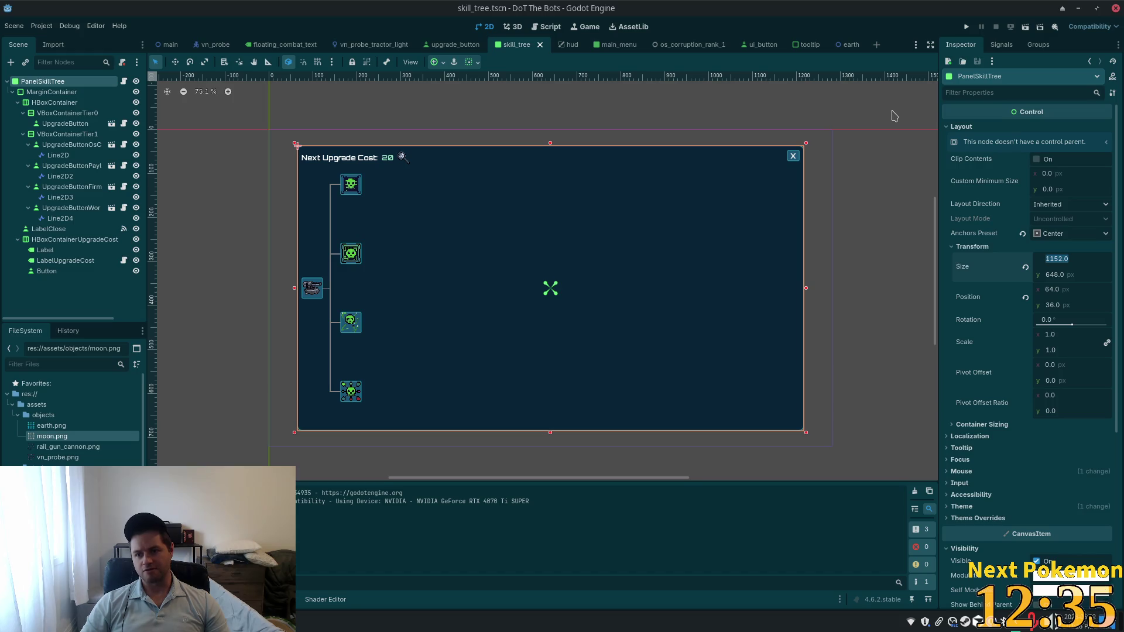
pyautogui.press('Tab')
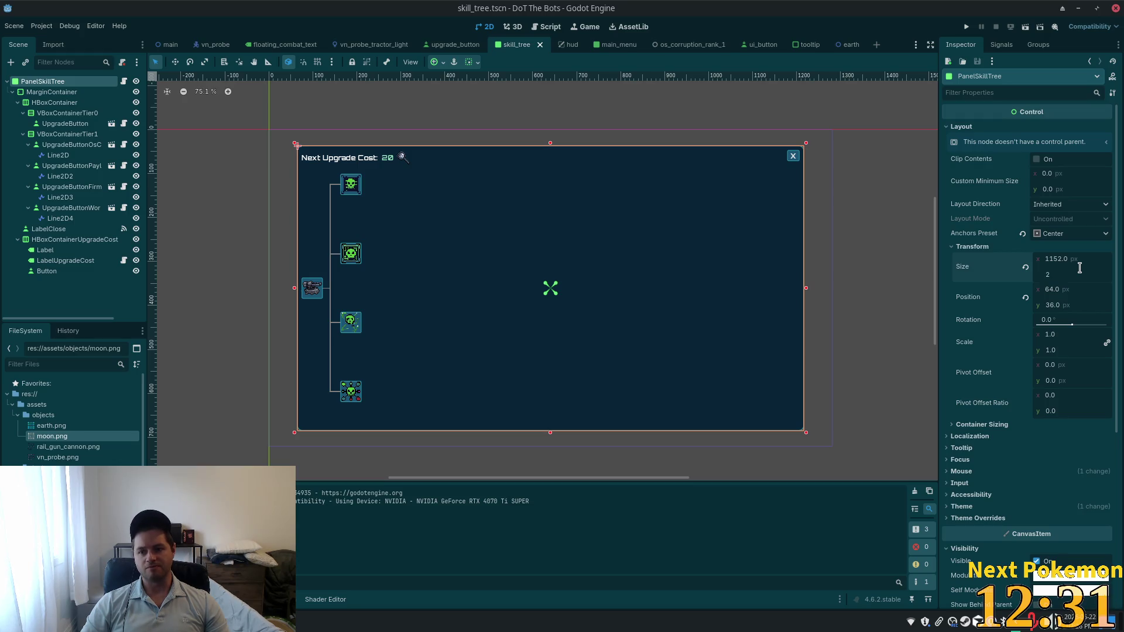
pyautogui.press('Tab')
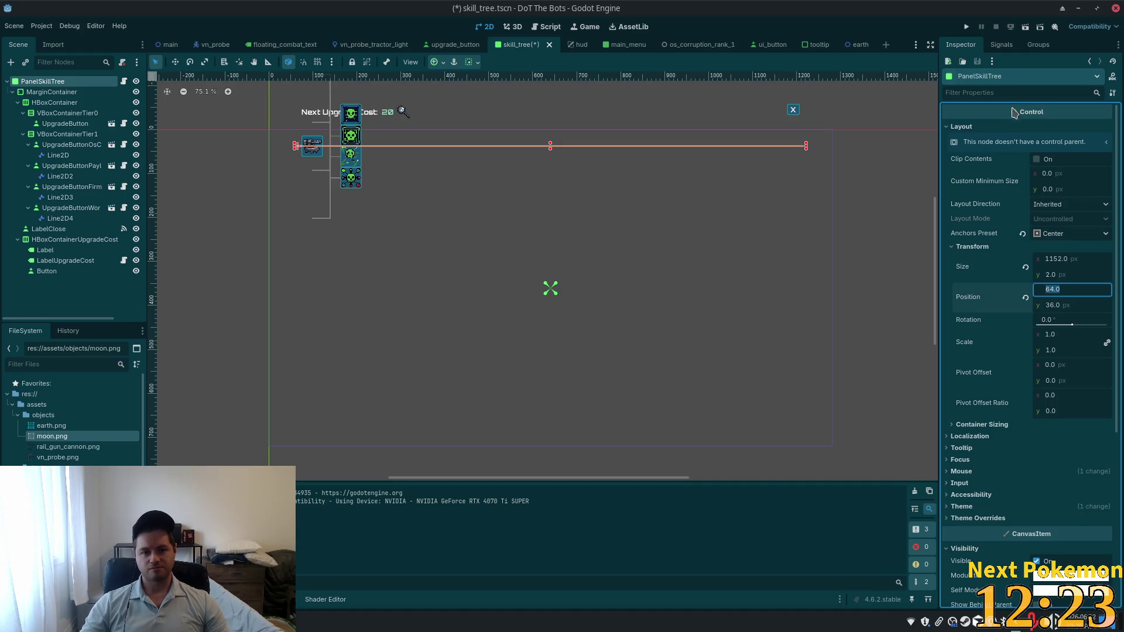
# Set PanelSkillTree's Transform Size y to 5 px
pyautogui.scroll(6, 642, 133)
pyautogui.scroll(4, 457, 157)
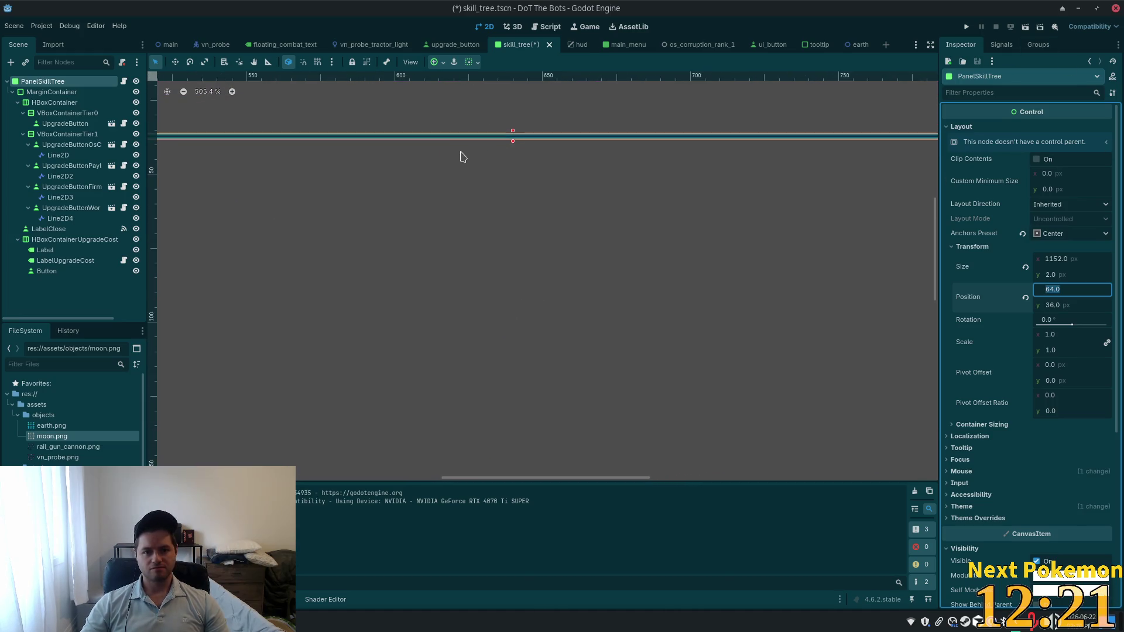
pyautogui.click(1065, 275)
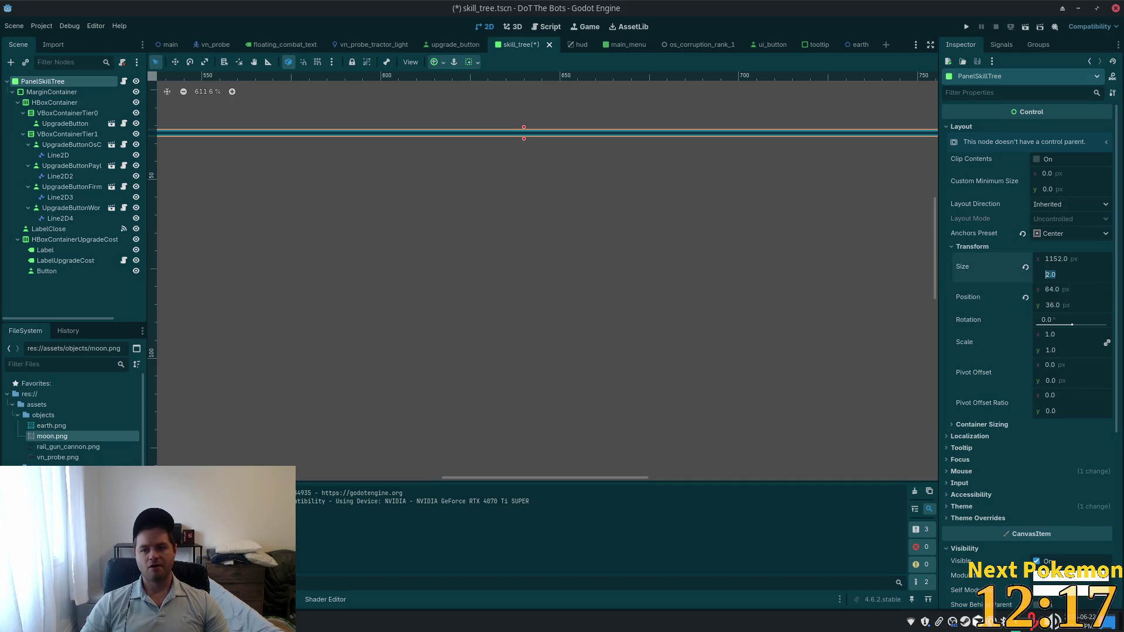
pyautogui.write('5')
pyautogui.press('Tab')
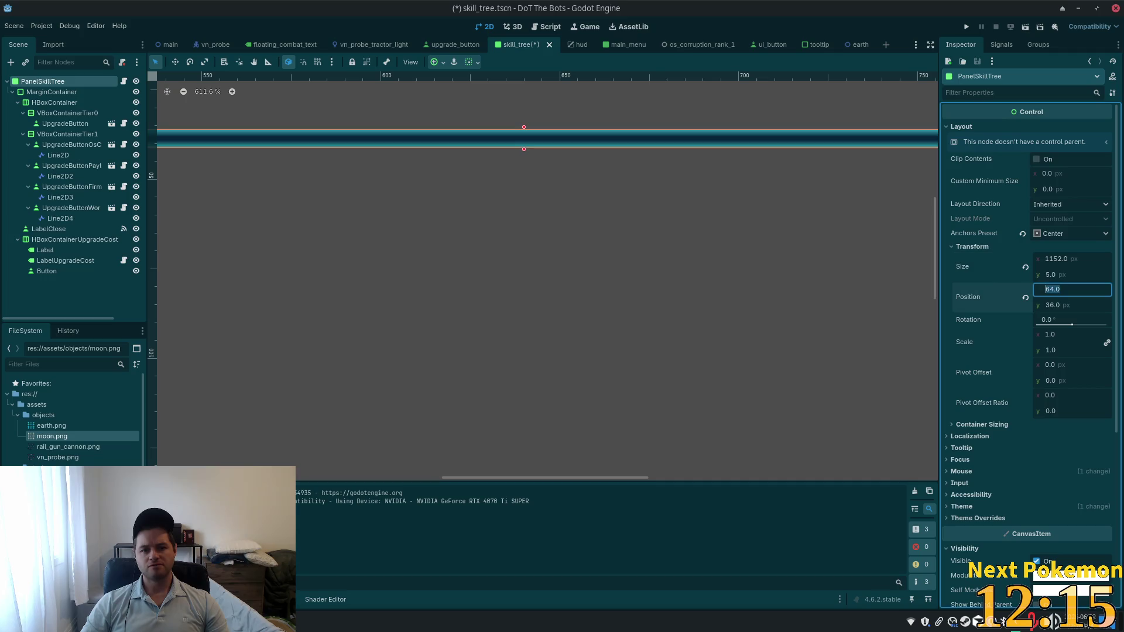
# Select MarginContainer and open the skill_tree.gd script
pyautogui.scroll(-7, 550, 339)
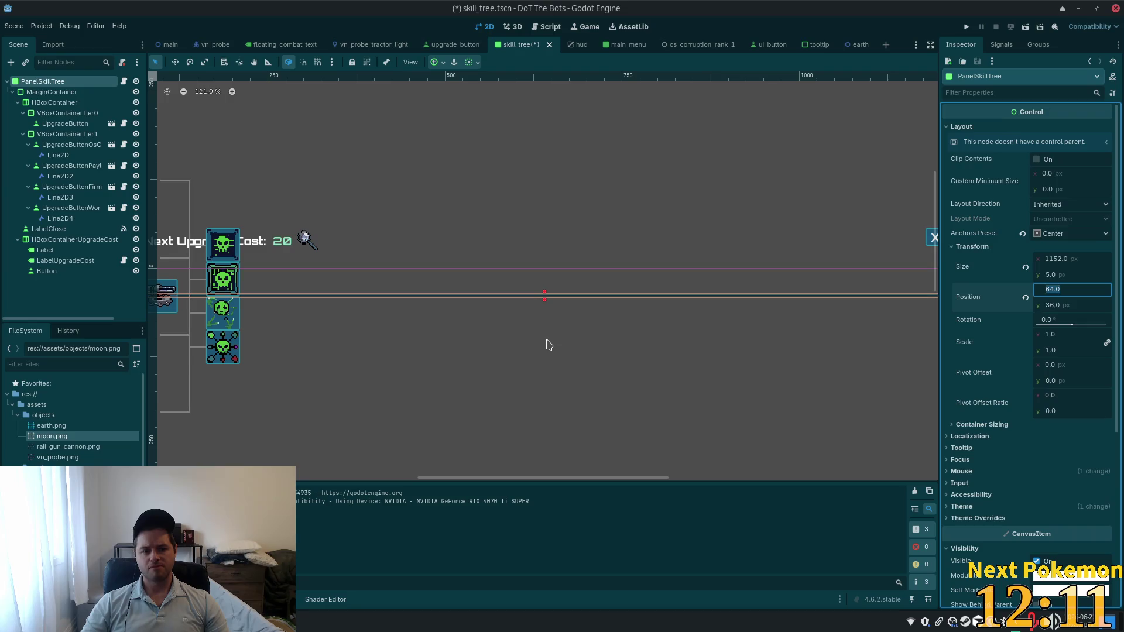
pyautogui.scroll(-1, 546, 348)
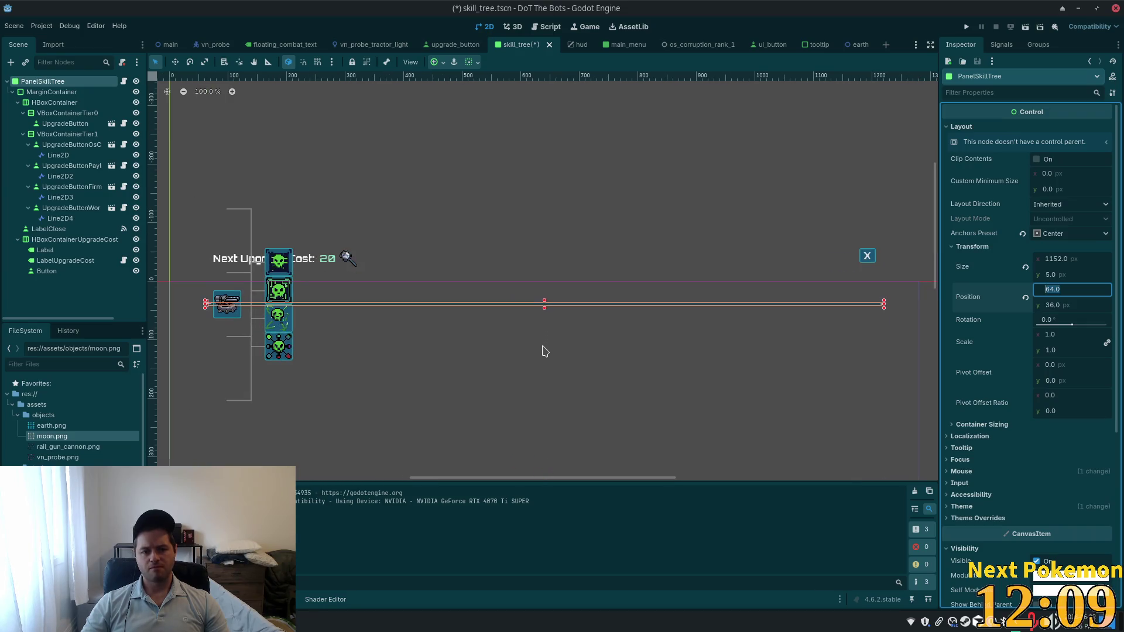
pyautogui.click(51, 91)
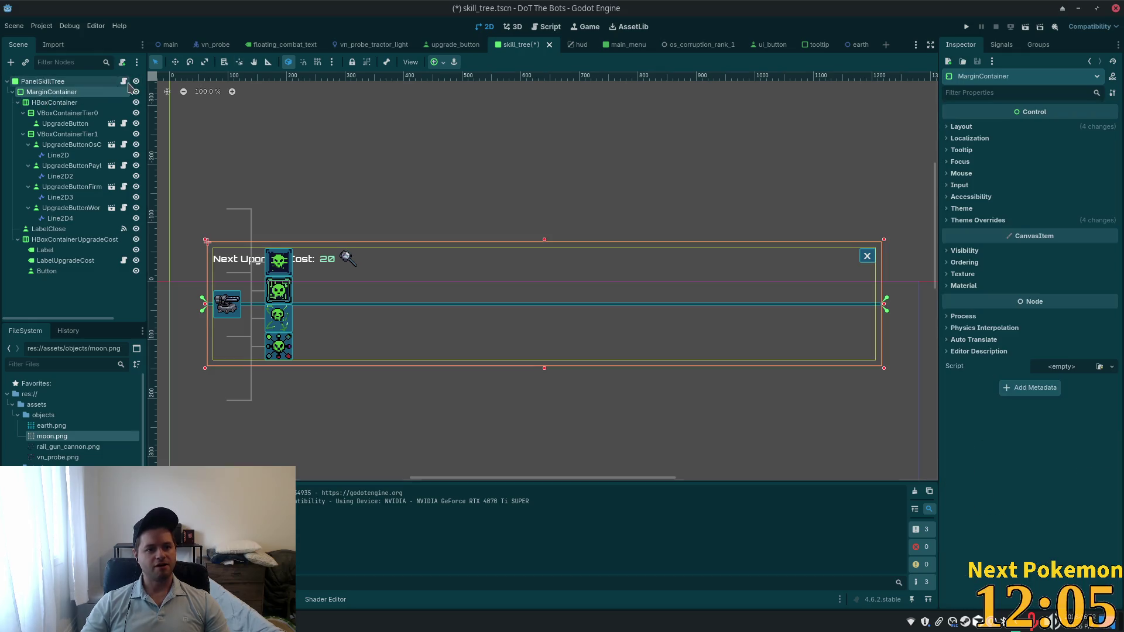
pyautogui.click(123, 81)
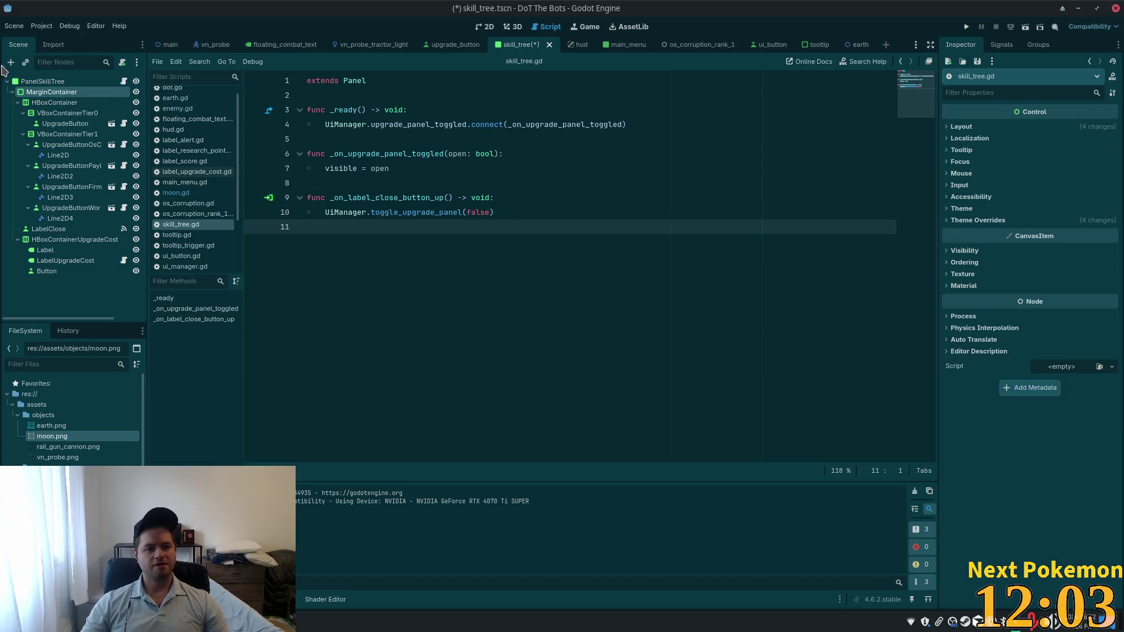
# Select PanelSkillTree and recentre the 2D view on the thin panel
pyautogui.click(42, 82)
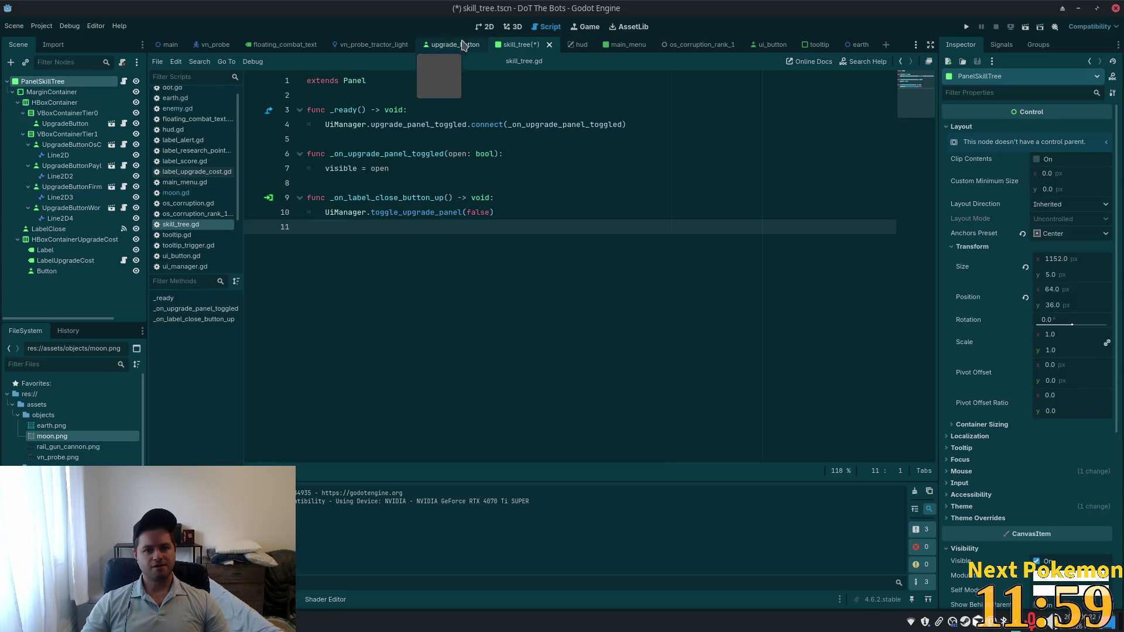
pyautogui.click(483, 27)
pyautogui.scroll(-6, 499, 321)
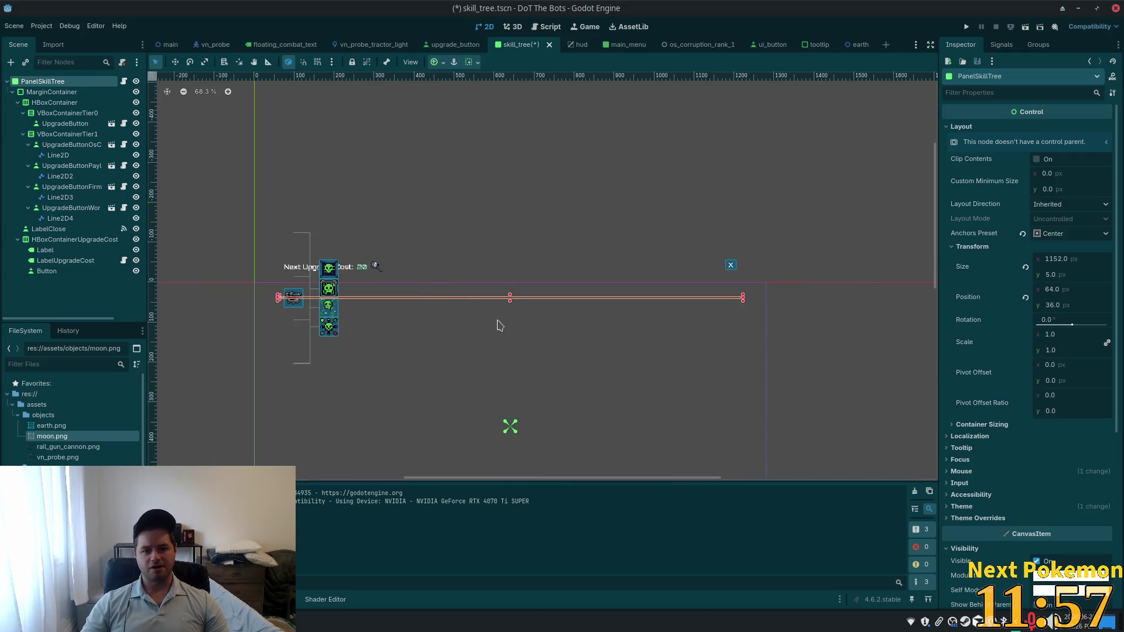
pyautogui.moveTo(442, 191); pyautogui.dragTo(460, 110)
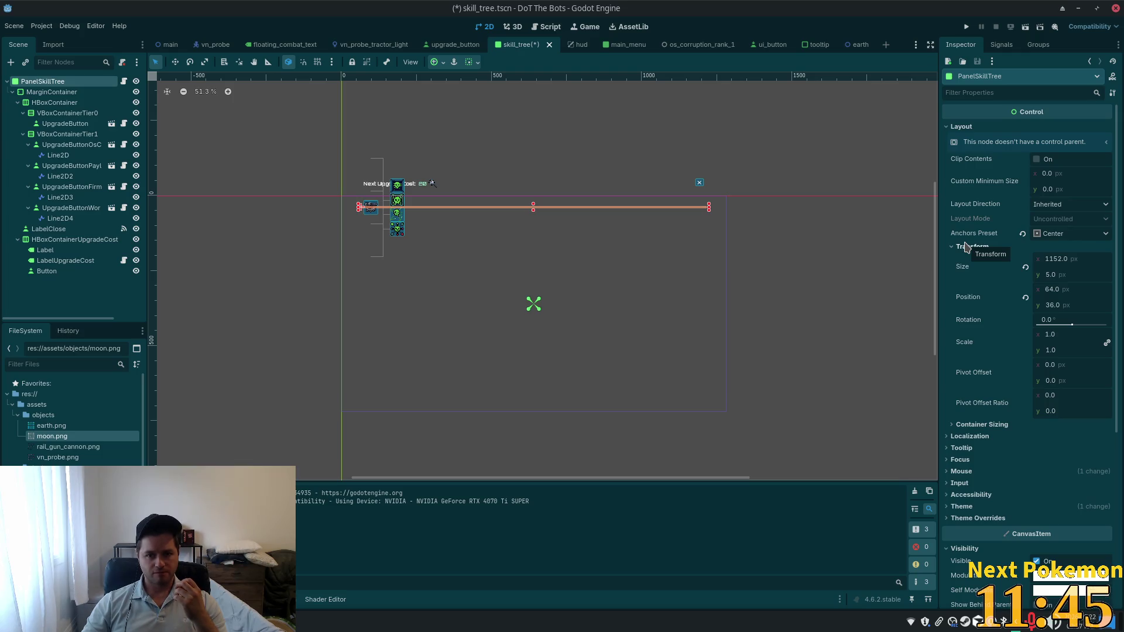
pyautogui.click(107, 96)
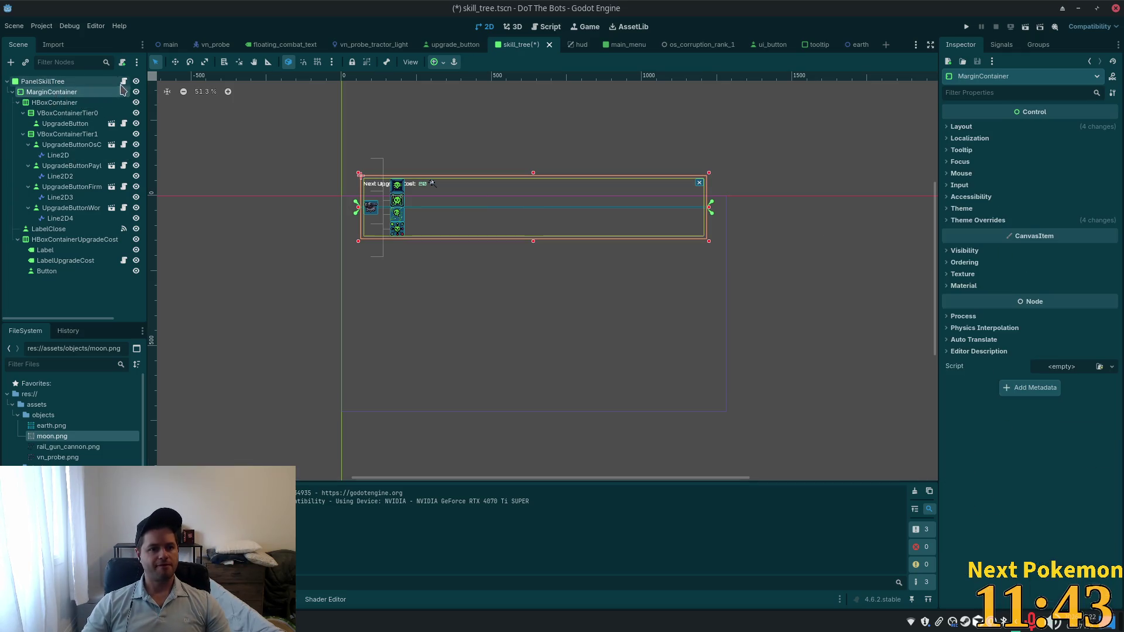
pyautogui.hotkey('ctrl', 'F3')
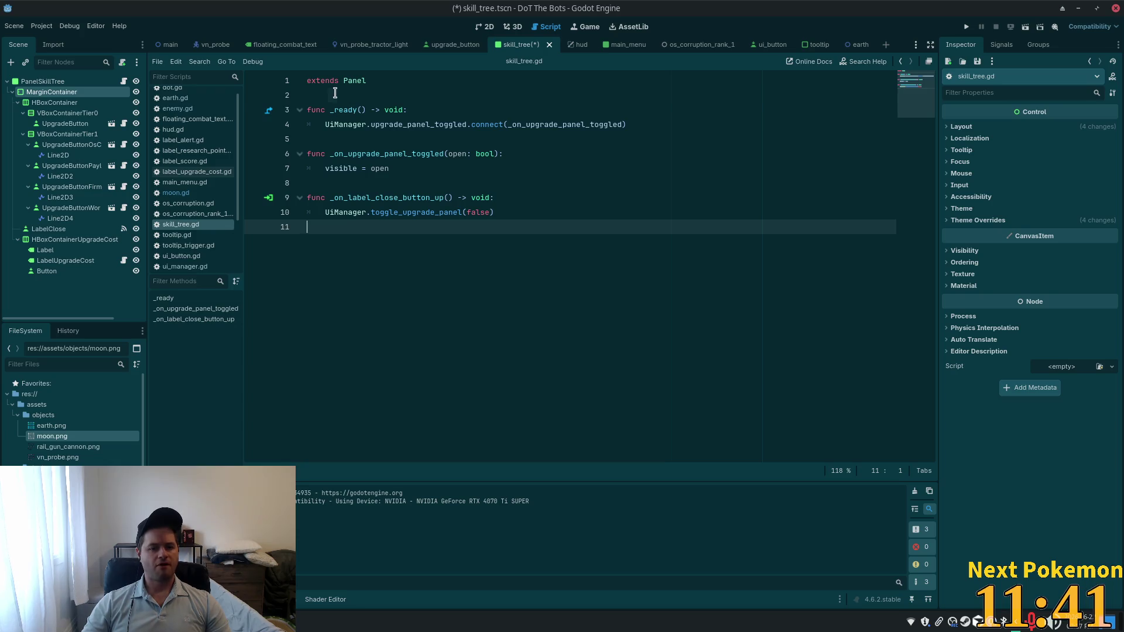
pyautogui.click(333, 94)
pyautogui.press('Return')
pyautogui.press('Up')
pyautogui.press('Return')
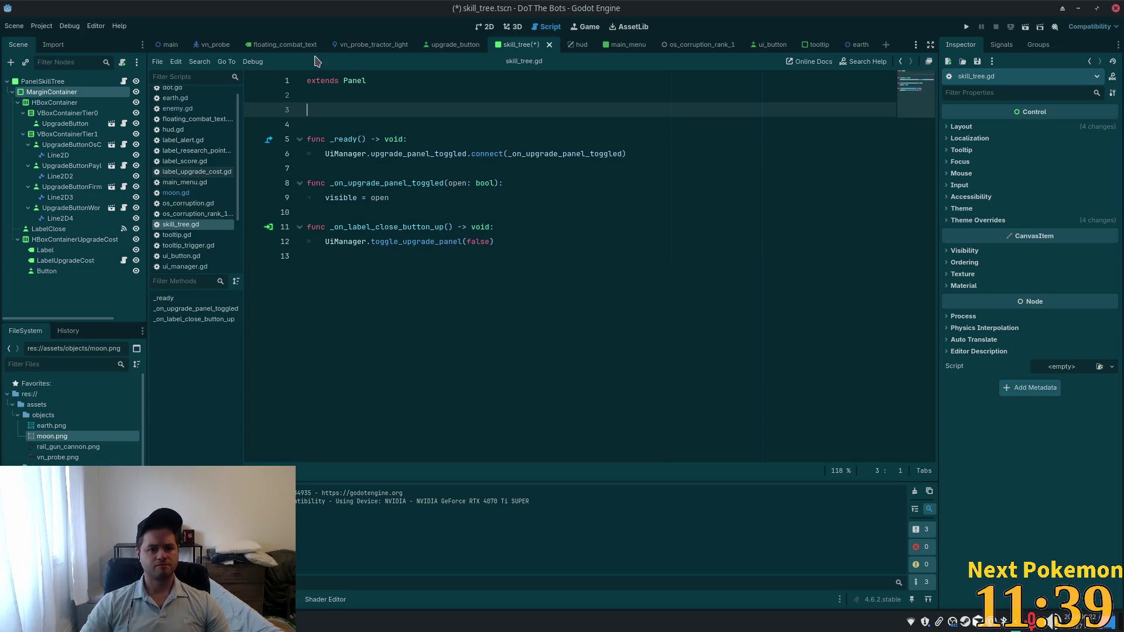
pyautogui.moveTo(51, 92)
pyautogui.mouseDown()
pyautogui.moveTo(359, 109)
pyautogui.moveTo(396, 124)
pyautogui.mouseUp()
pyautogui.press('Up')
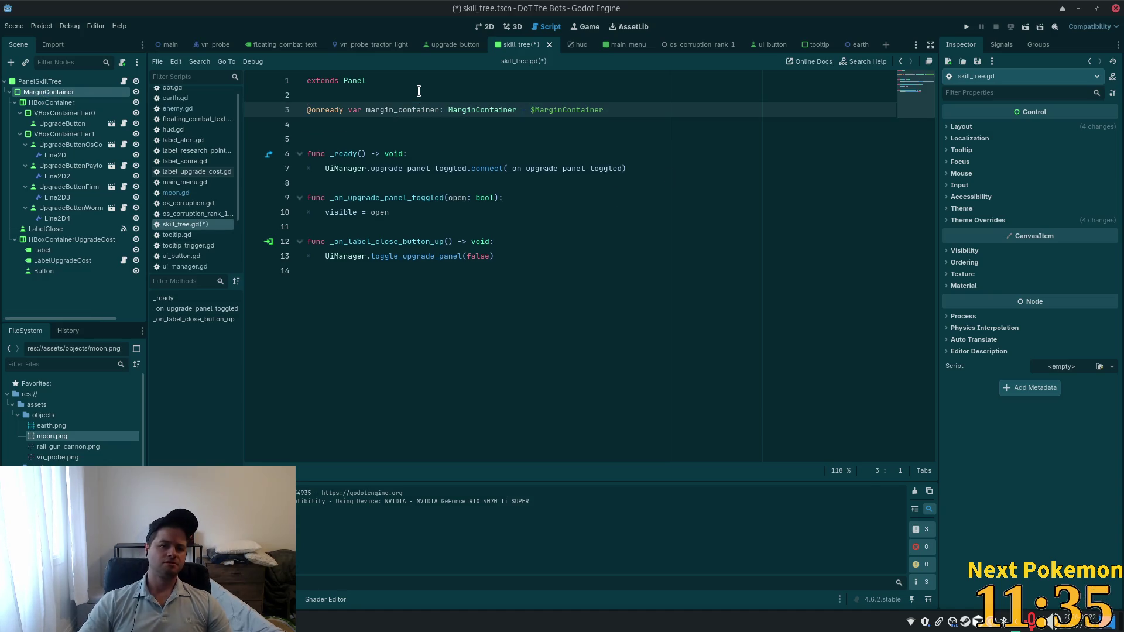
pyautogui.press('Down')
pyautogui.press('BackSpace')
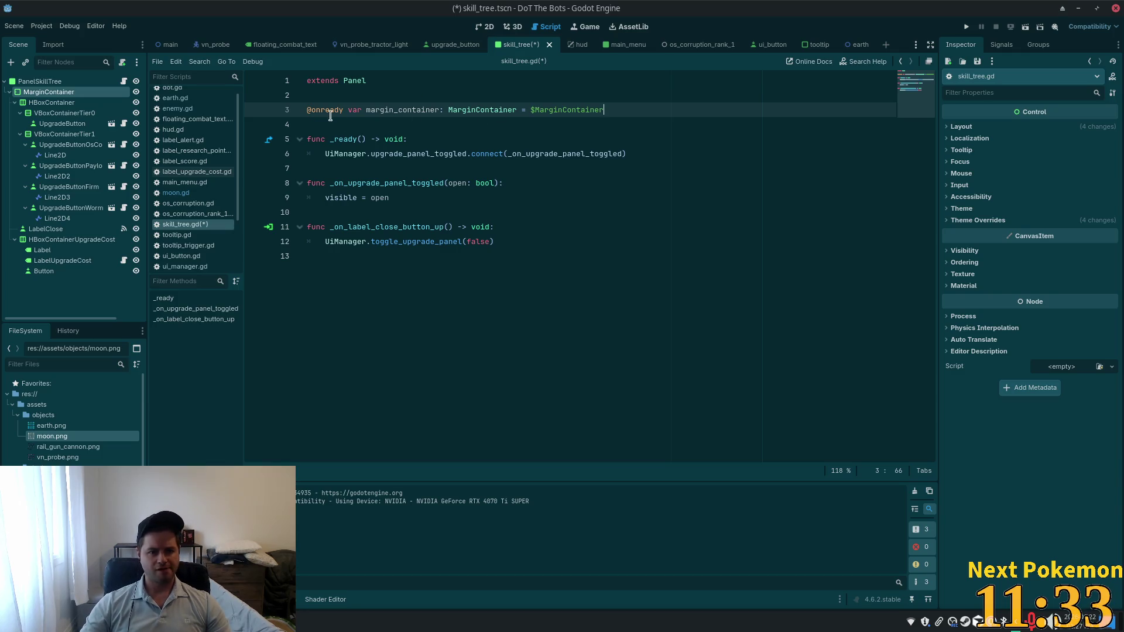
# Restore PanelSkillTree's height to 648 and copy its Size value
pyautogui.click(90, 82)
pyautogui.click(1072, 274)
pyautogui.press('BackSpace')
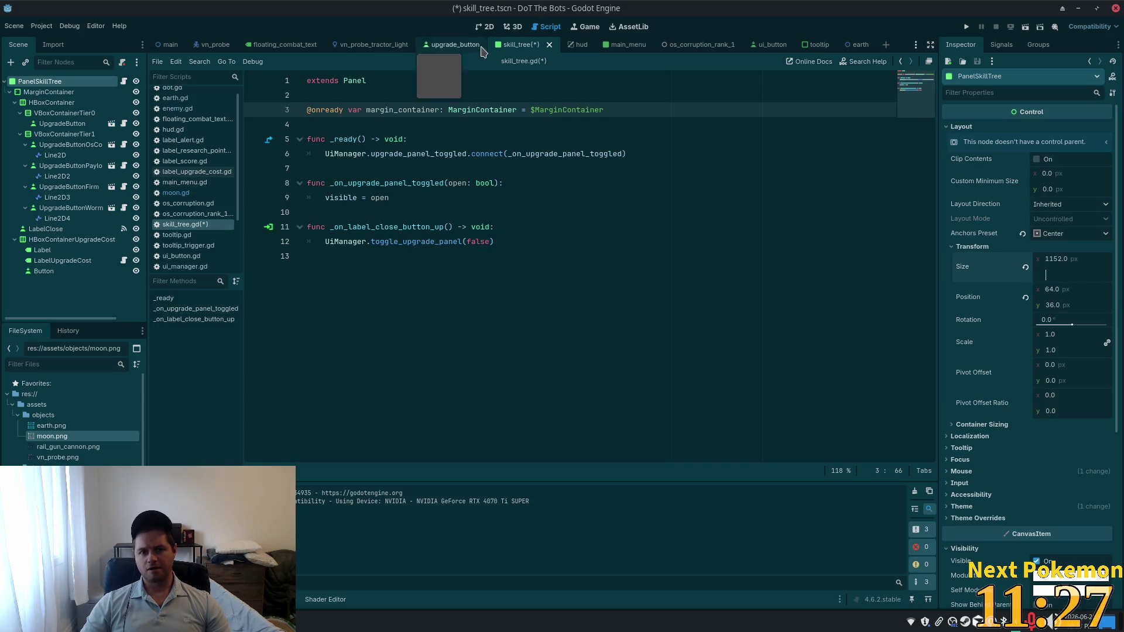
pyautogui.click(484, 26)
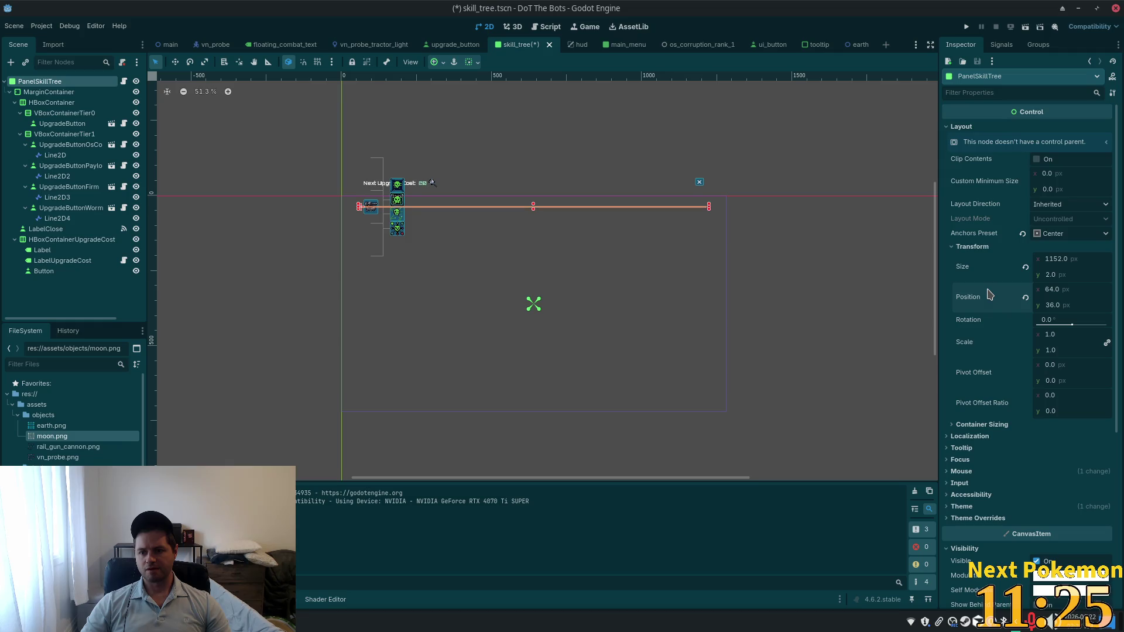
pyautogui.hotkey('ctrl', 'z')
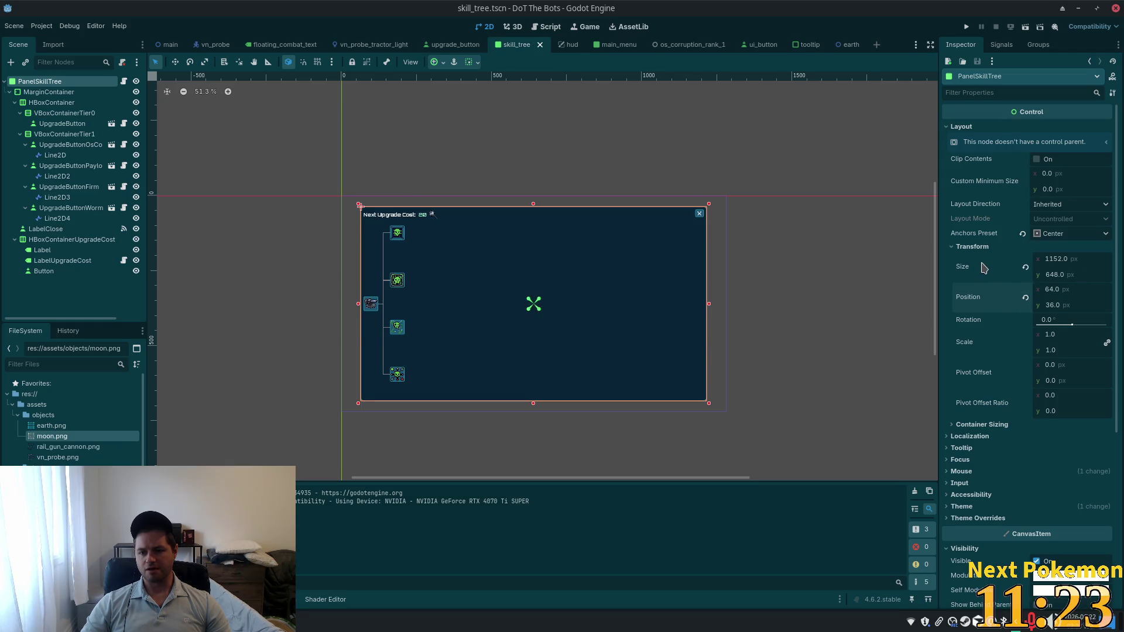
pyautogui.rightClick(984, 266)
pyautogui.click(1048, 294)
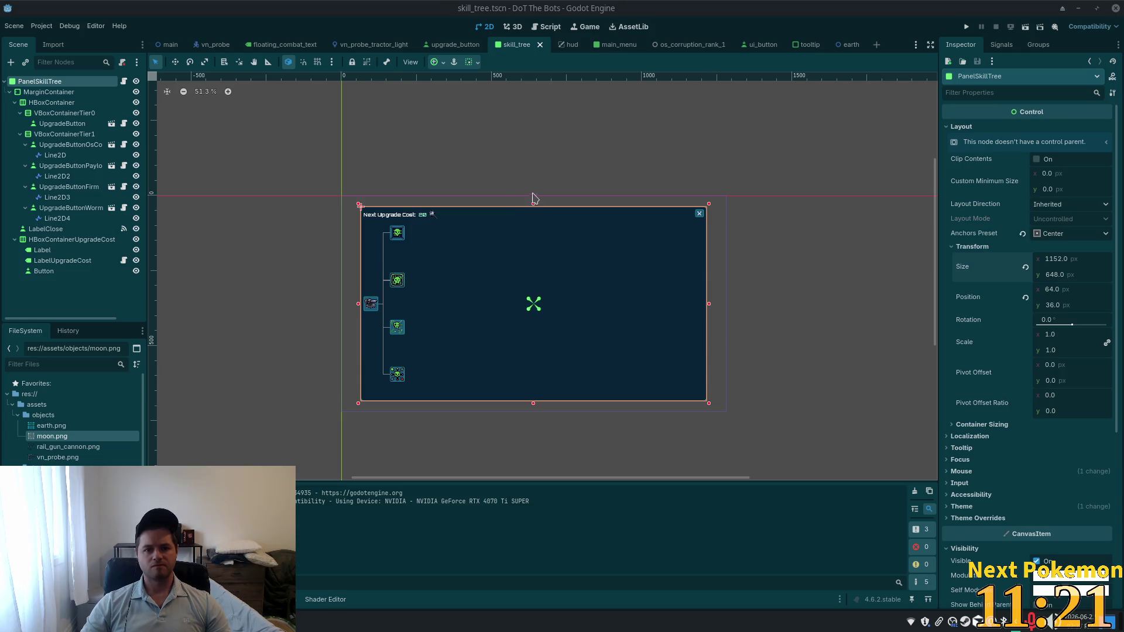
pyautogui.hotkey('alt', 'Tab')
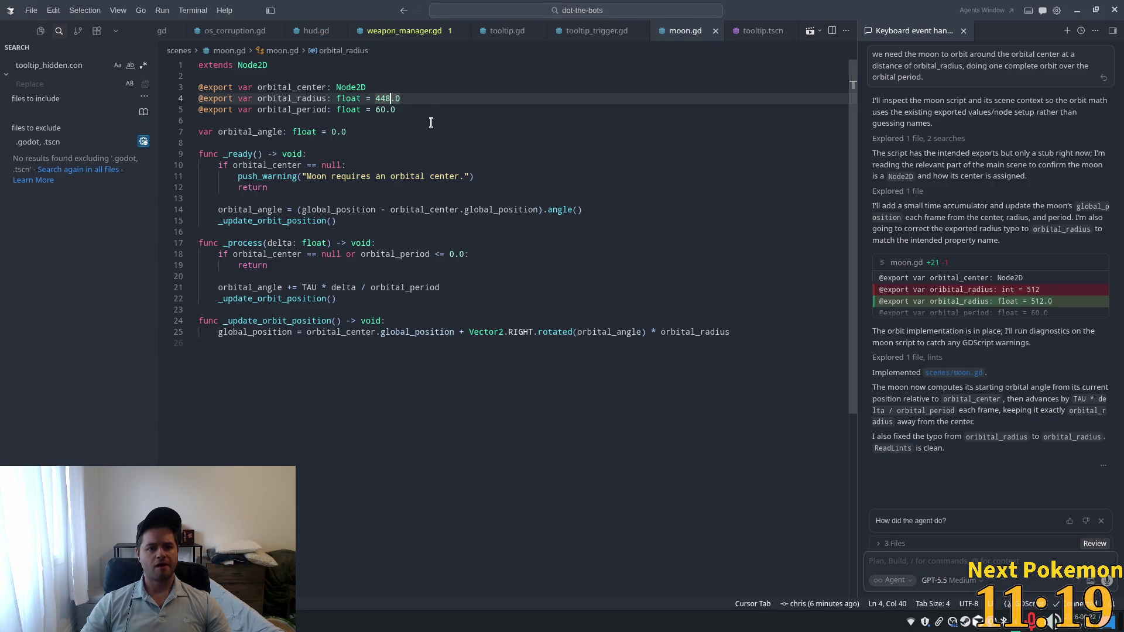
# In Cursor, search 'skill_' in quick open and open skill_tree.gd
pyautogui.hotkey('alt', 'Tab')
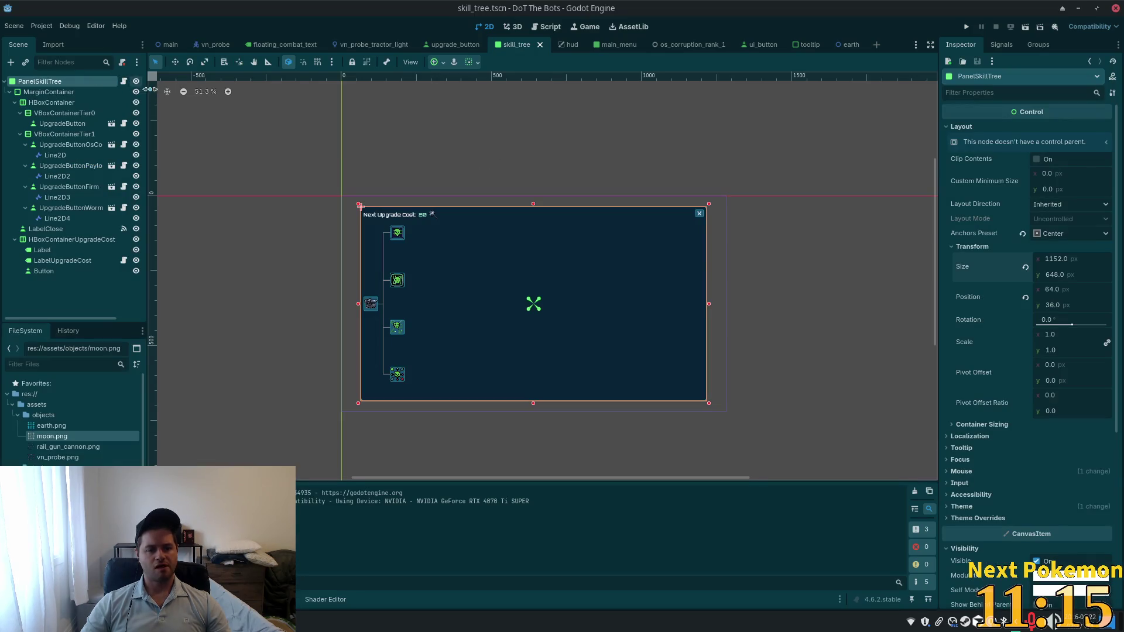
pyautogui.hotkey('alt', 'Tab')
pyautogui.hotkey('ctrl', 'p')
pyautogui.write('skill_')
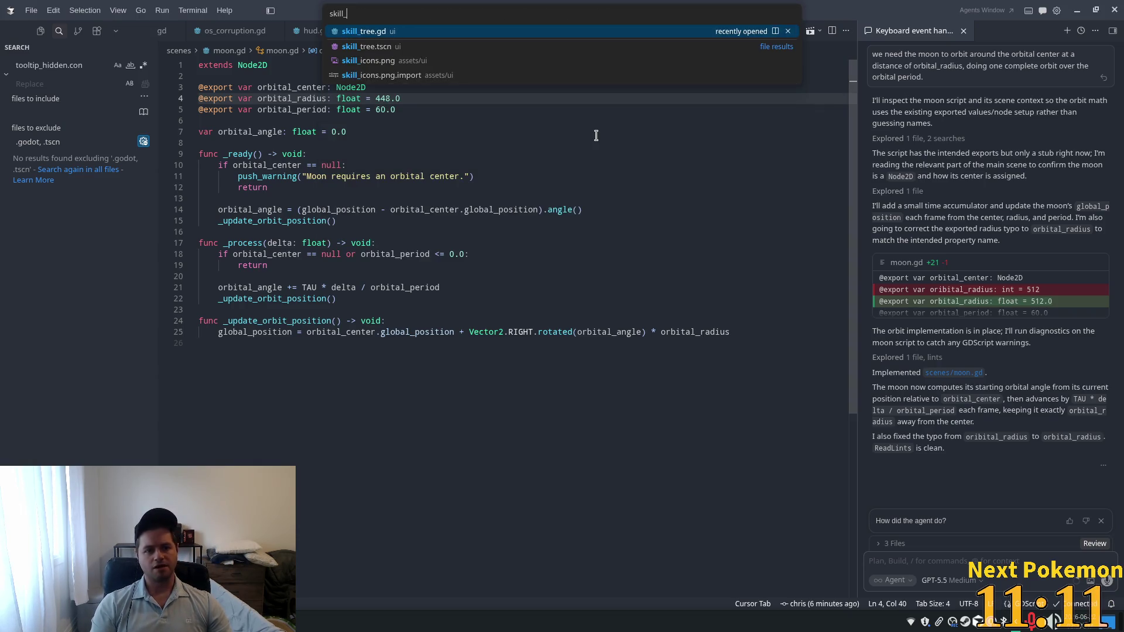
pyautogui.press('Return')
pyautogui.press('Return')
pyautogui.press('Return')
# Compare skill_tree.gd between Cursor and Godot's script editor, accepting a suggested moon line
pyautogui.press('Up')
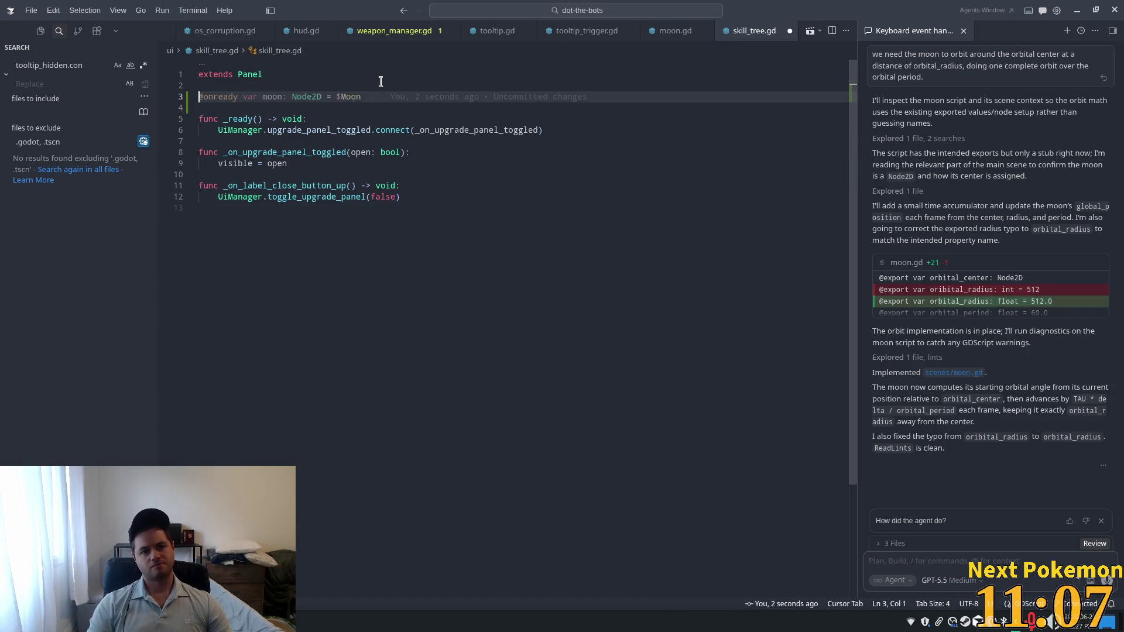
pyautogui.hotkey('alt', 'Tab')
pyautogui.click(123, 82)
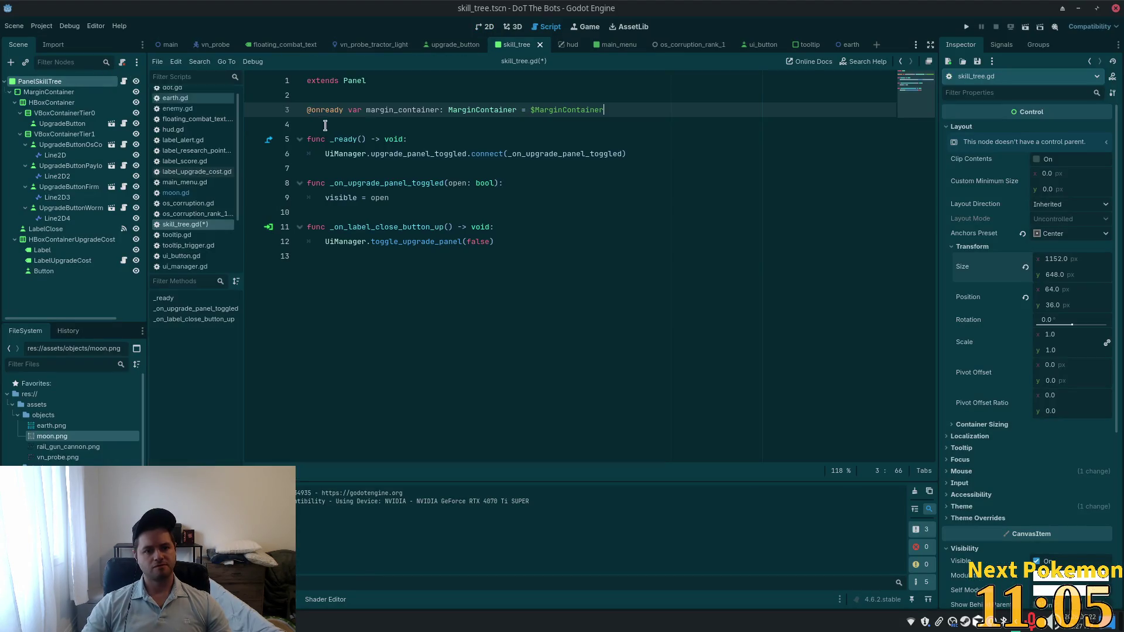
pyautogui.hotkey('alt', 'Tab')
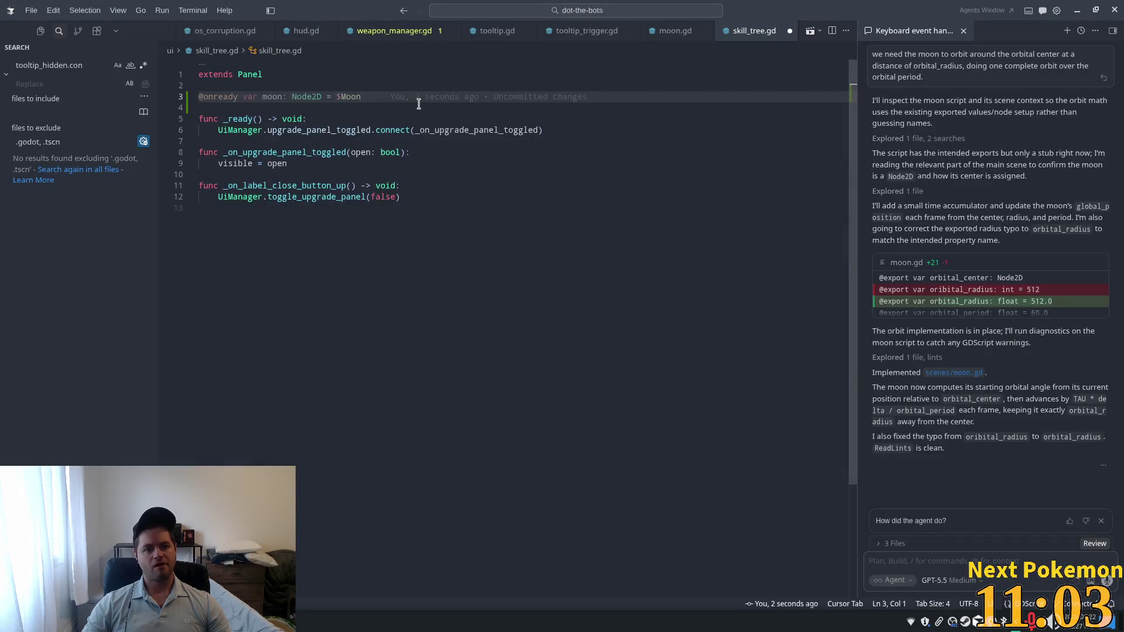
pyautogui.hotkey('alt', 'Tab')
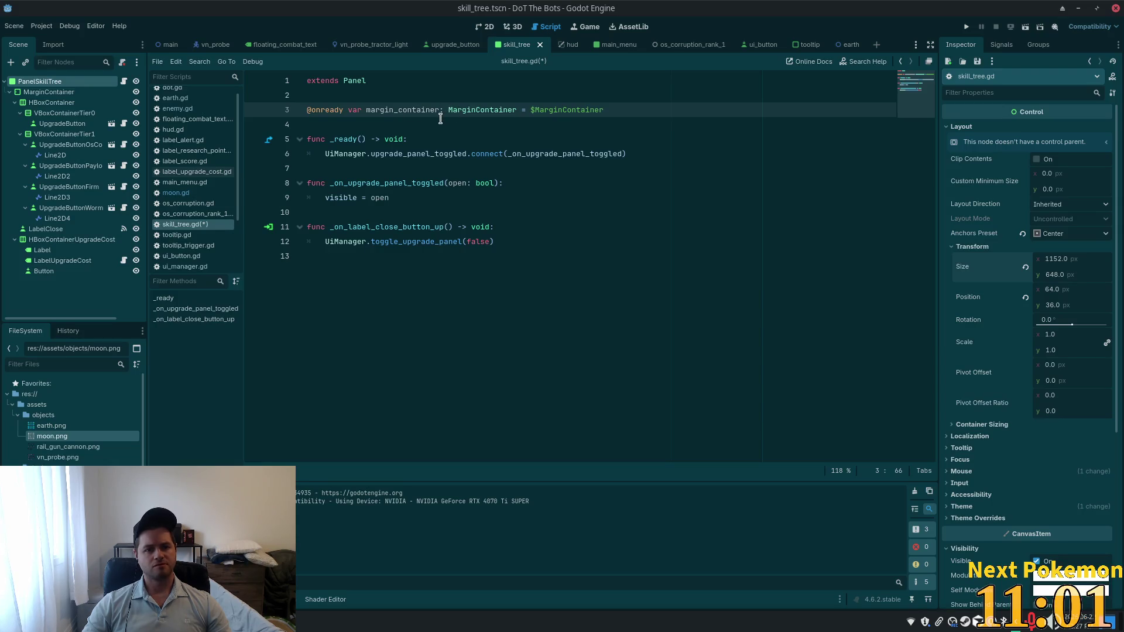
pyautogui.hotkey('alt', 'Tab')
pyautogui.press('Tab')
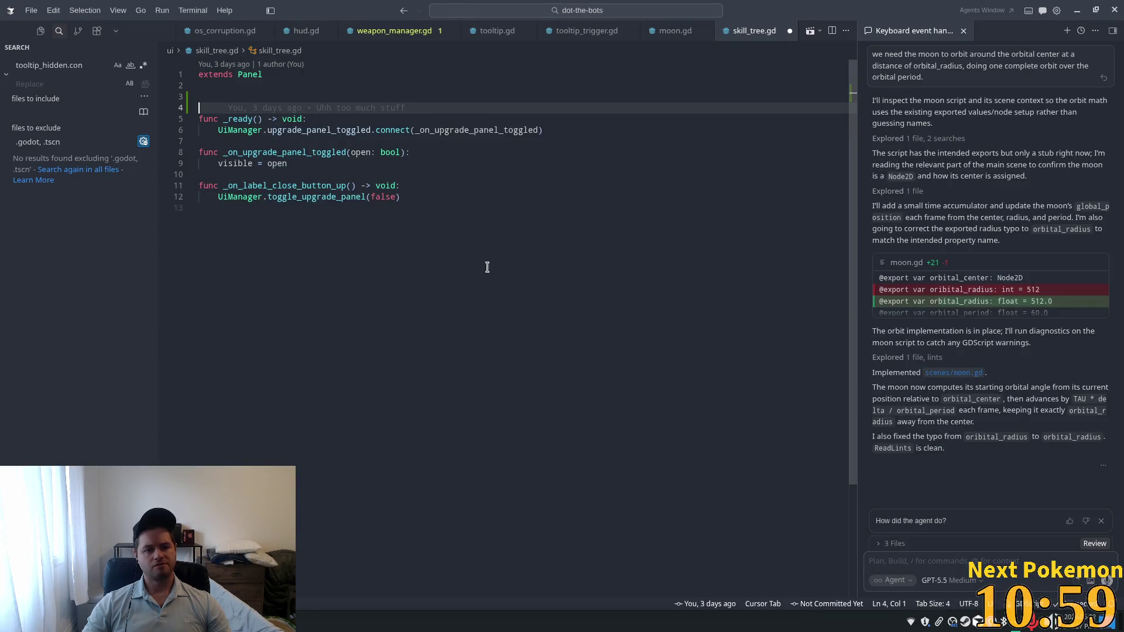
pyautogui.press('Up')
pyautogui.press('Up')
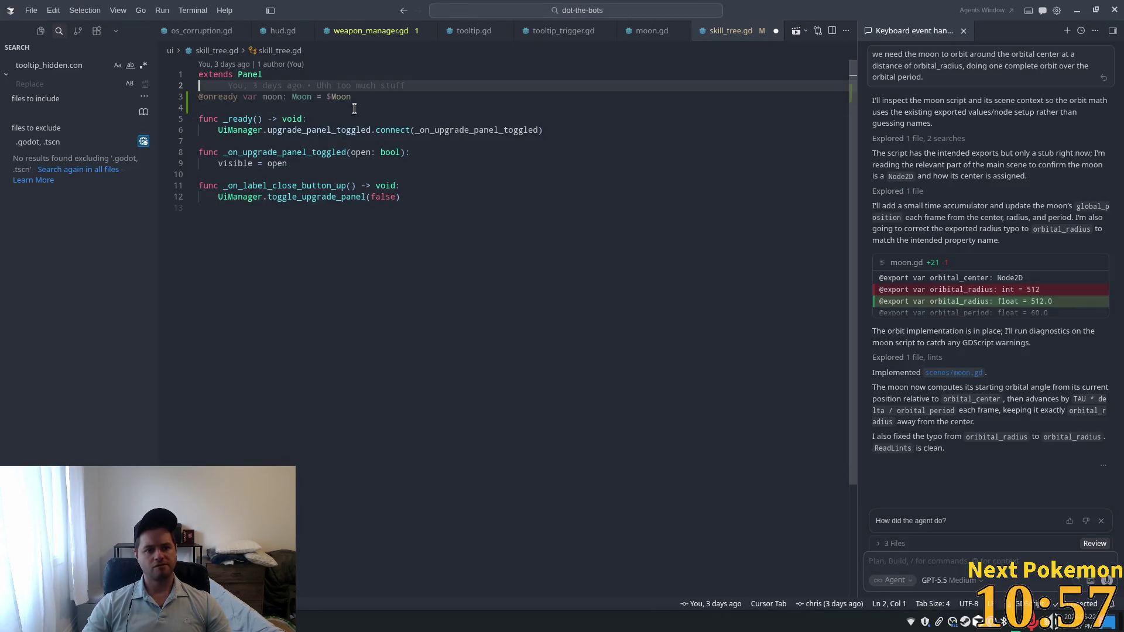
# Close skill_tree.gd in Cursor without saving and reopen it via a 'ski' search
pyautogui.hotkey('ctrl', 'w')
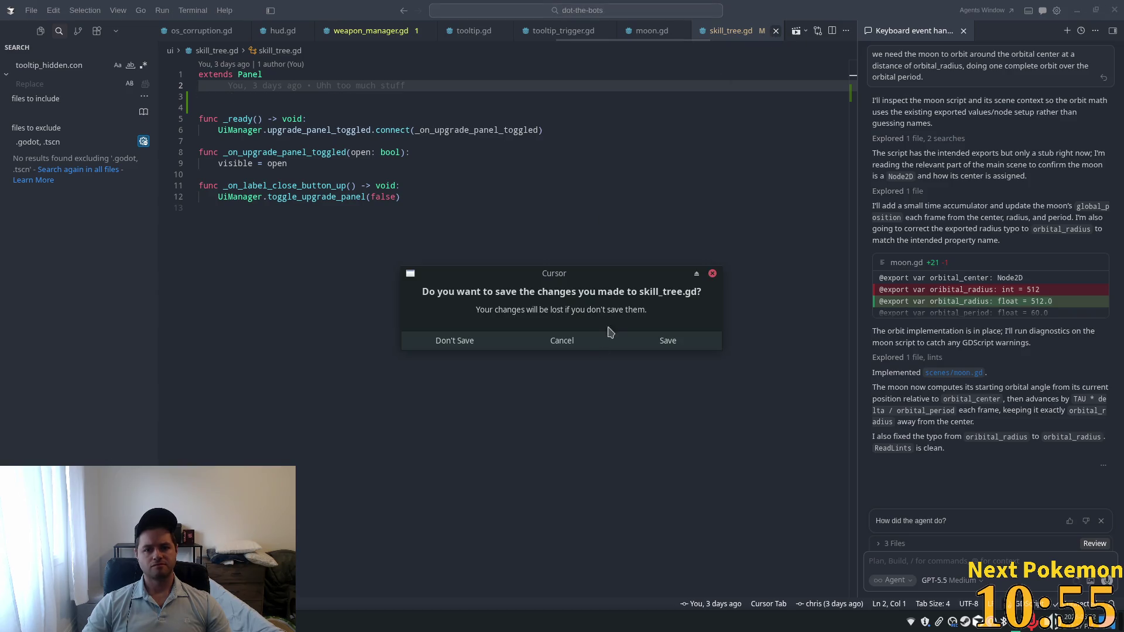
pyautogui.click(451, 341)
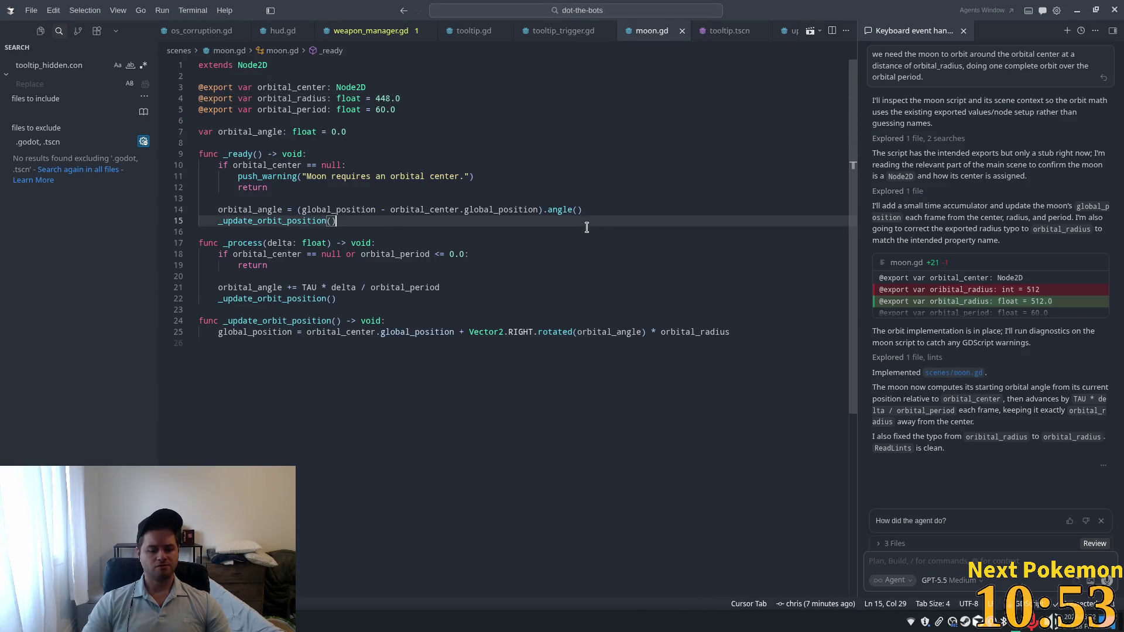
pyautogui.hotkey('ctrl', 'p')
pyautogui.write('ski')
pyautogui.press('Return')
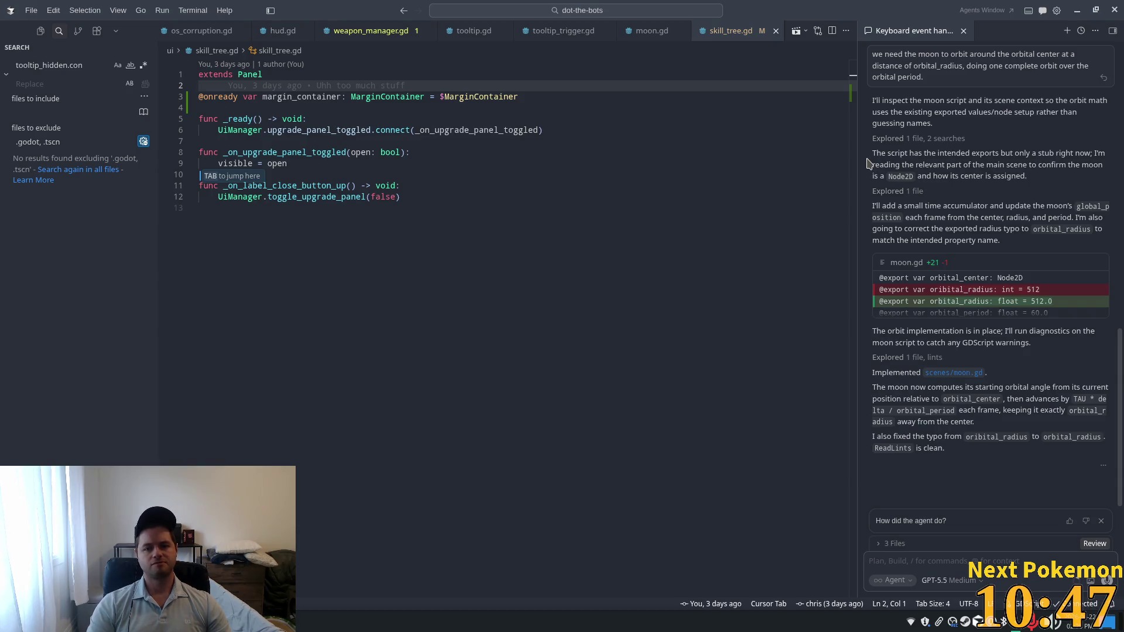
pyautogui.hotkey('alt', 'Tab')
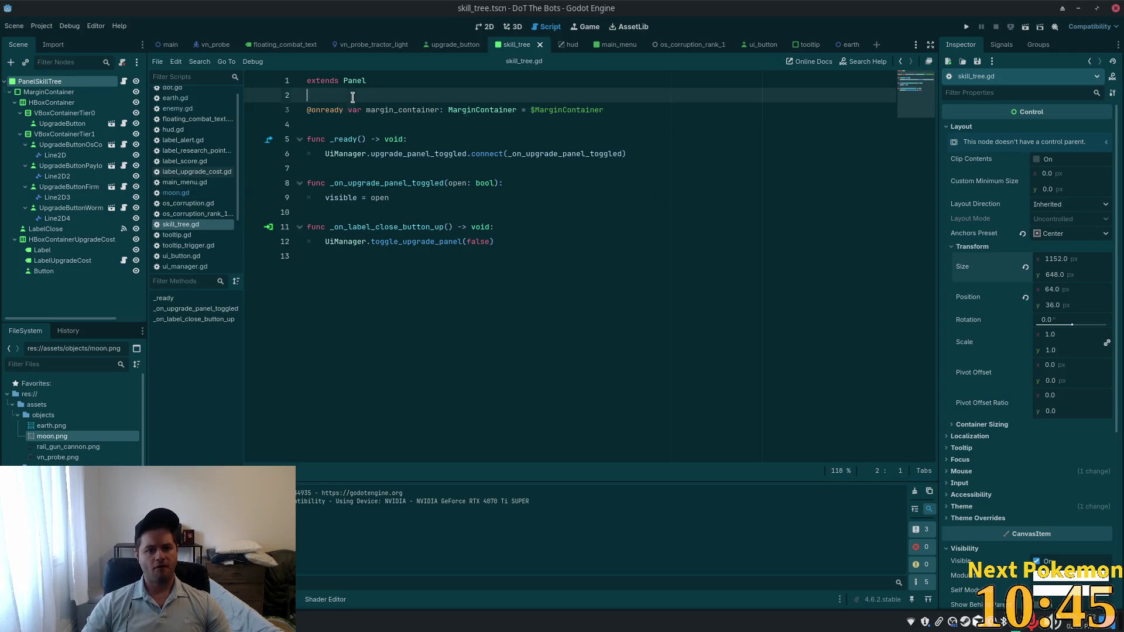
# Add a blank line below the margin_container reference in skill_tree.gd
pyautogui.click(415, 128)
pyautogui.press('Down')
pyautogui.press('Up')
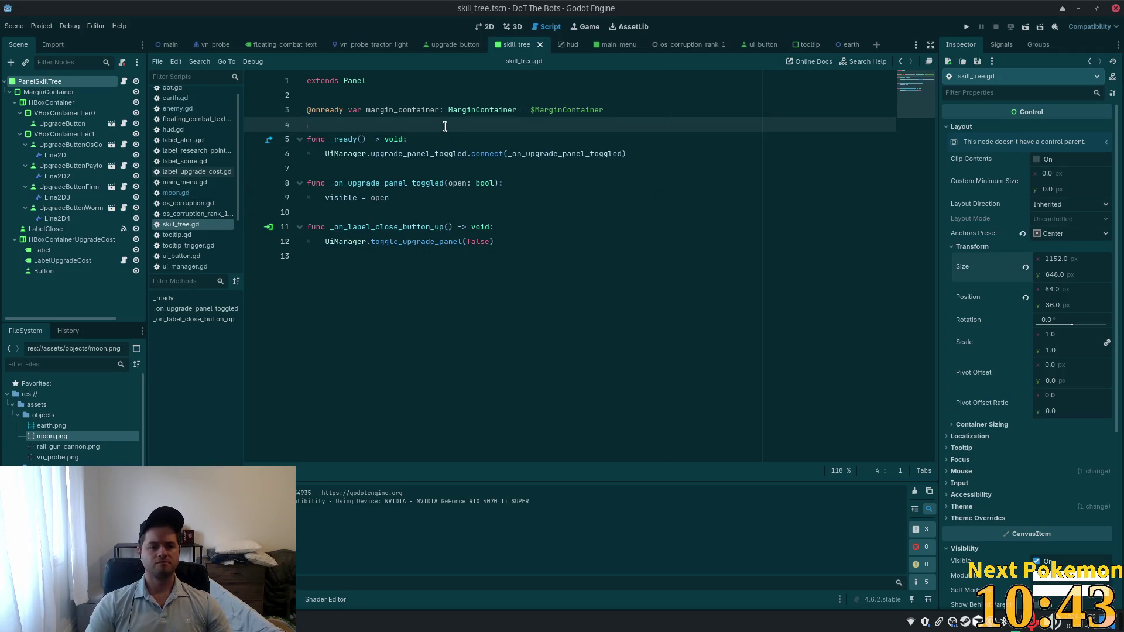
pyautogui.press('Up')
pyautogui.press('Return')
pyautogui.press('Up')
pyautogui.press('BackSpace')
pyautogui.press('Up')
pyautogui.press('Down')
pyautogui.press('Down')
pyautogui.press('Down')
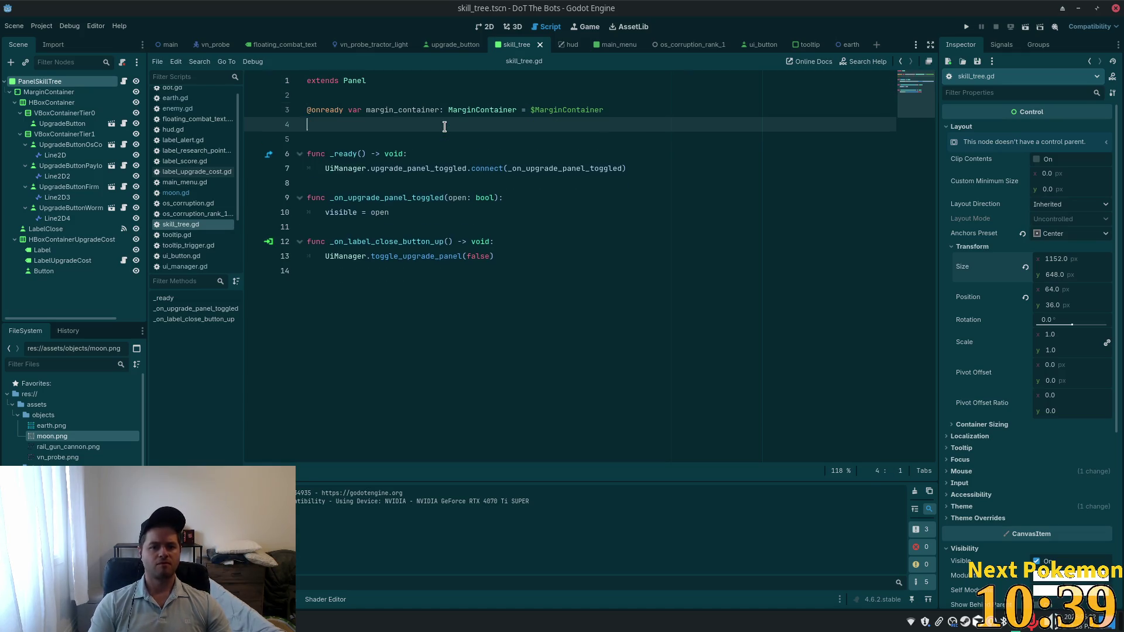
pyautogui.press('Return')
pyautogui.press('Return')
pyautogui.press('Up')
# Type 'const ORIGINAL_SIZE = wait_time' on line 5, then delete the wait_time value
pyautogui.write('const ORIGINAL_SIZE = ')
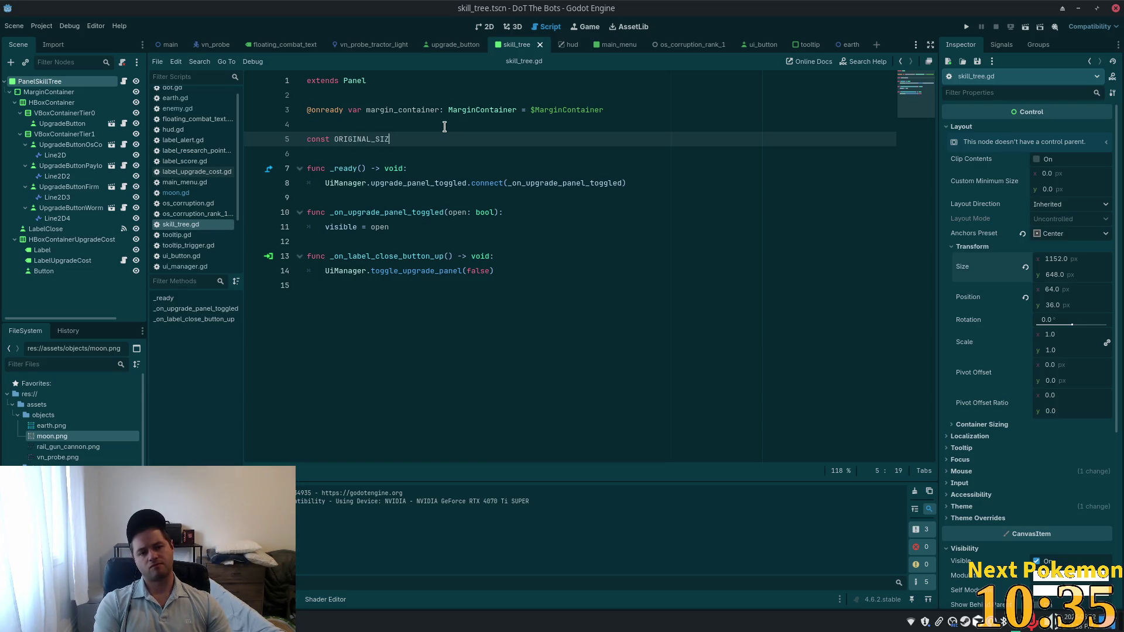
pyautogui.write('wait_time')
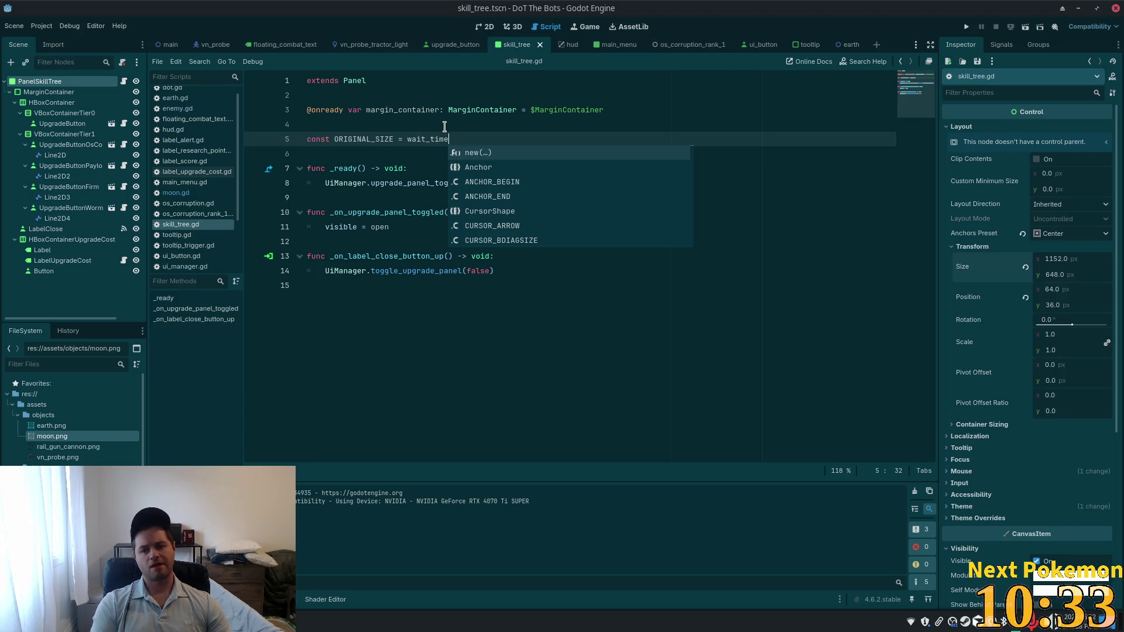
pyautogui.rightClick(989, 269)
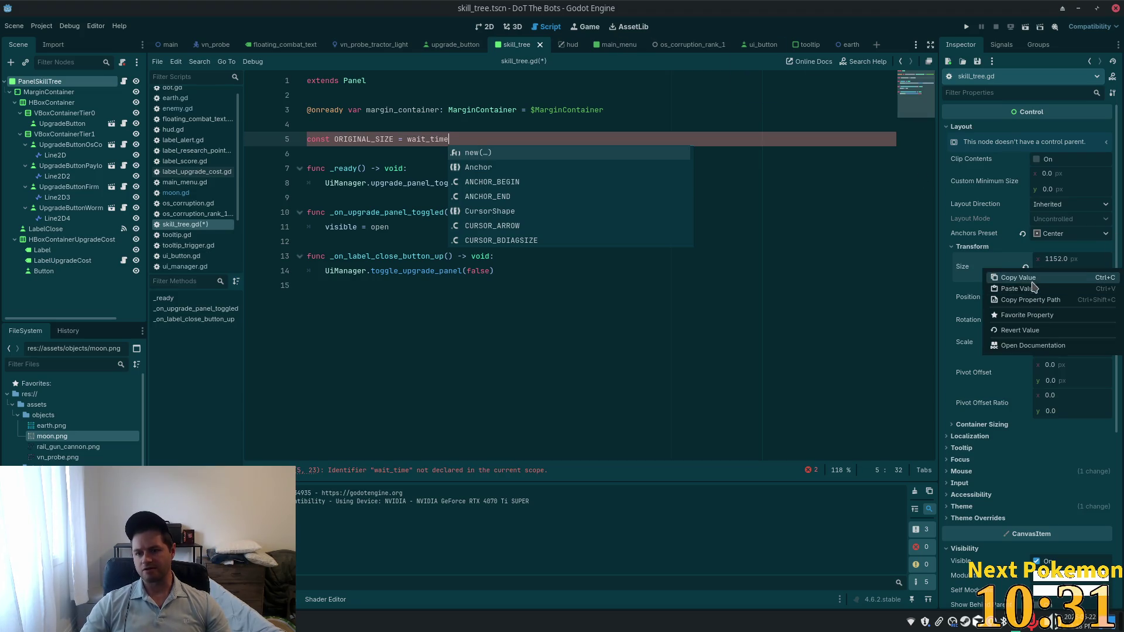
pyautogui.press('Escape')
pyautogui.click(495, 137)
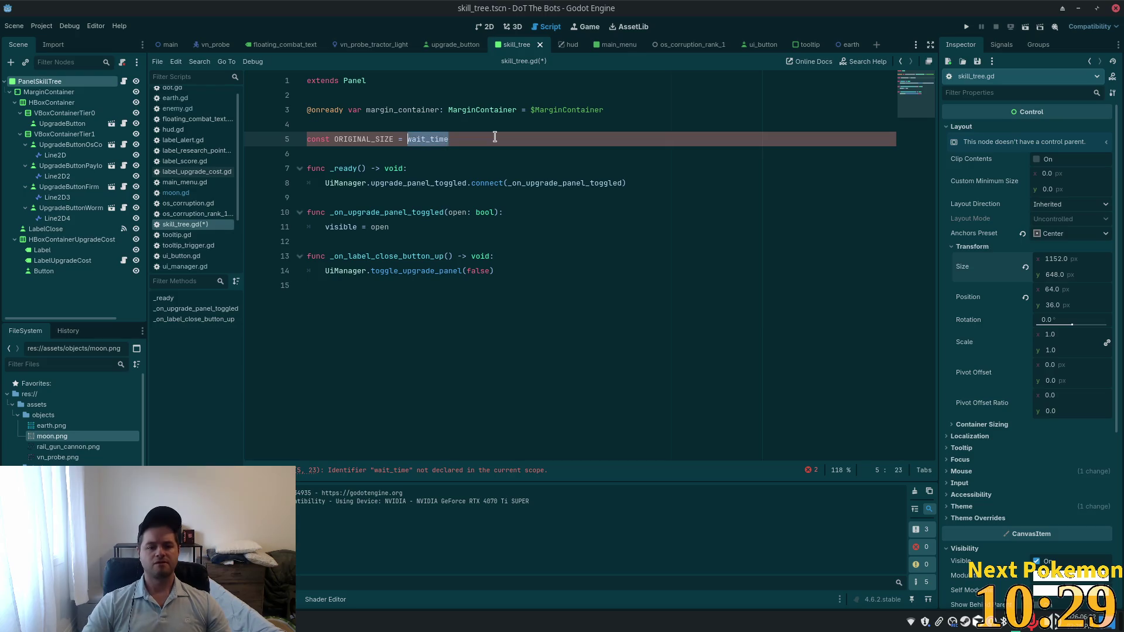
pyautogui.press('BackSpace')
pyautogui.press('BackSpace')
pyautogui.press('BackSpace')
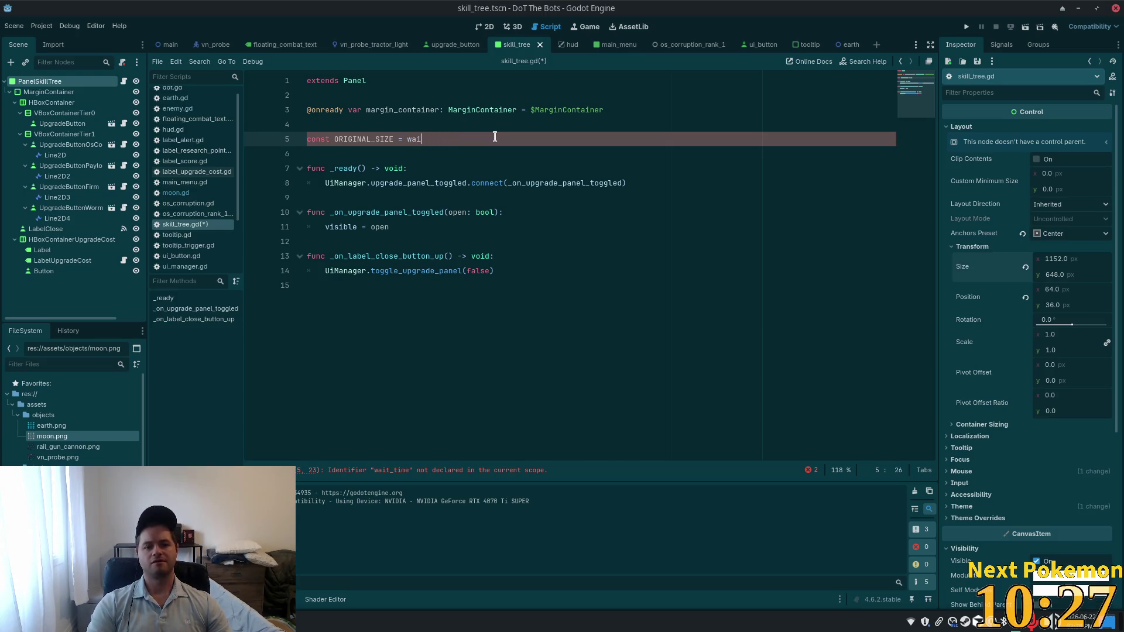
# Give ORIGINAL_SIZE a Vector2 type annotation, dropping the unfinished initializer
pyautogui.press('Left')
pyautogui.press('Left')
pyautogui.press('Left')
pyautogui.write(':')
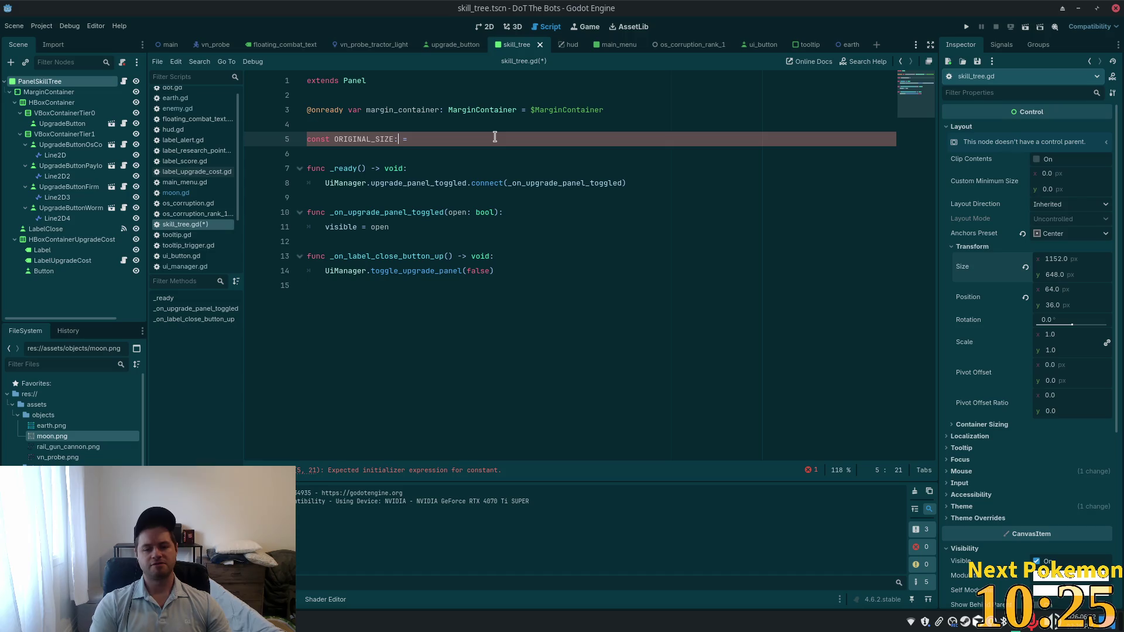
pyautogui.write('V')
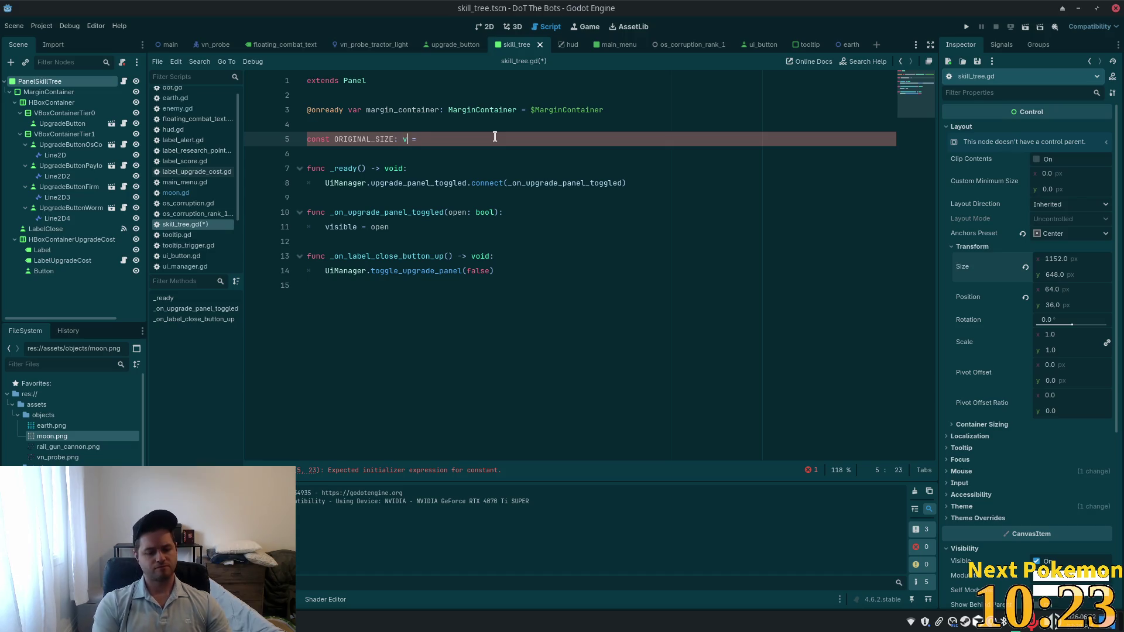
pyautogui.press('BackSpace')
pyautogui.press('BackSpace')
pyautogui.press('BackSpace')
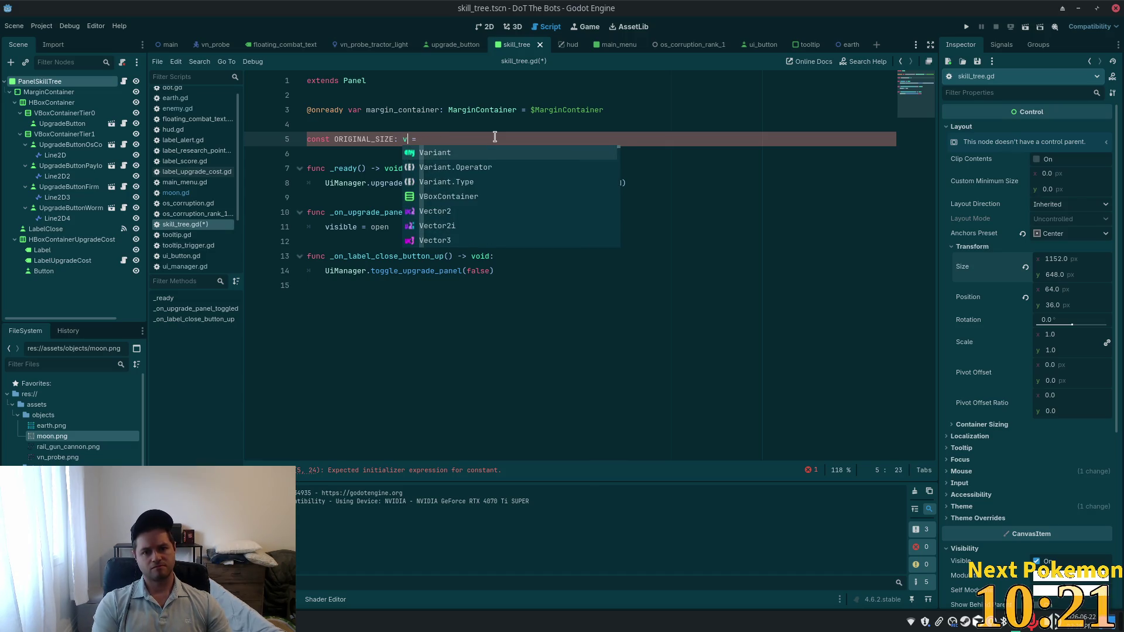
pyautogui.write('e')
pyautogui.press('Return')
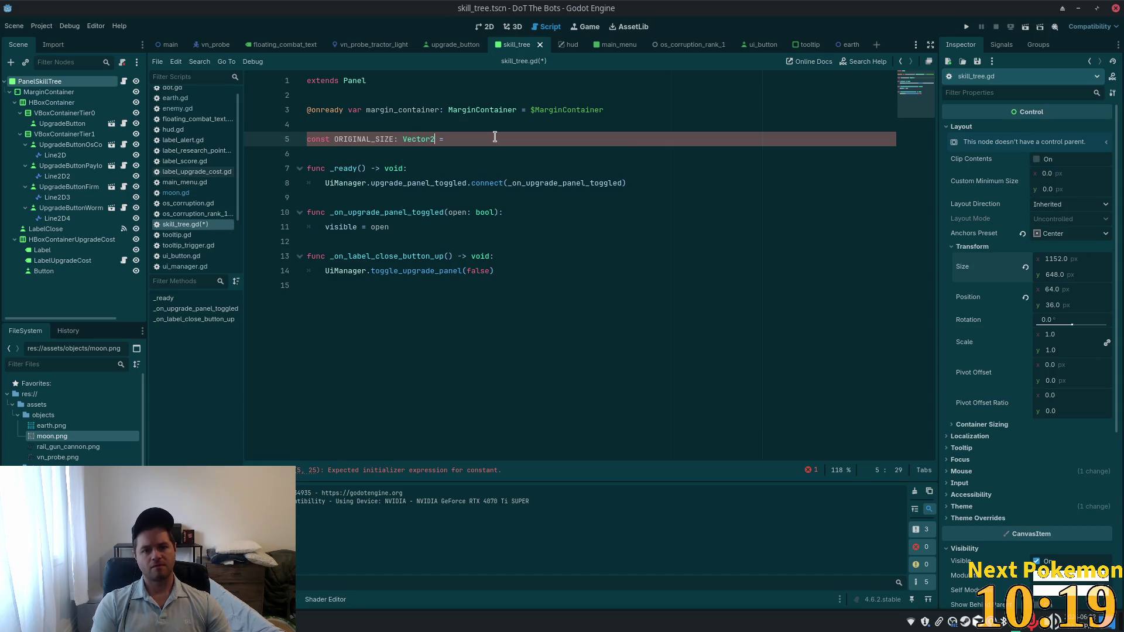
pyautogui.write('Ve')
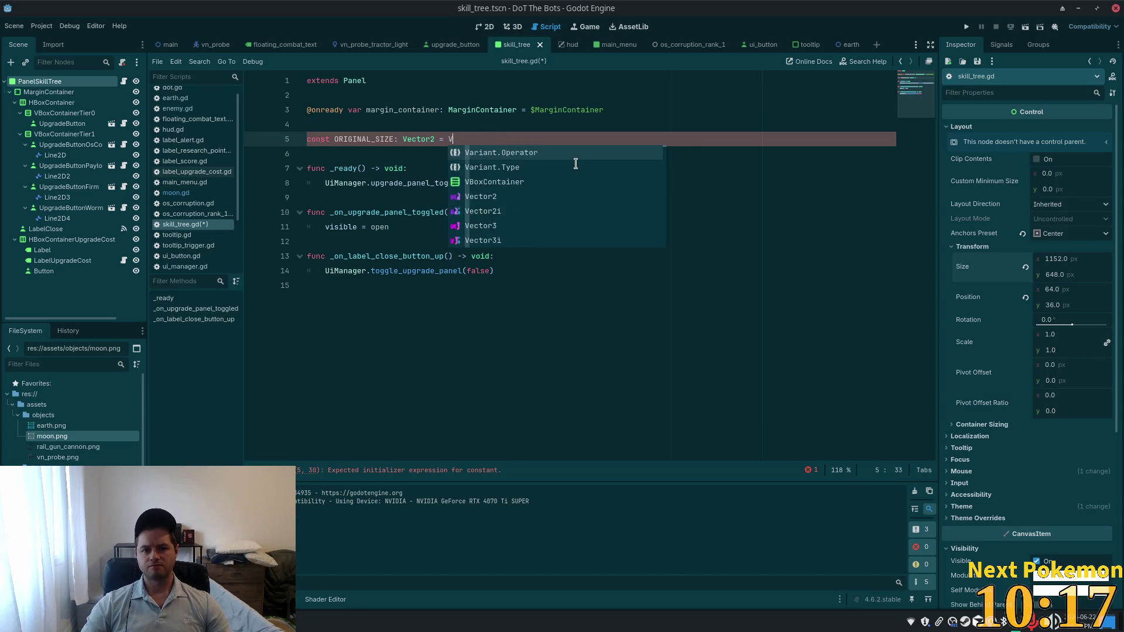
pyautogui.write('wc')
pyautogui.press('BackSpace')
pyautogui.press('BackSpace')
pyautogui.write('c')
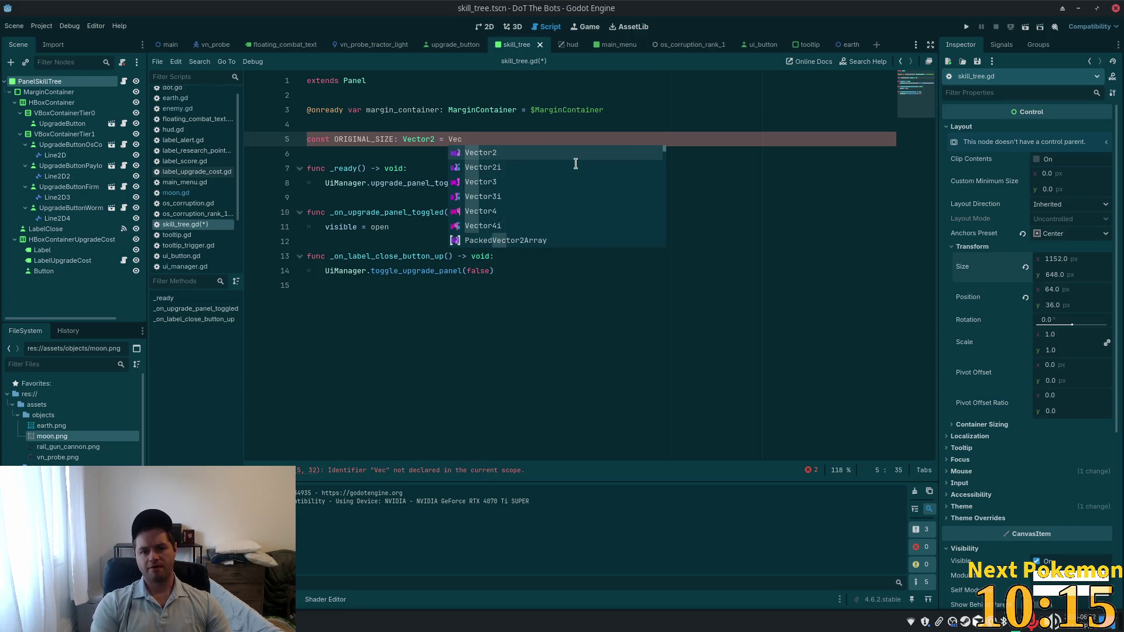
pyautogui.press('Return')
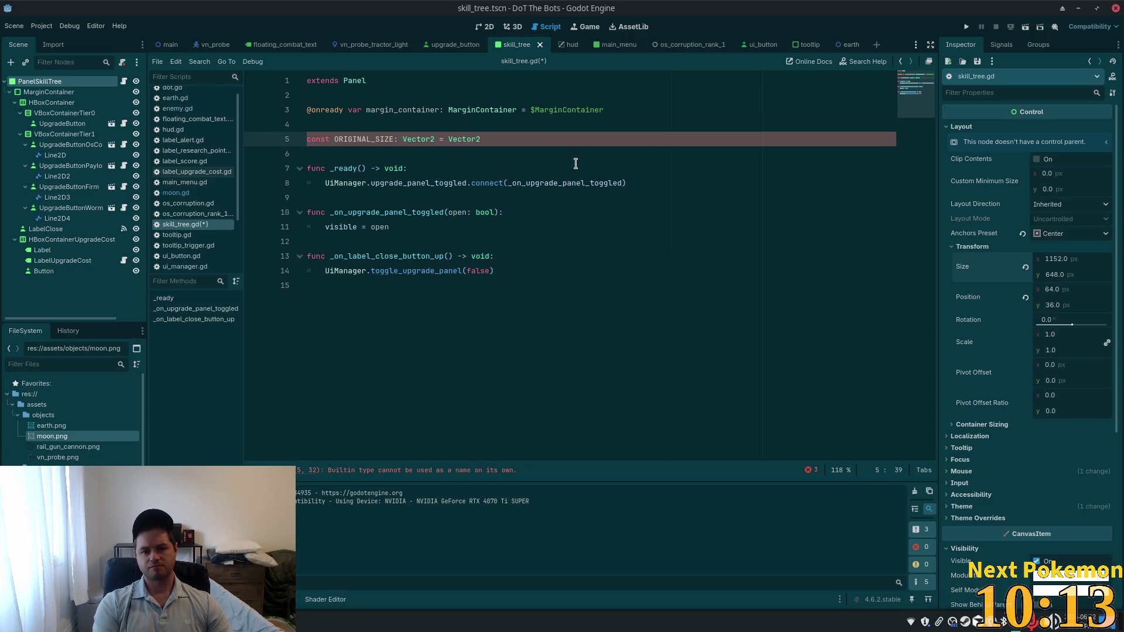
pyautogui.press('BackSpace')
pyautogui.press('BackSpace')
pyautogui.press('BackSpace')
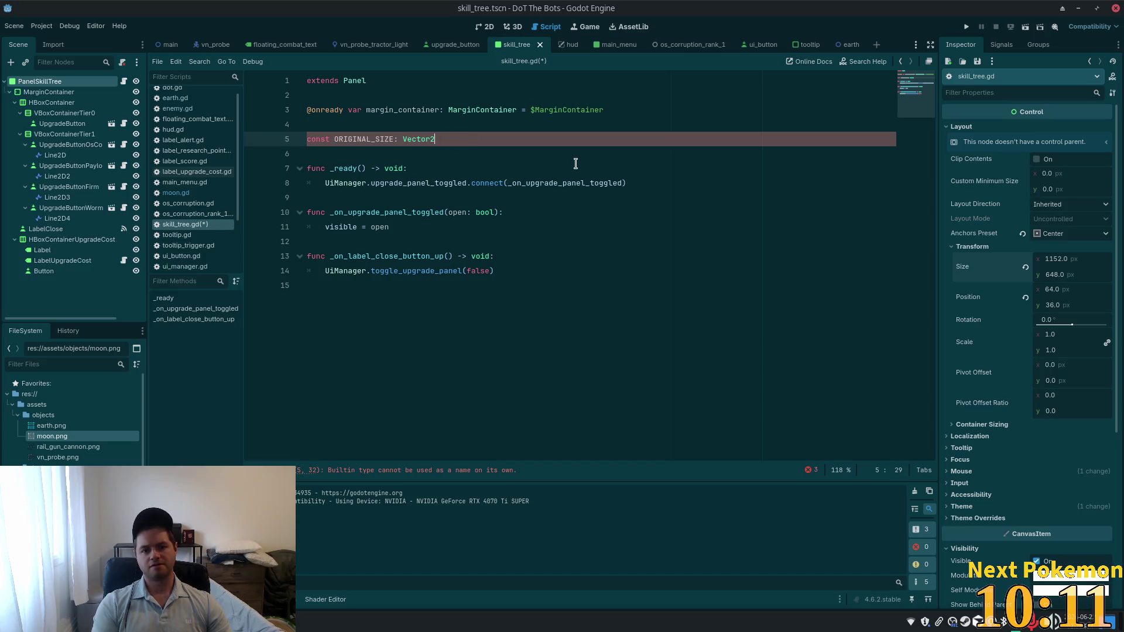
pyautogui.click(464, 157)
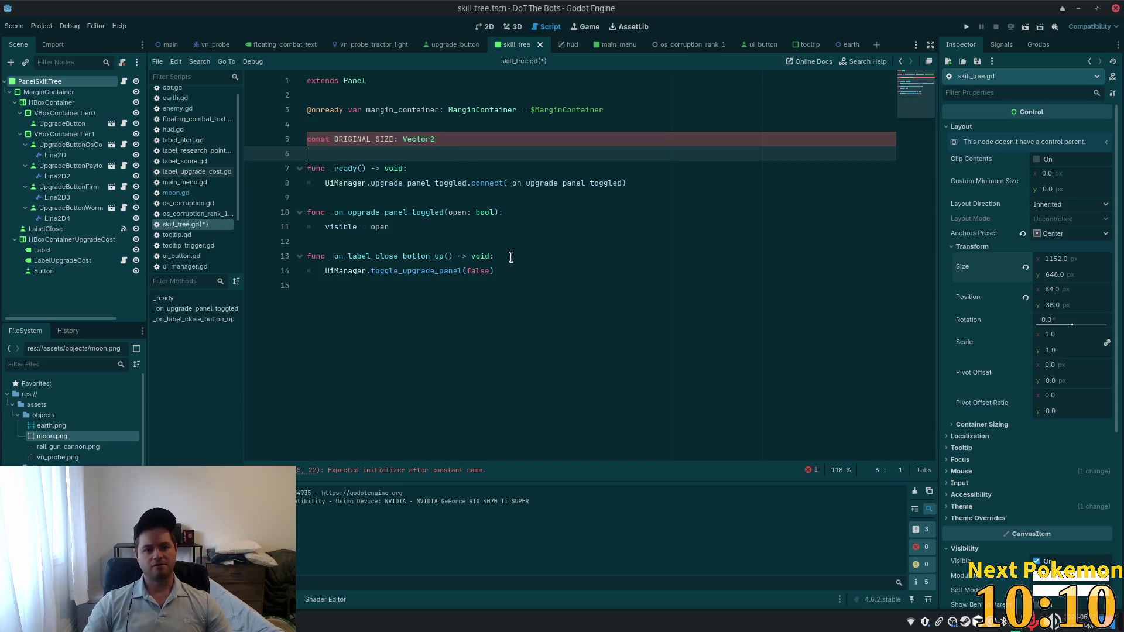
pyautogui.click(329, 141)
# Change const to var so line 5 reads 'var ORIGINAL_SIZE: Vector2', and save
pyautogui.hotkey('ctrl', 's')
pyautogui.click(360, 139)
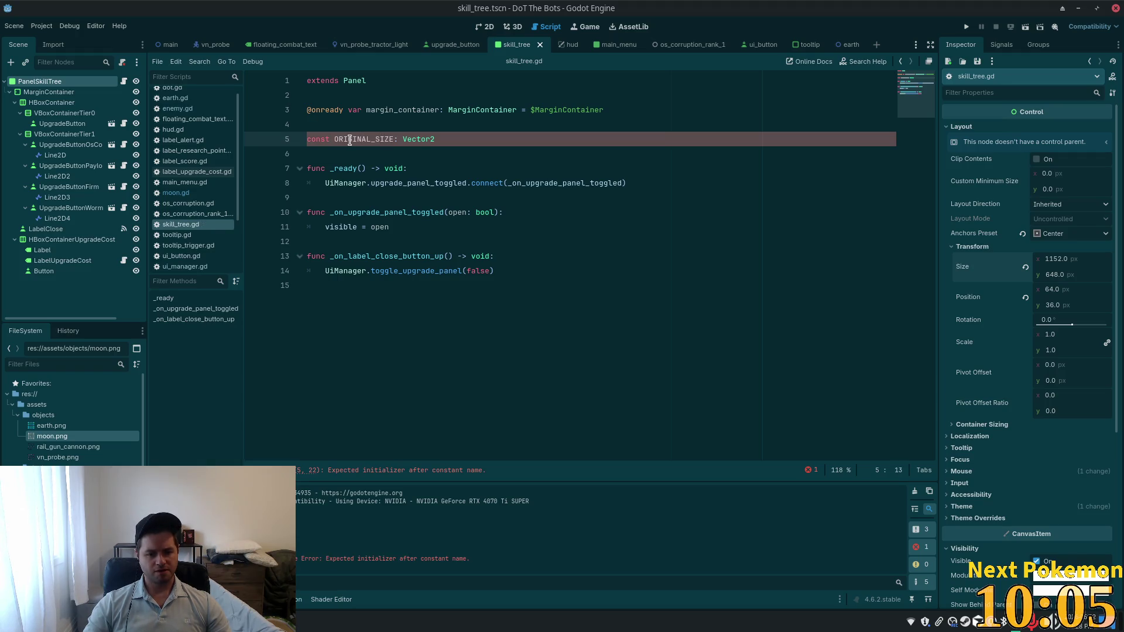
pyautogui.click(452, 141)
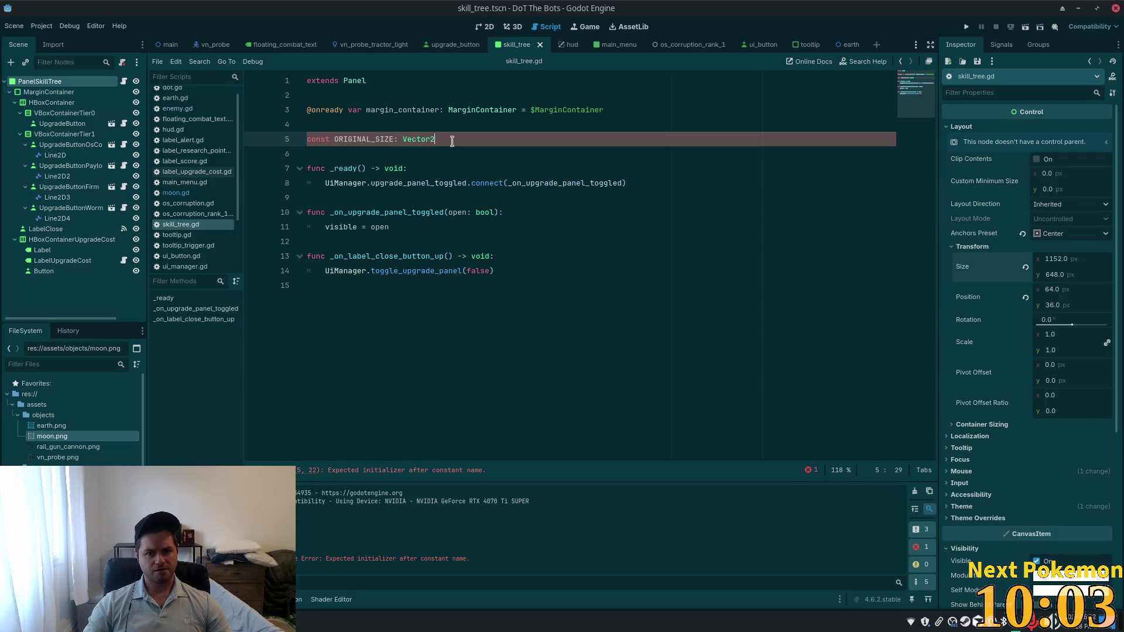
pyautogui.doubleClick(318, 139)
pyautogui.write('var')
pyautogui.hotkey('ctrl', 's')
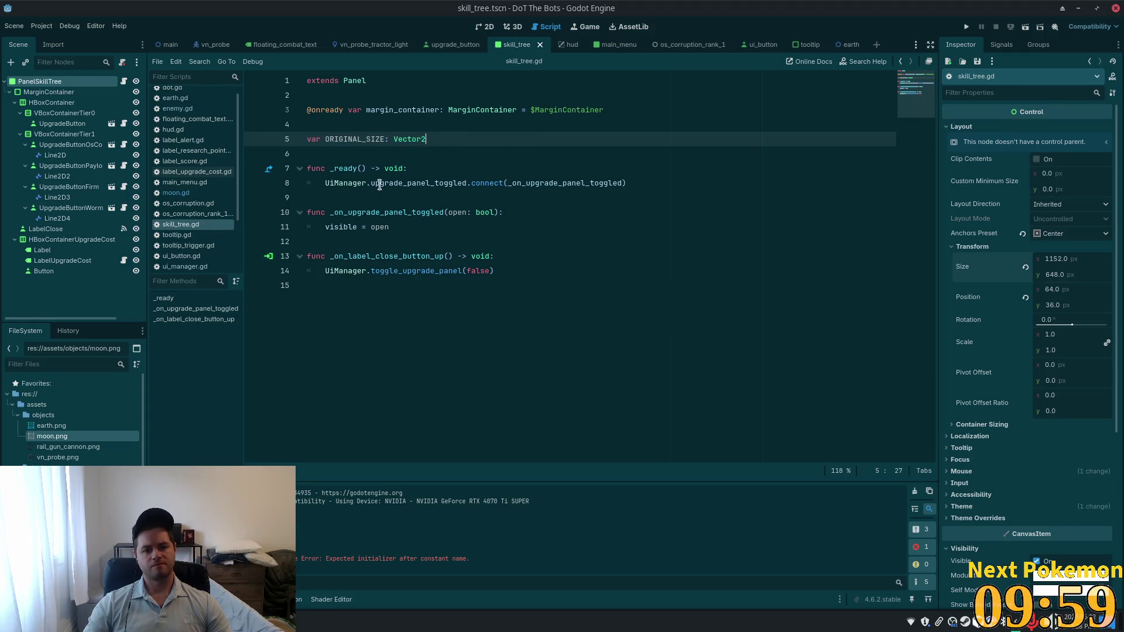
# In Cursor, accept the suggested _ready line storing margin_container.size in ORIGINAL_SIZE
pyautogui.press('Down')
pyautogui.press('Down')
pyautogui.press('Return')
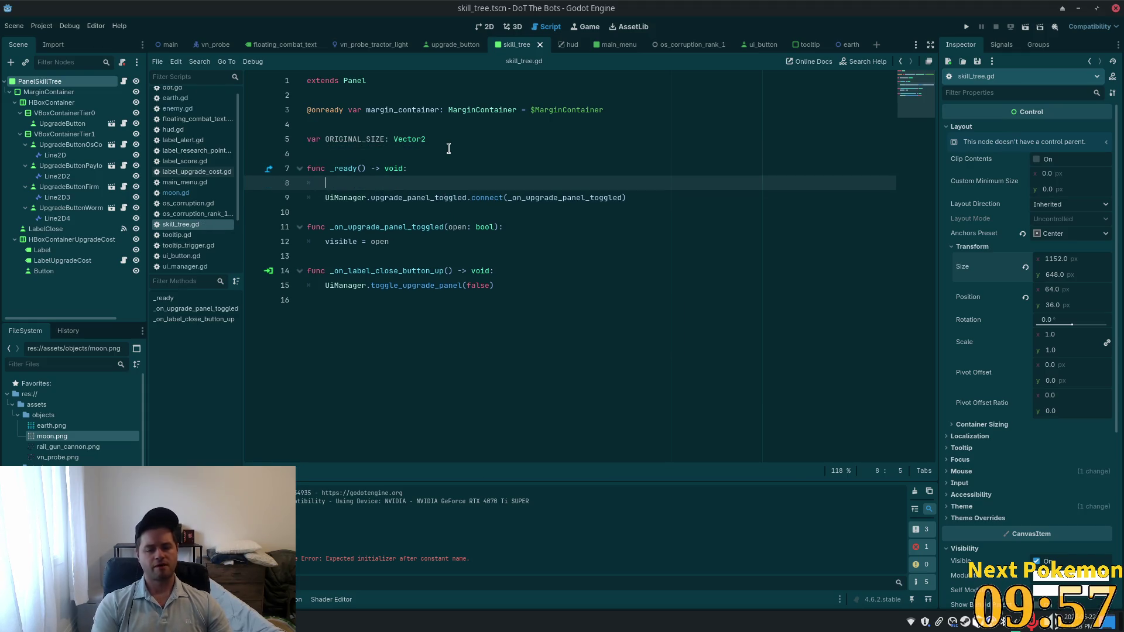
pyautogui.hotkey('ctrl', 'z')
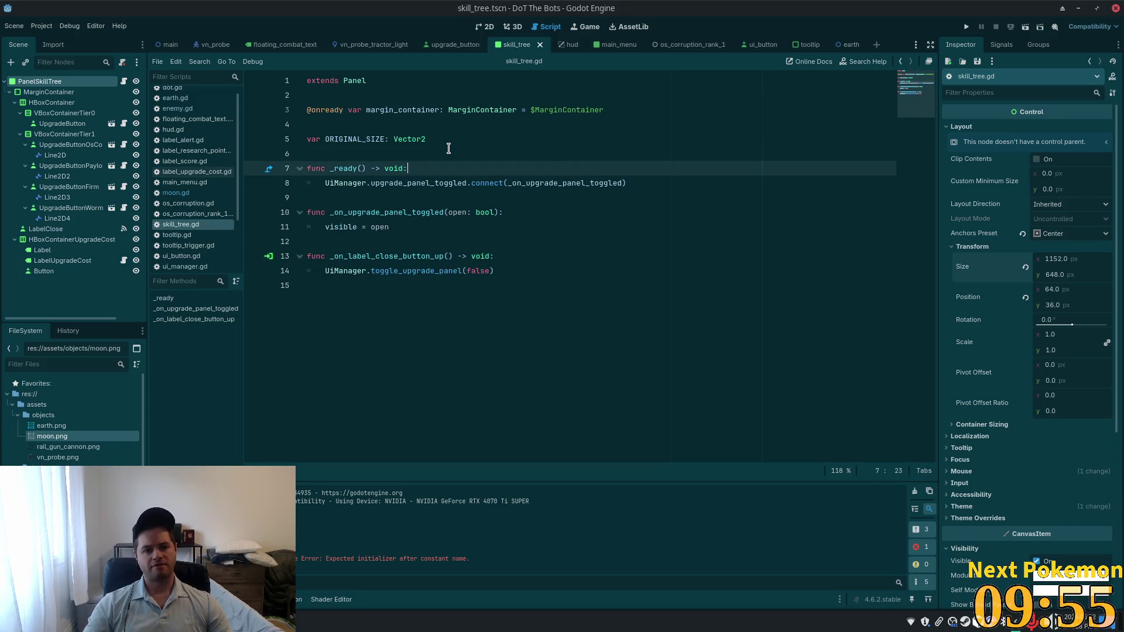
pyautogui.hotkey('alt', 'Tab')
pyautogui.press('Tab')
pyautogui.press('Tab')
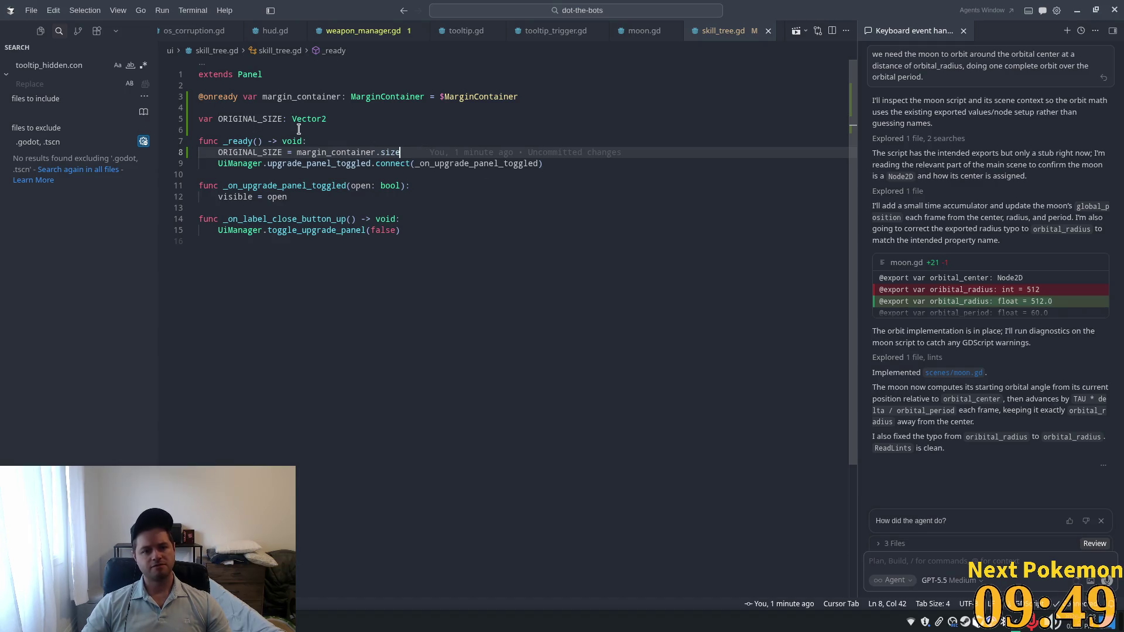
# Remove the margin_container prefix from the size reference on line 8 and save
pyautogui.doubleClick(344, 154)
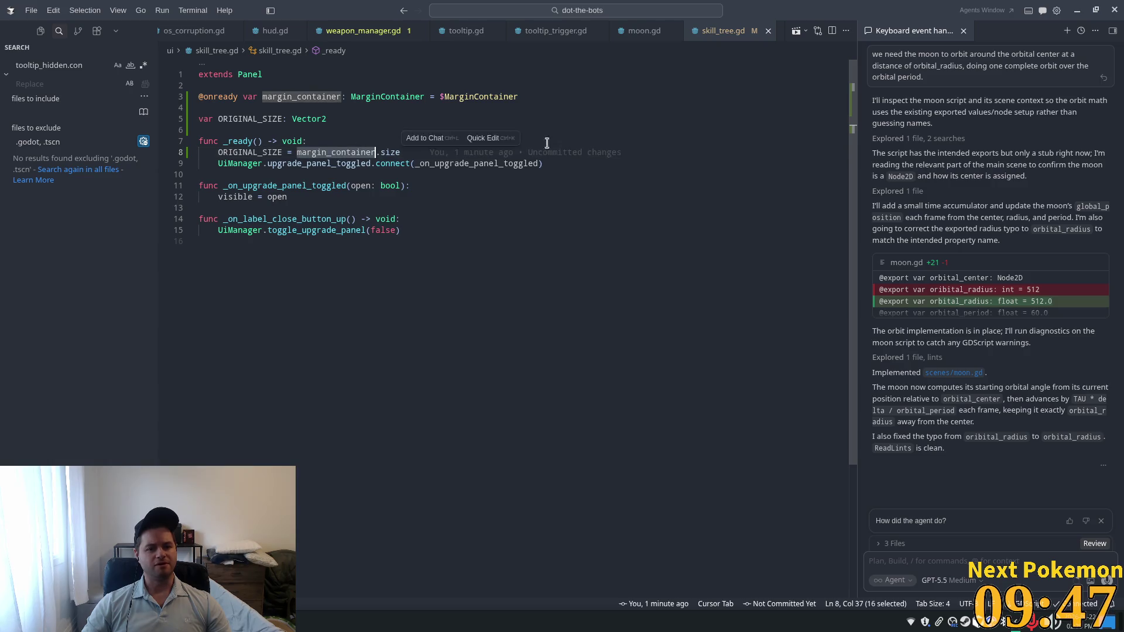
pyautogui.press('BackSpace')
pyautogui.press('Delete')
pyautogui.hotkey('ctrl', 's')
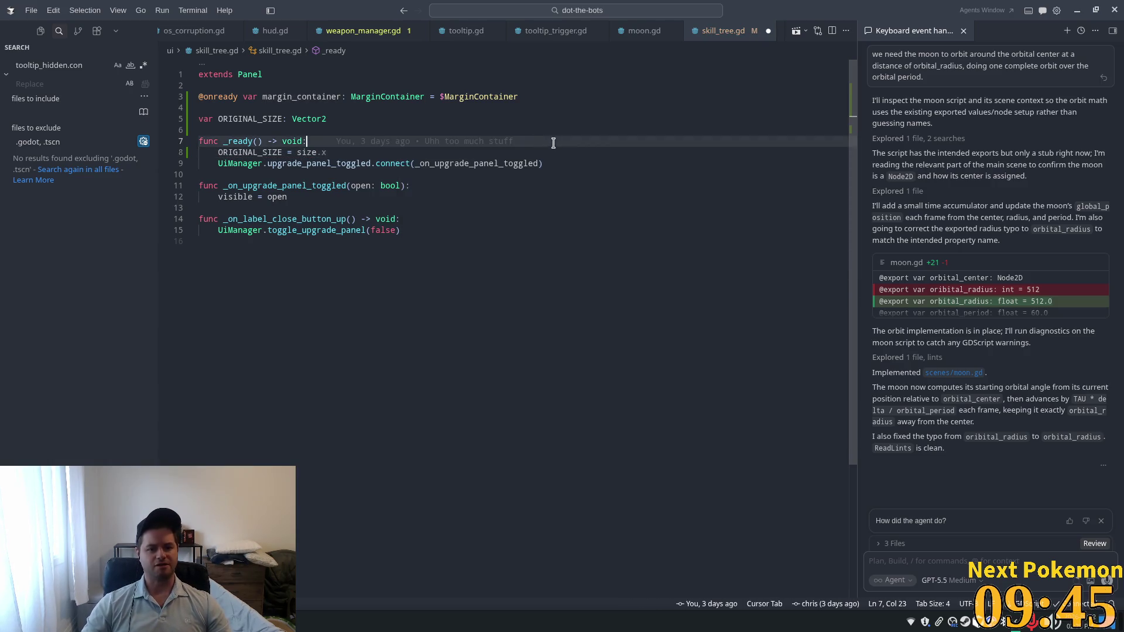
# Move the ORIGINAL_SIZE assignment below the connect line in _ready and save
pyautogui.click(545, 175)
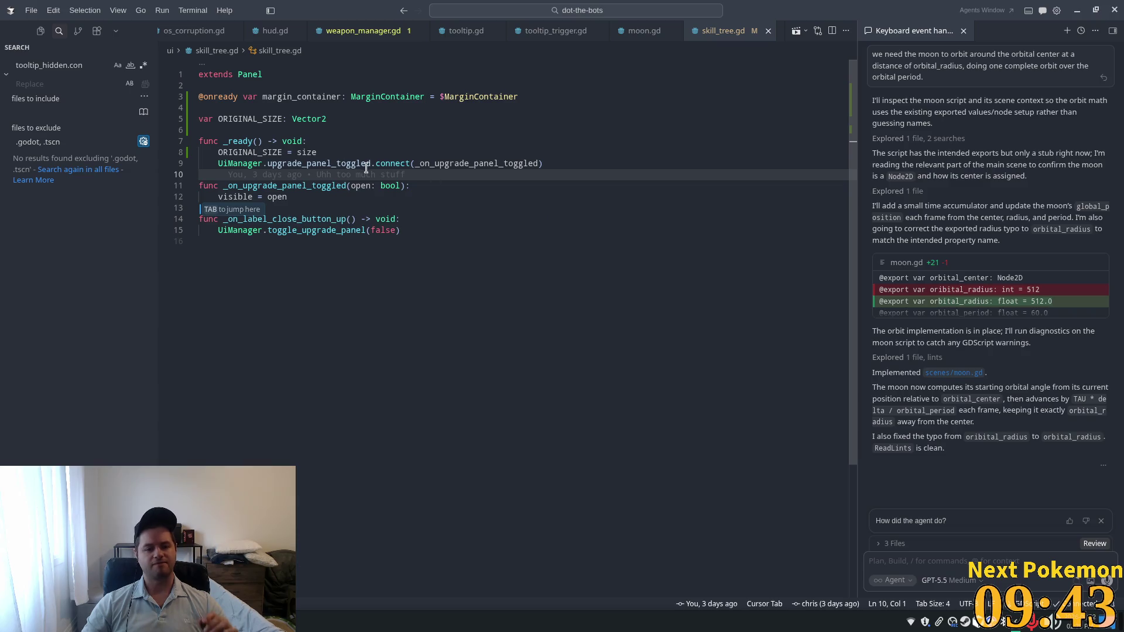
pyautogui.click(238, 152)
pyautogui.hotkey('alt', 'Down')
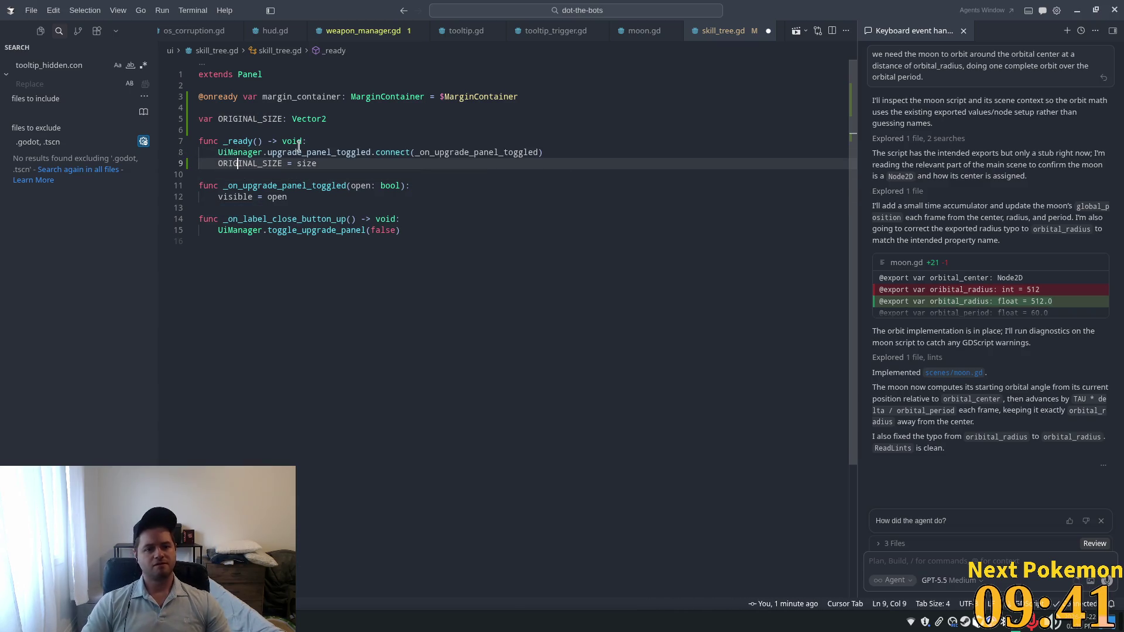
pyautogui.press('Up')
pyautogui.press('End')
pyautogui.press('Return')
pyautogui.hotkey('ctrl', 's')
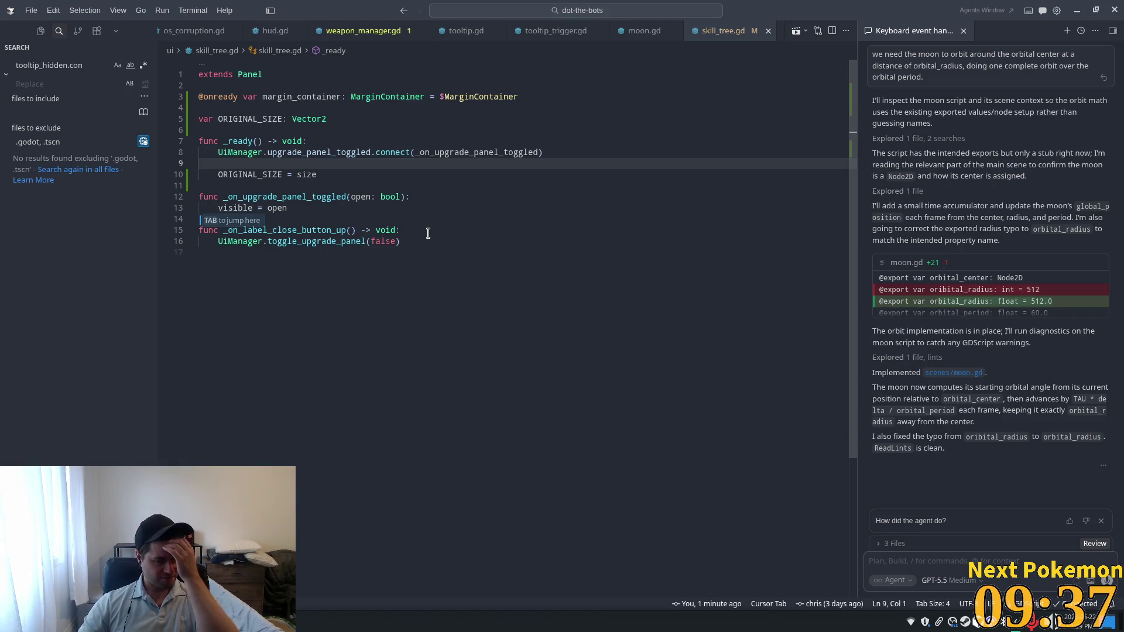
# Delete the ORIGINAL_SIZE assignment line from _ready
pyautogui.click(410, 152)
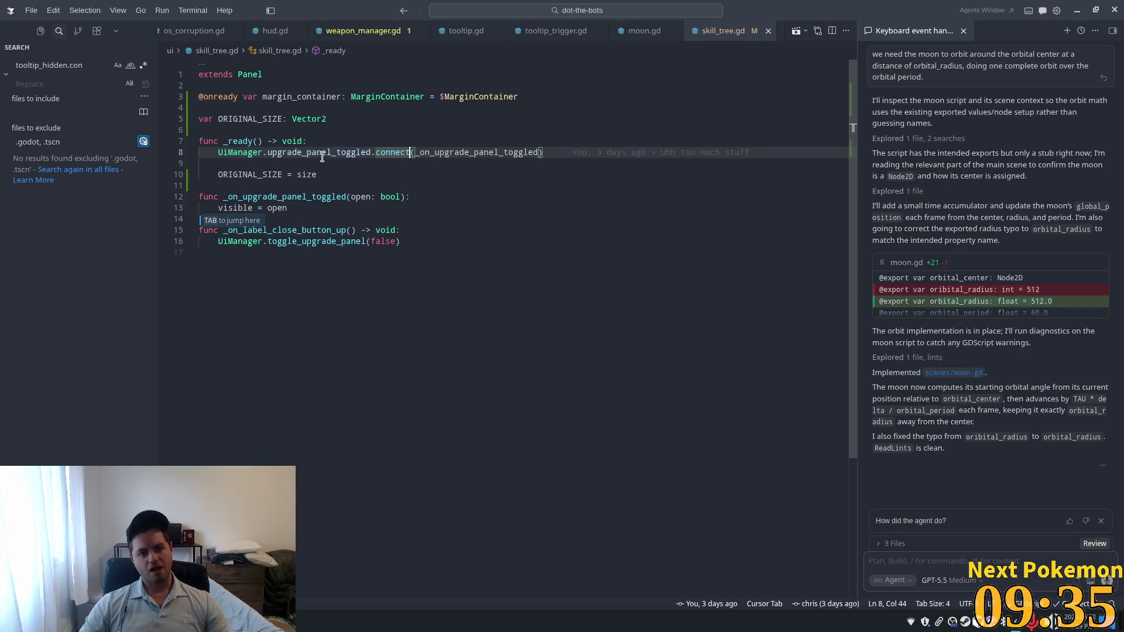
pyautogui.click(323, 174)
pyautogui.hotkey('shift', 'Home')
pyautogui.hotkey('shift', 'Home')
pyautogui.press('BackSpace')
pyautogui.press('BackSpace')
pyautogui.press('BackSpace')
# Turn the line 5 declaration into const ORIGINAL_SIZE = Vector2(1152, 648) and save
pyautogui.click(345, 118)
pyautogui.press('Home')
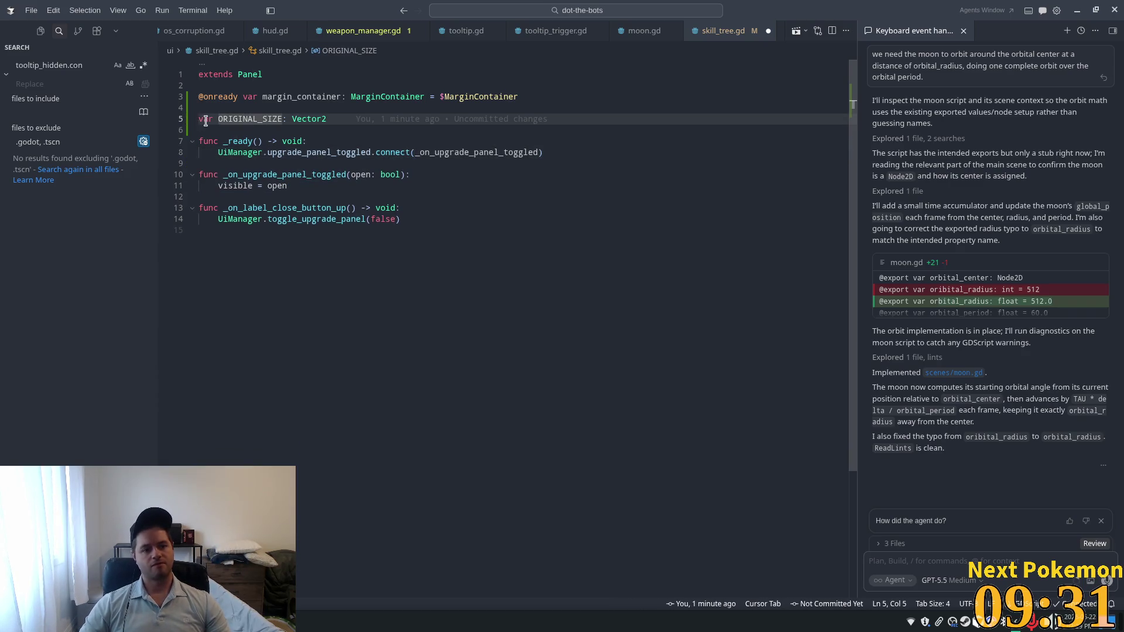
pyautogui.hotkey('ctrl', 'shift', 'Right')
pyautogui.write('const')
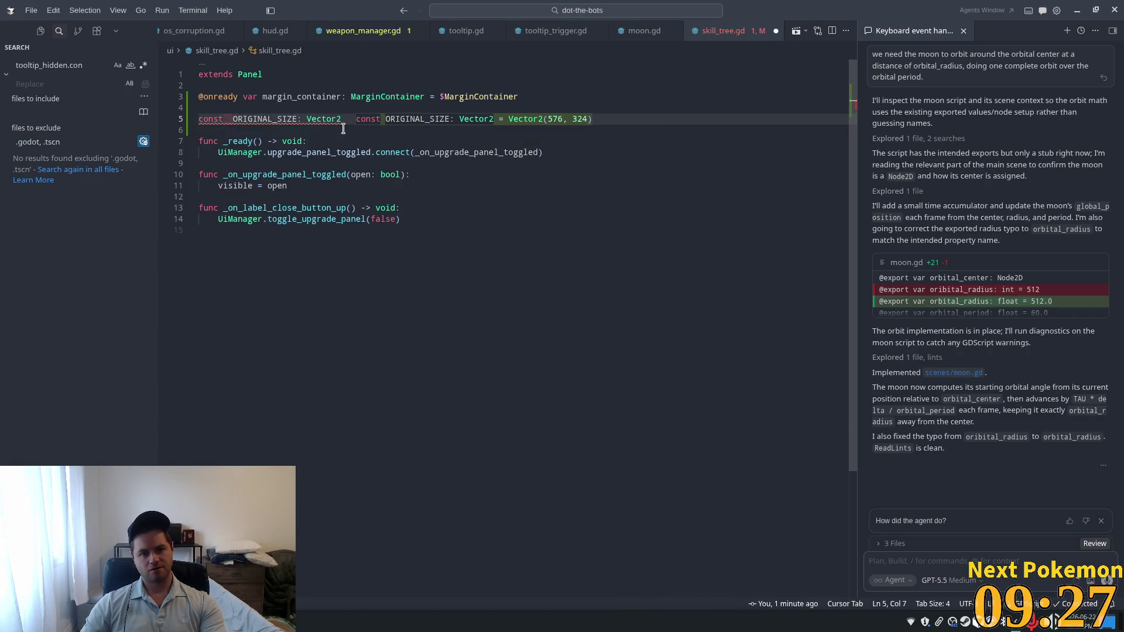
pyautogui.press('Tab')
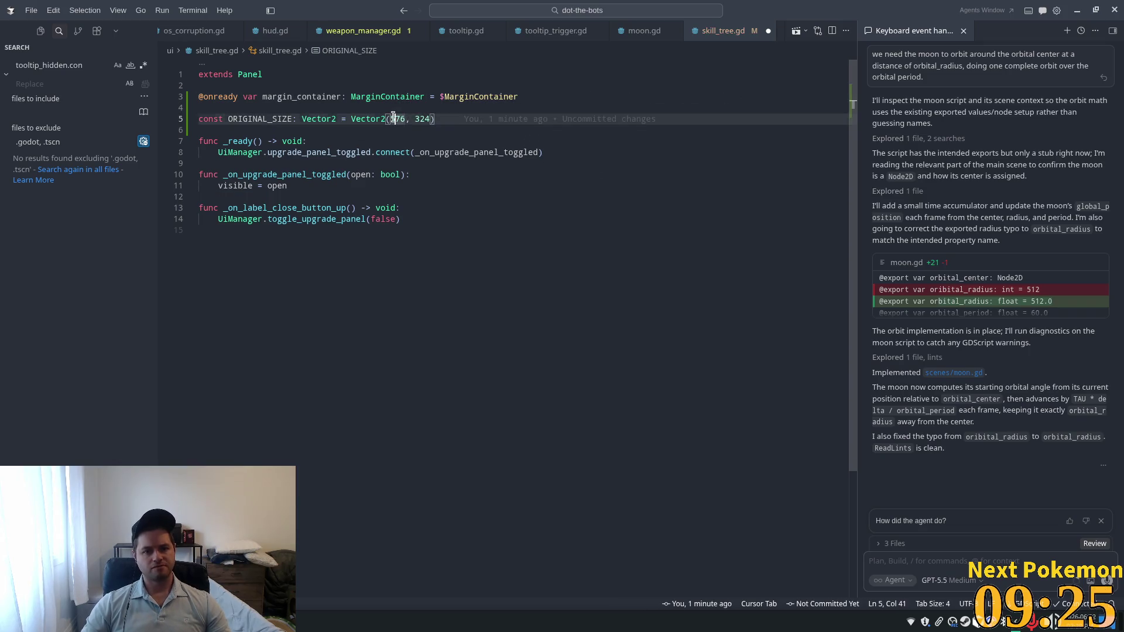
pyautogui.hotkey('alt', 'Tab')
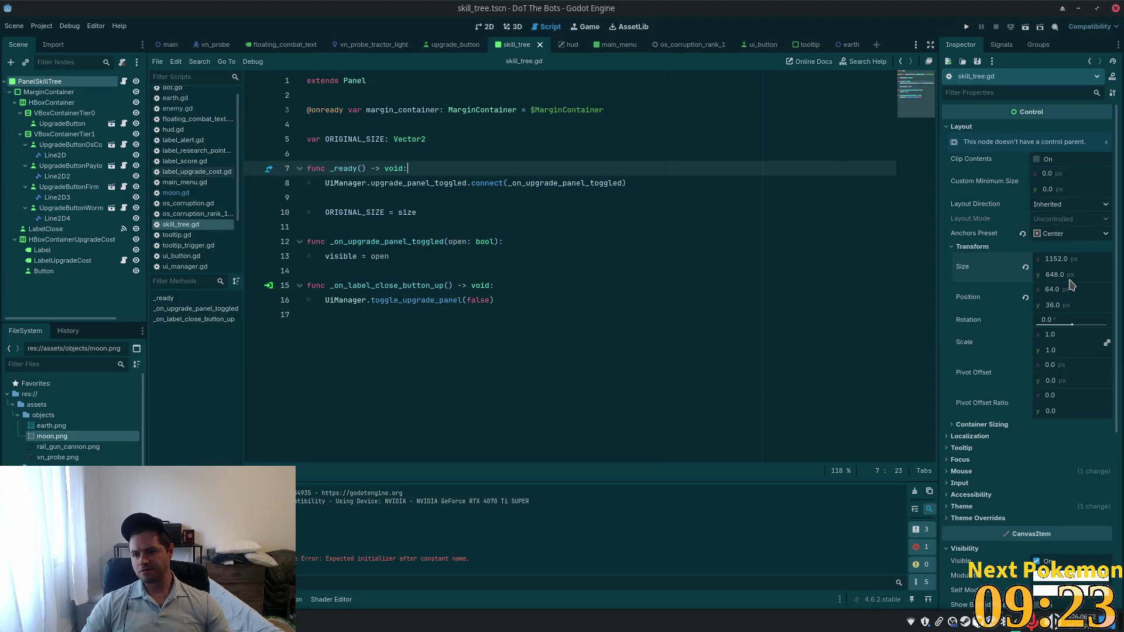
pyautogui.hotkey('alt', 'Tab')
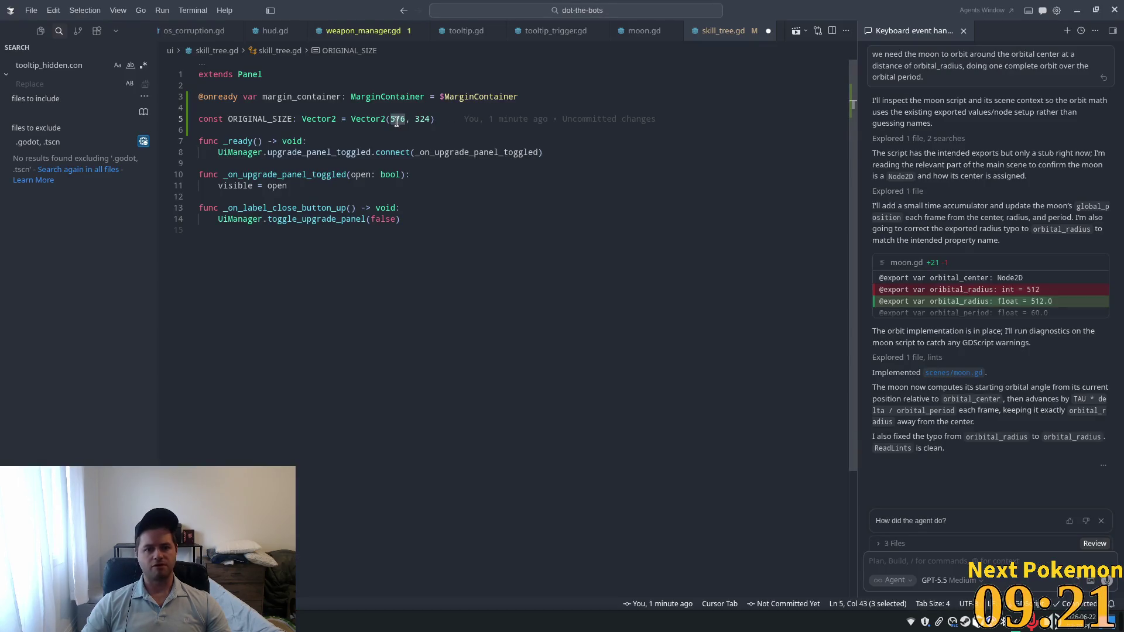
pyautogui.write('1152')
pyautogui.press('Right')
pyautogui.press('Right')
pyautogui.press('Tab')
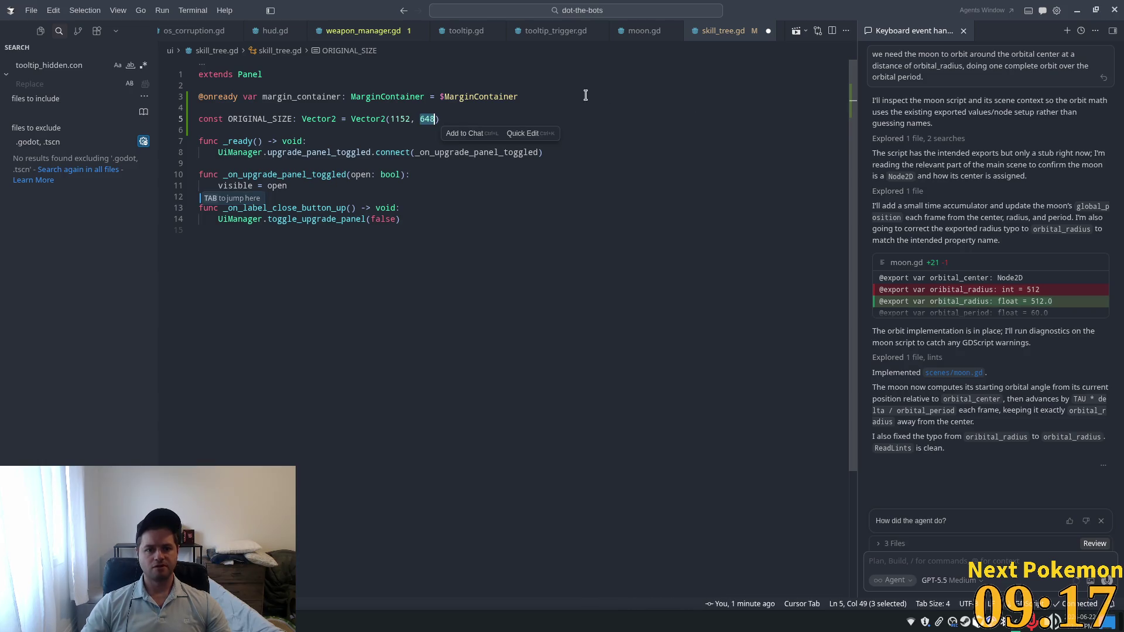
pyautogui.press('Tab')
pyautogui.hotkey('ctrl', 's')
# Place the caret at the end of the _ready line and switch back to Godot Engine
pyautogui.click(482, 151)
pyautogui.press('Up')
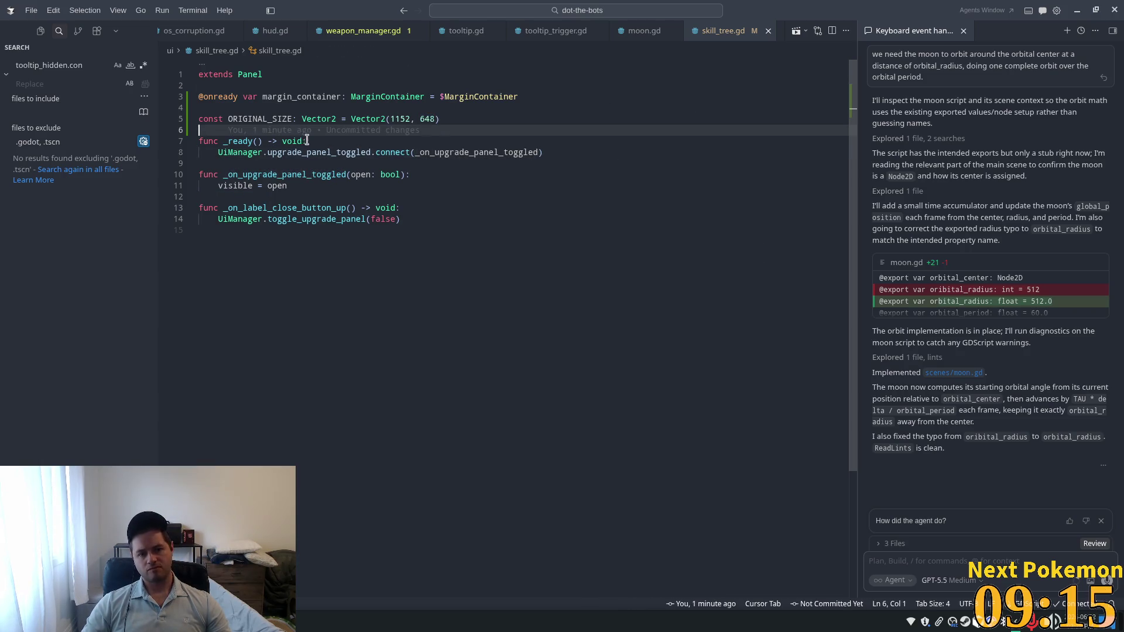
pyautogui.hotkey('alt', 'Tab')
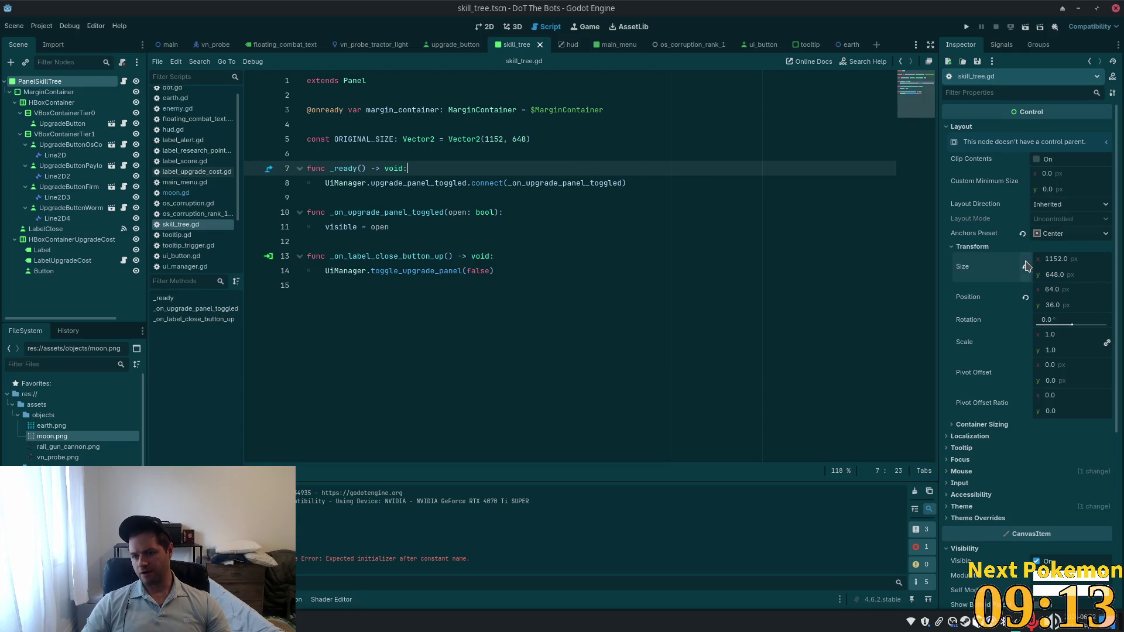
# Save the scene, hide MarginContainer in the skill tree's 2D view, and refocus skill_tree.gd
pyautogui.hotkey('ctrl', 's')
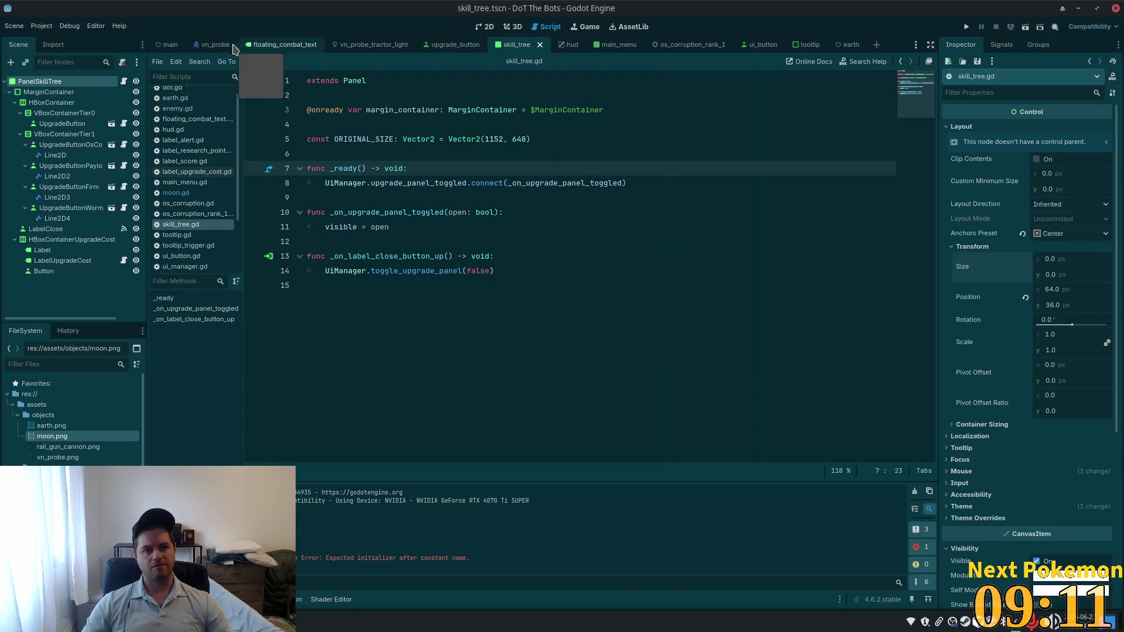
pyautogui.click(481, 31)
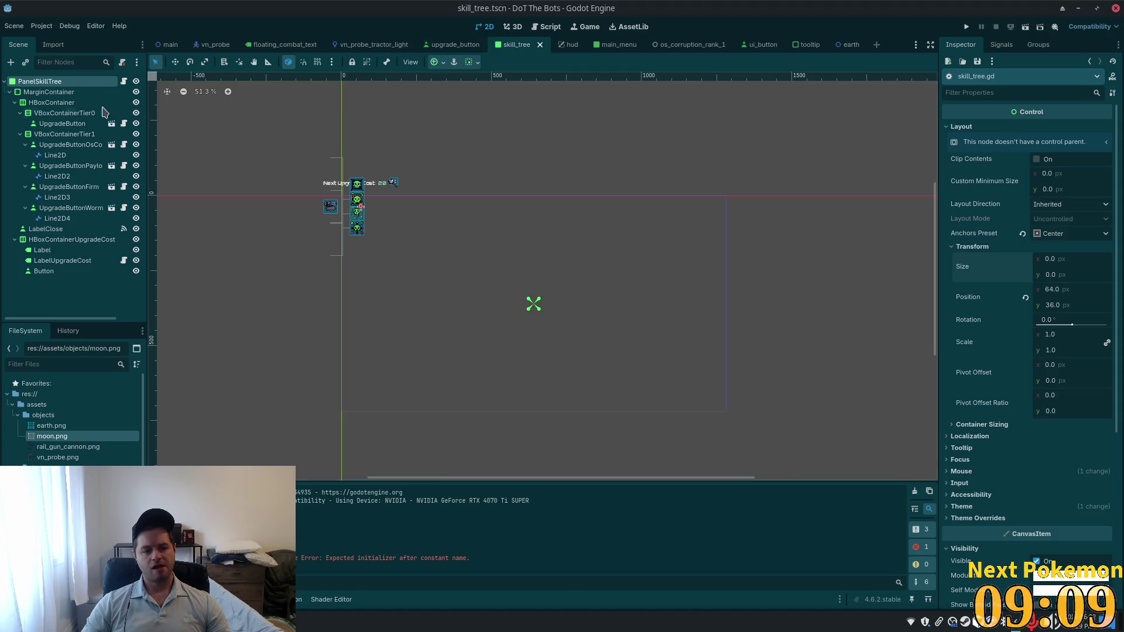
pyautogui.click(70, 94)
pyautogui.click(135, 92)
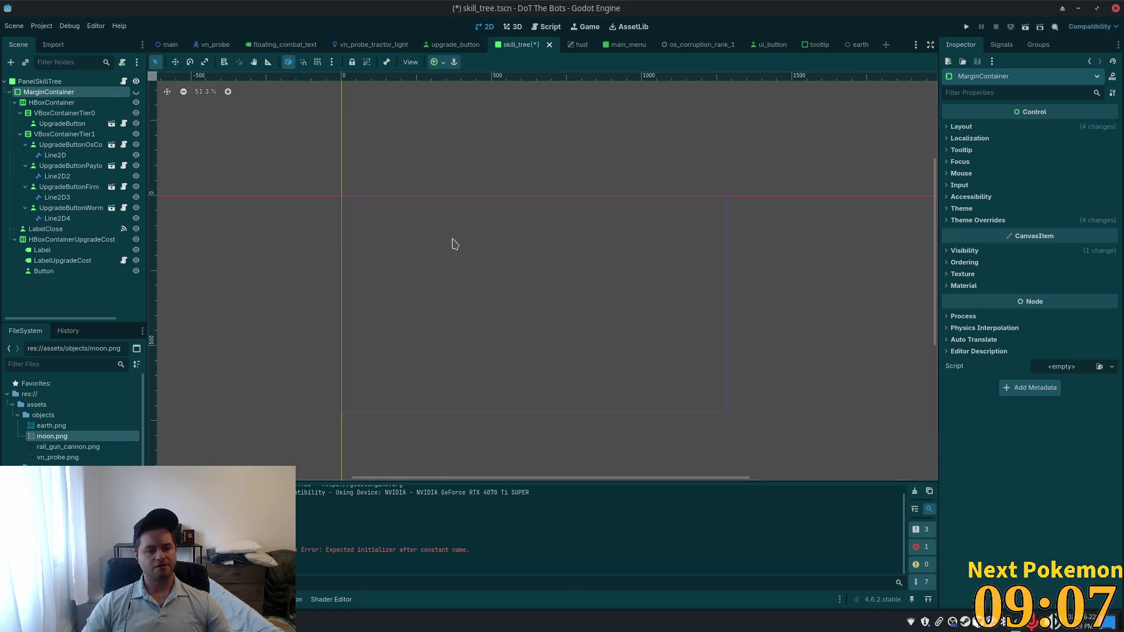
pyautogui.hotkey('alt', 'Tab')
pyautogui.click(451, 176)
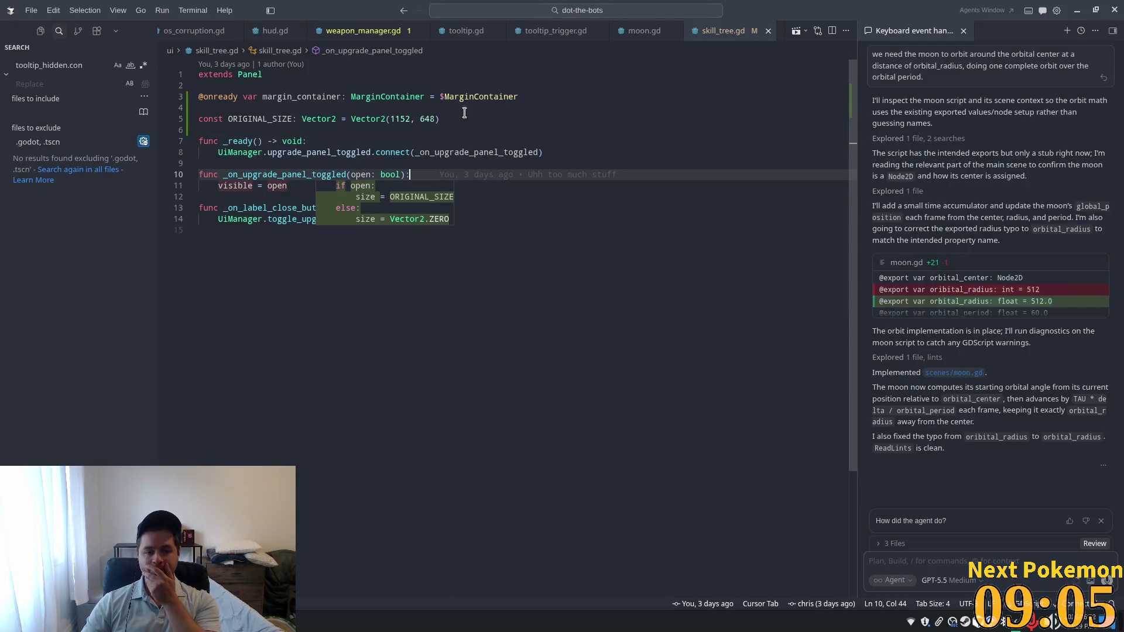
# Add an 'if open:' branch after visible = open in _on_upgrade_panel_toggled
pyautogui.press('Up')
pyautogui.press('Up')
pyautogui.press('Up')
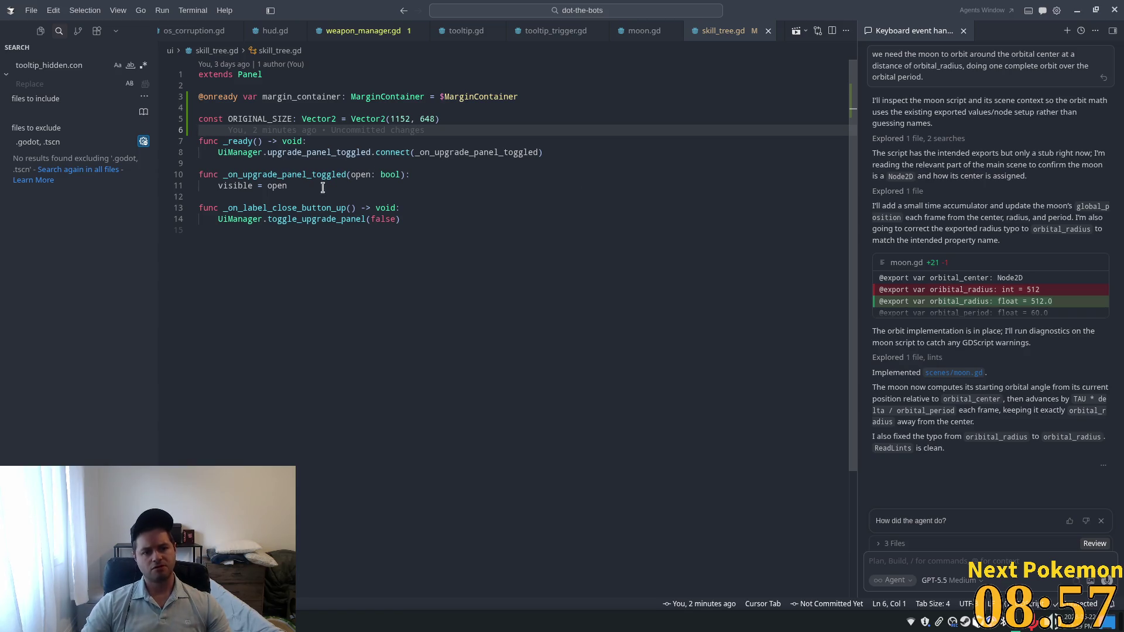
pyautogui.click(281, 175)
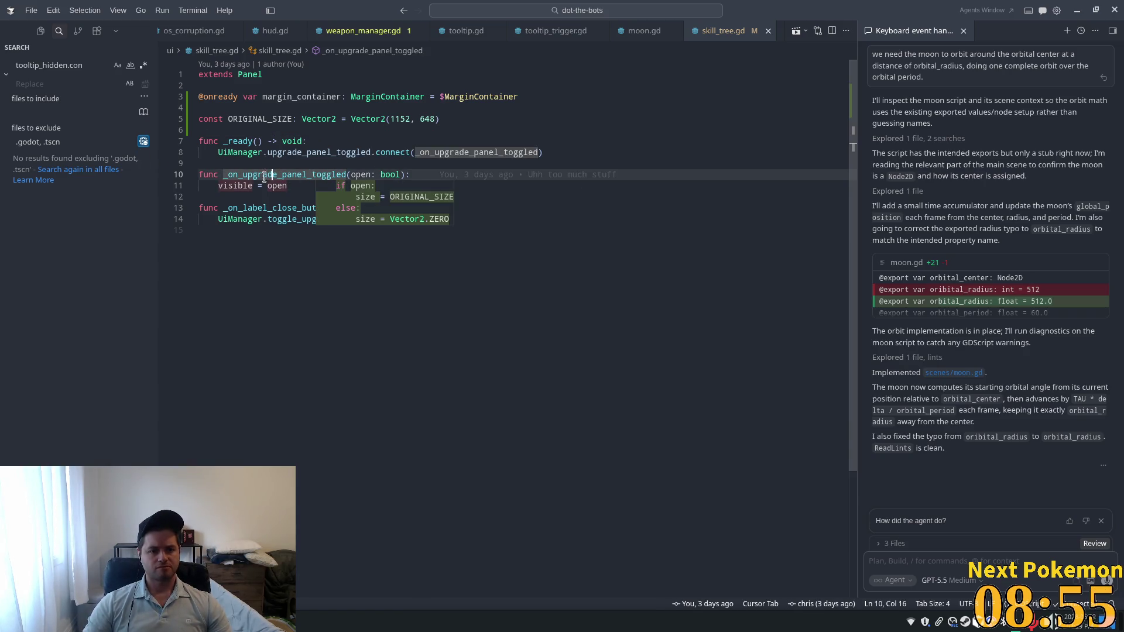
pyautogui.click(322, 184)
pyautogui.press('Return')
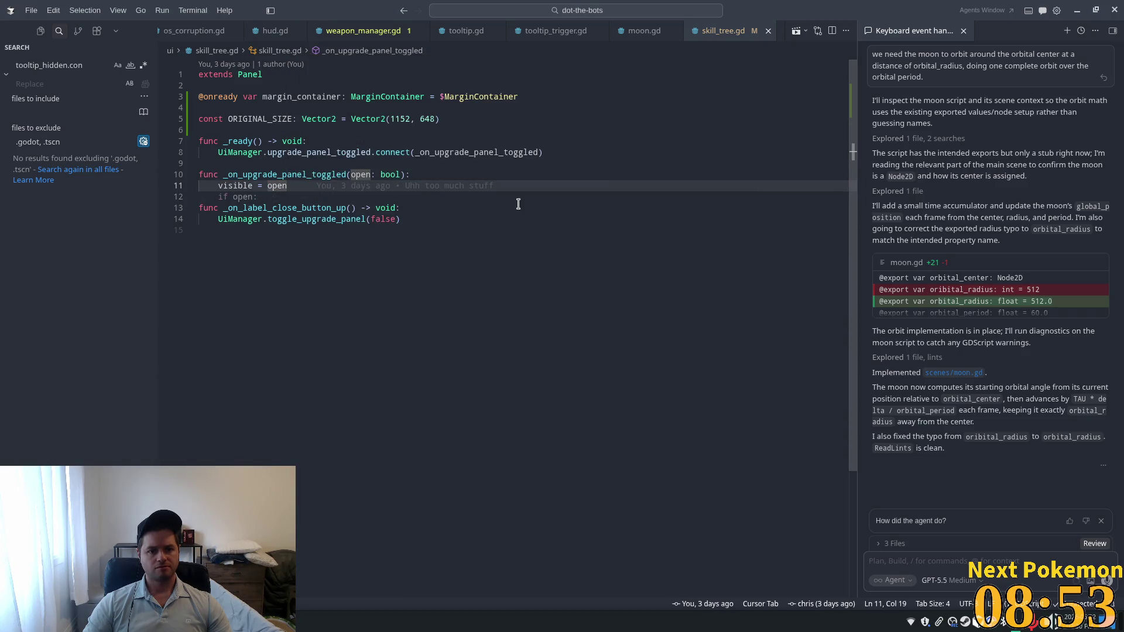
pyautogui.press('Tab')
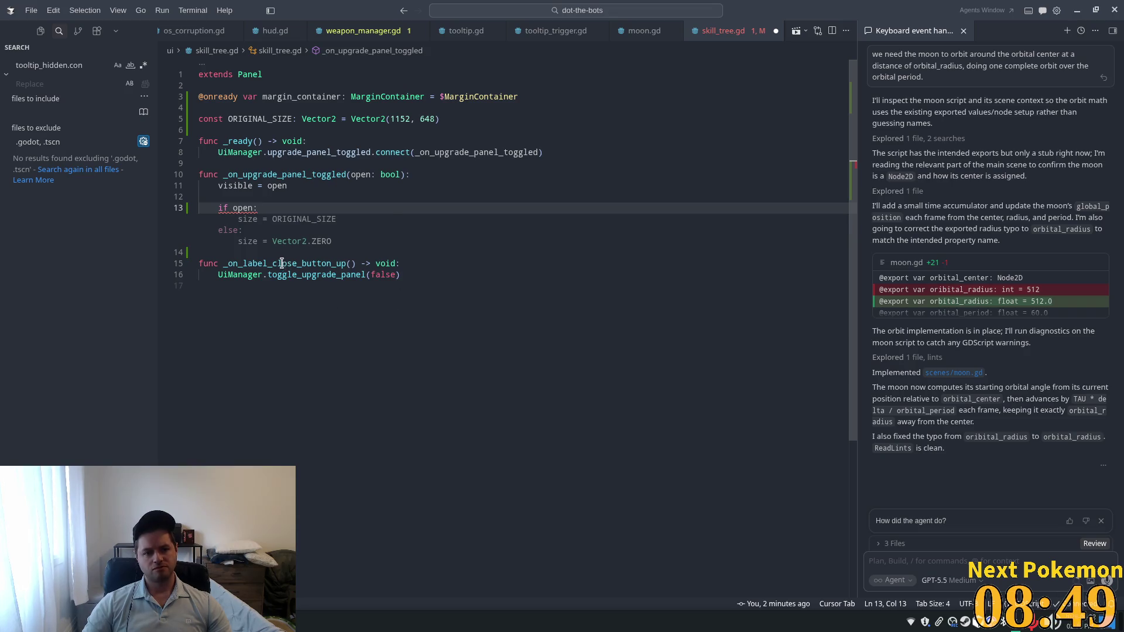
# Add animate_open and animate_close stub functions at the end of the file
pyautogui.click(449, 308)
pyautogui.press('Return')
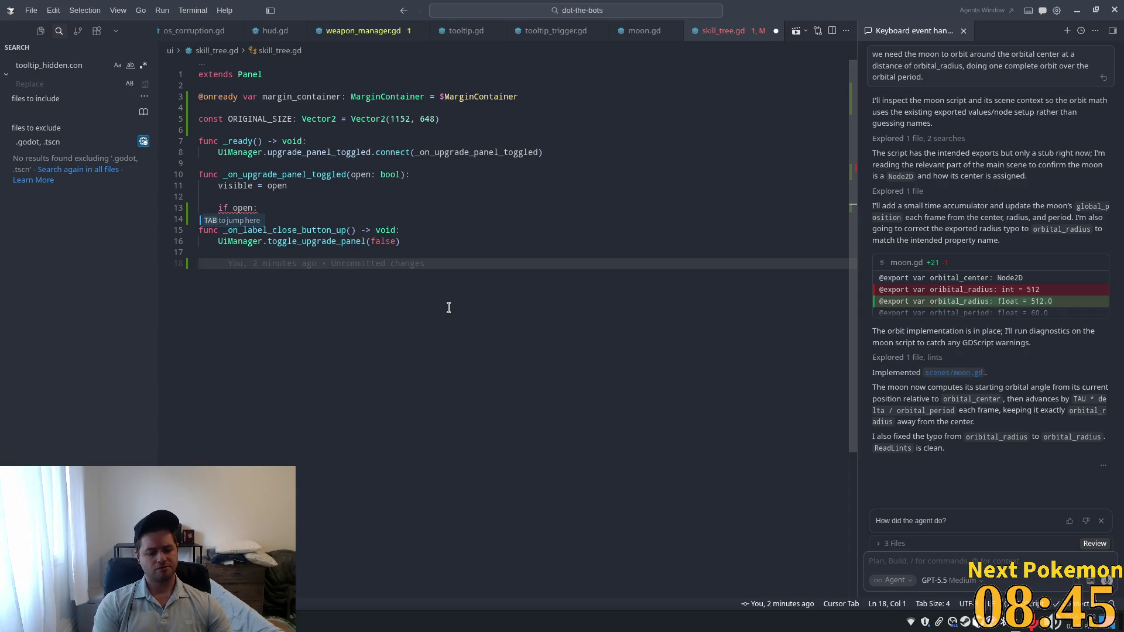
pyautogui.write('fuyn')
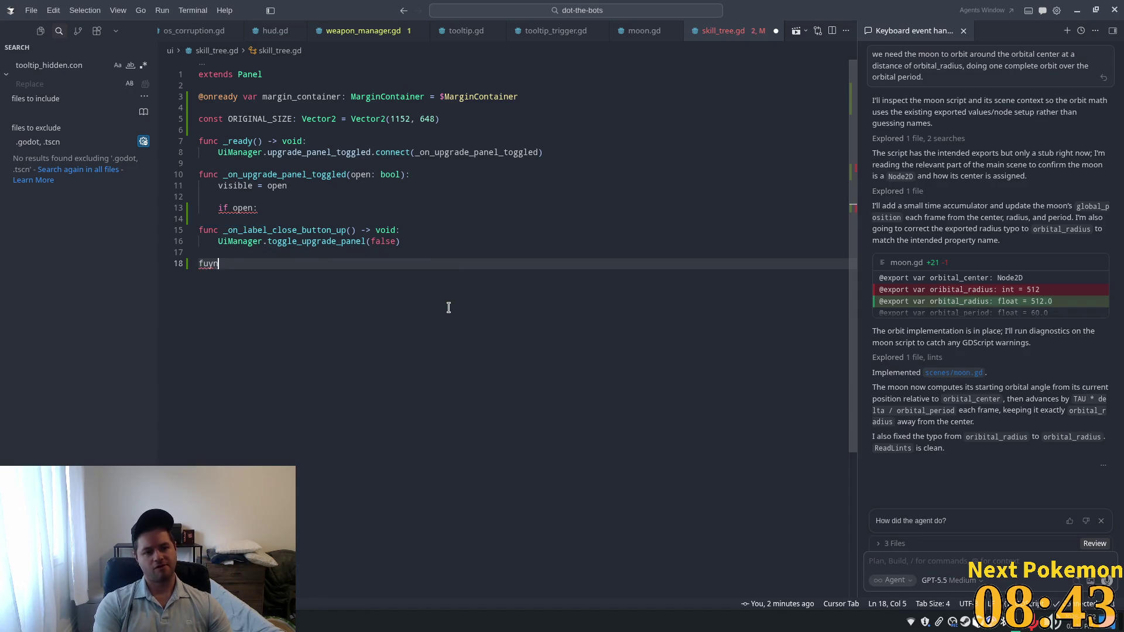
pyautogui.press('BackSpace')
pyautogui.write('nc ani')
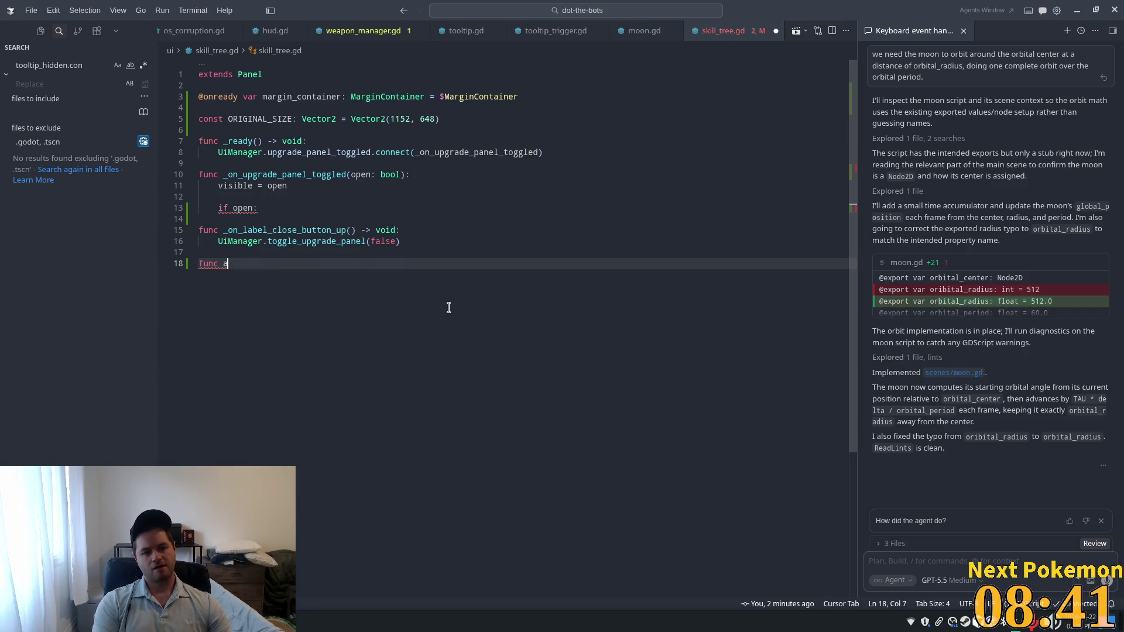
pyautogui.write('mate_')
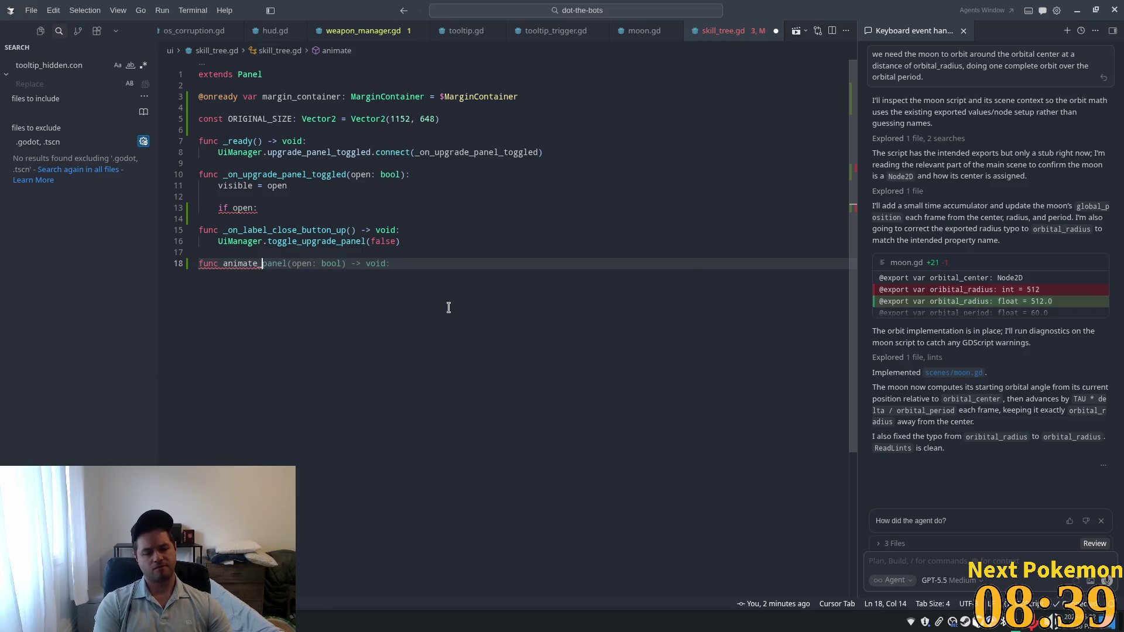
pyautogui.write('open() -> void:')
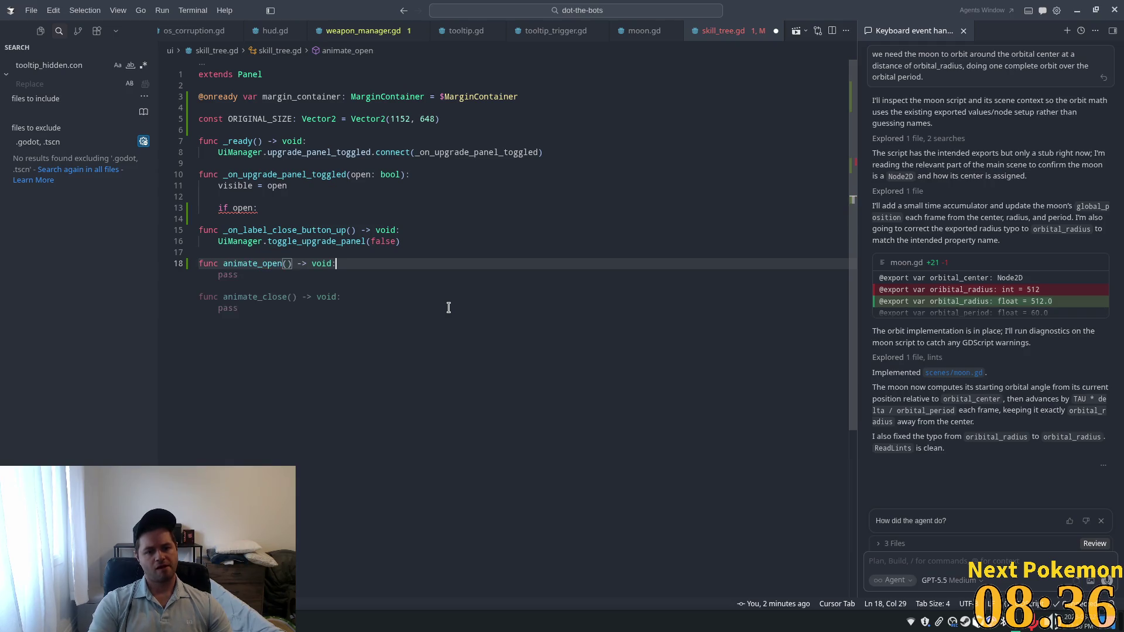
pyautogui.press('Tab')
pyautogui.press('Tab')
# Make the toggle handler call animate_open() when open, otherwise animate_close()
pyautogui.click(272, 186)
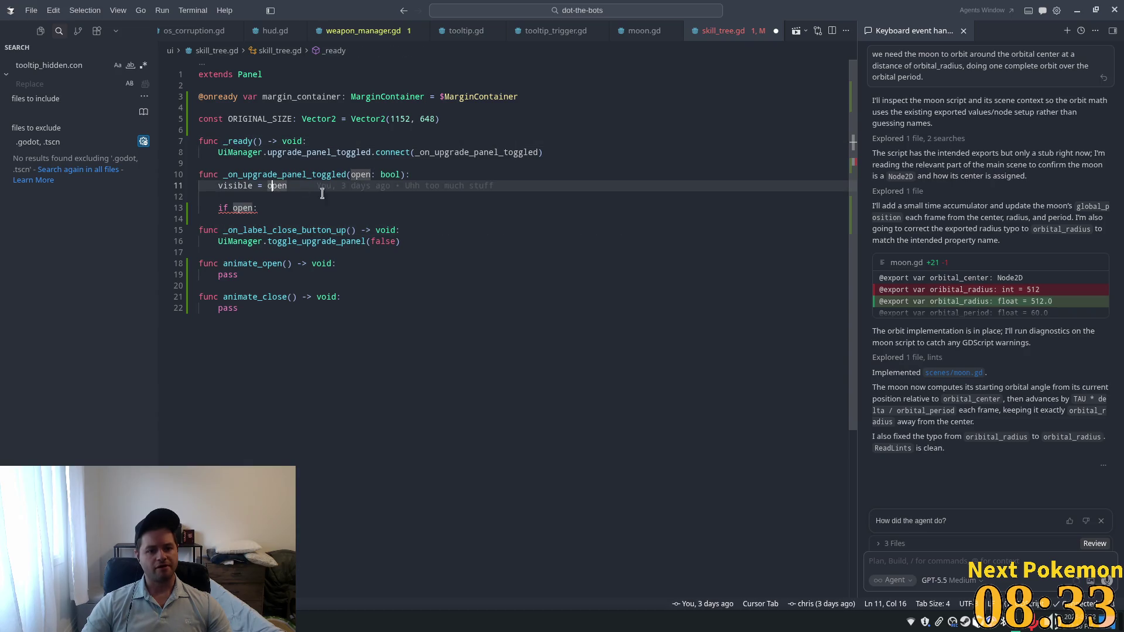
pyautogui.press('Tab')
pyautogui.press('Tab')
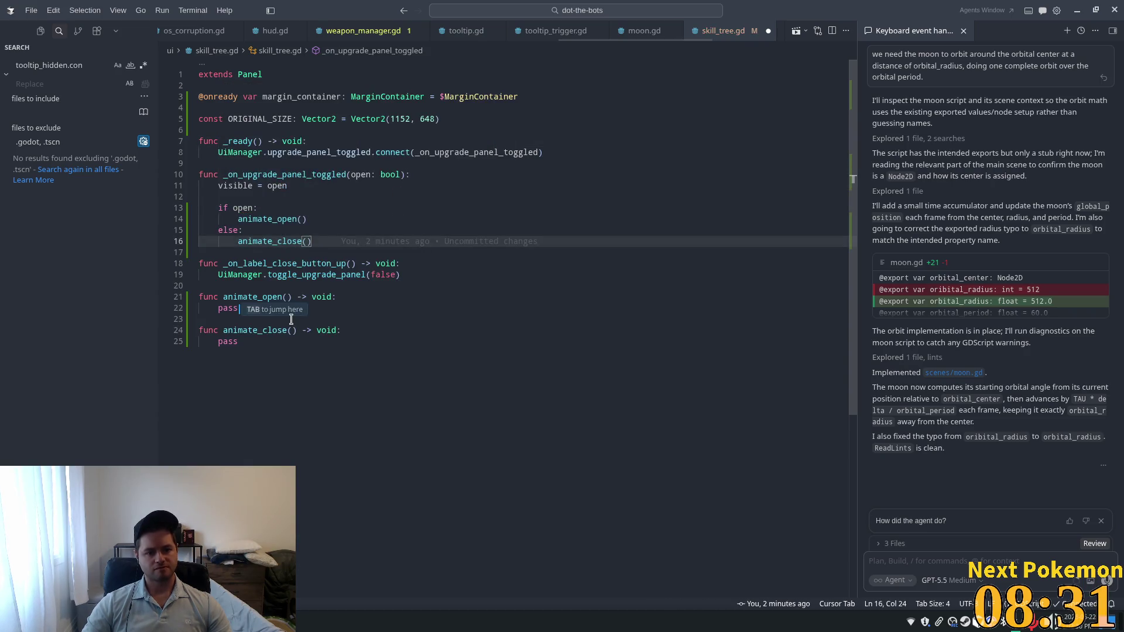
pyautogui.press('Tab')
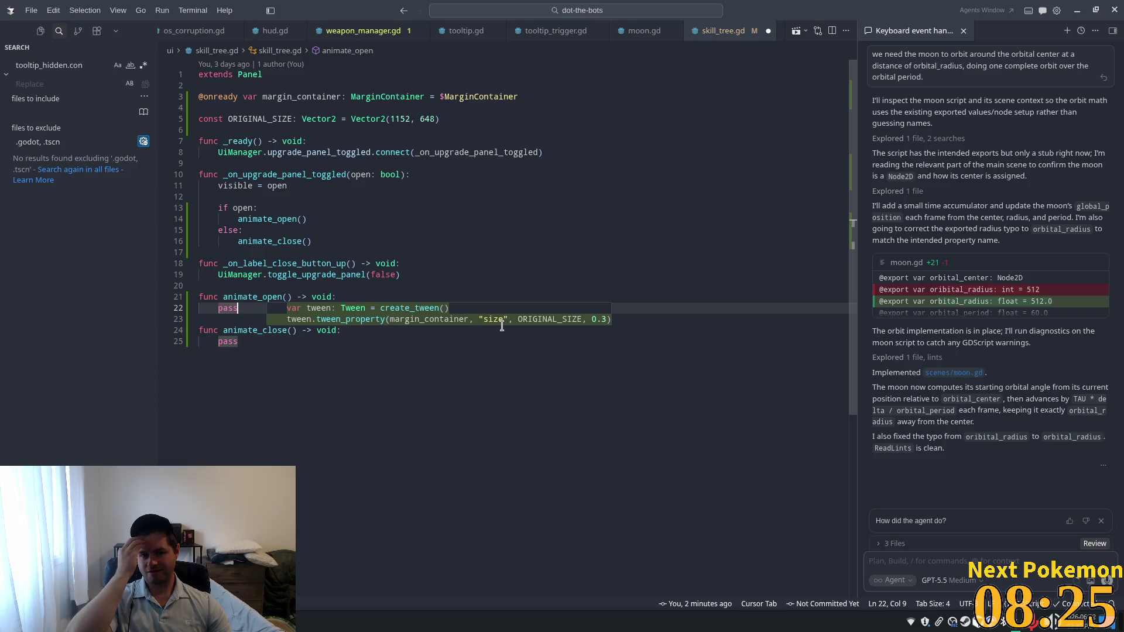
# Attach the animate_open function to the agent chat with Ctrl+L
pyautogui.click(480, 200)
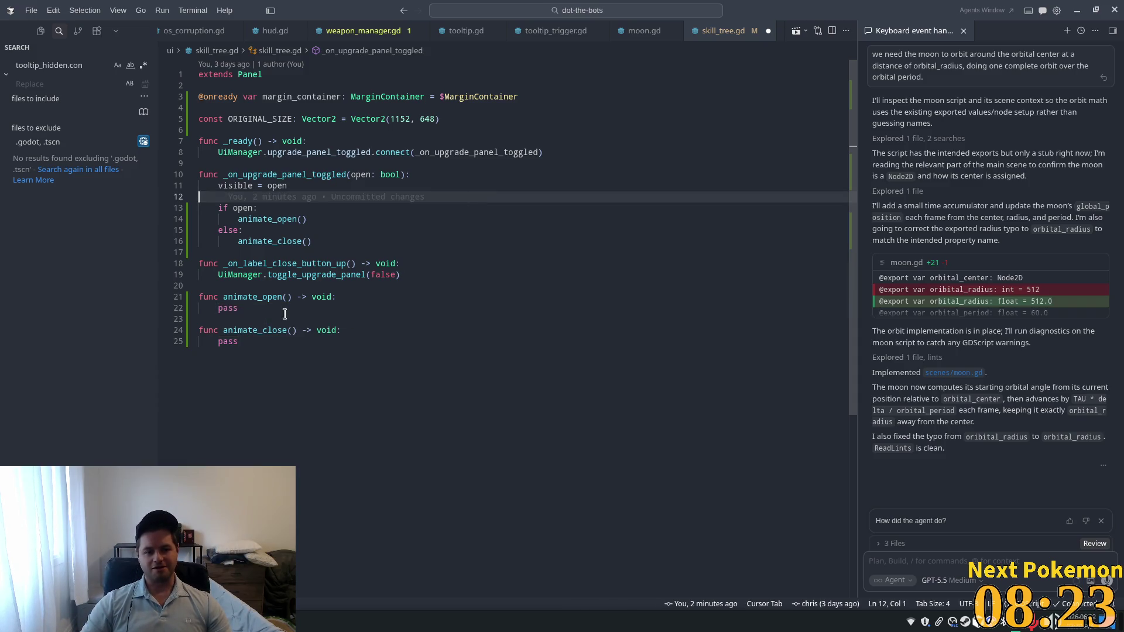
pyautogui.moveTo(244, 308); pyautogui.dragTo(198, 297)
pyautogui.hotkey('ctrl', 'l')
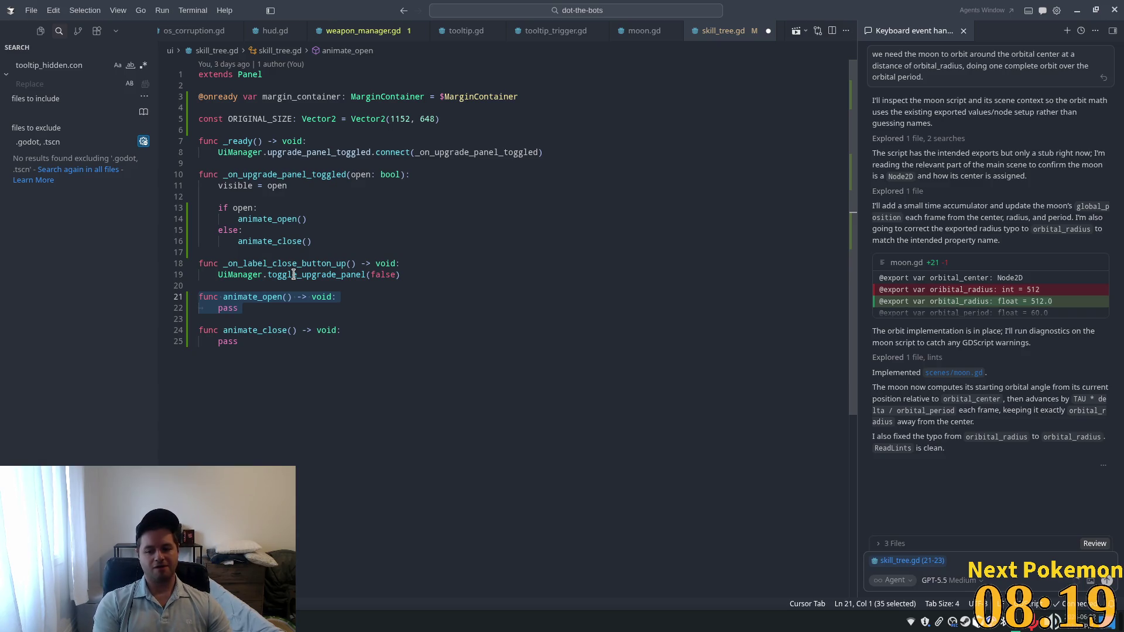
# Describe tweening the skill_tree panel to 5 px high, then ORIGINAL_SIZE width, then full height
pyautogui.write('wanna t')
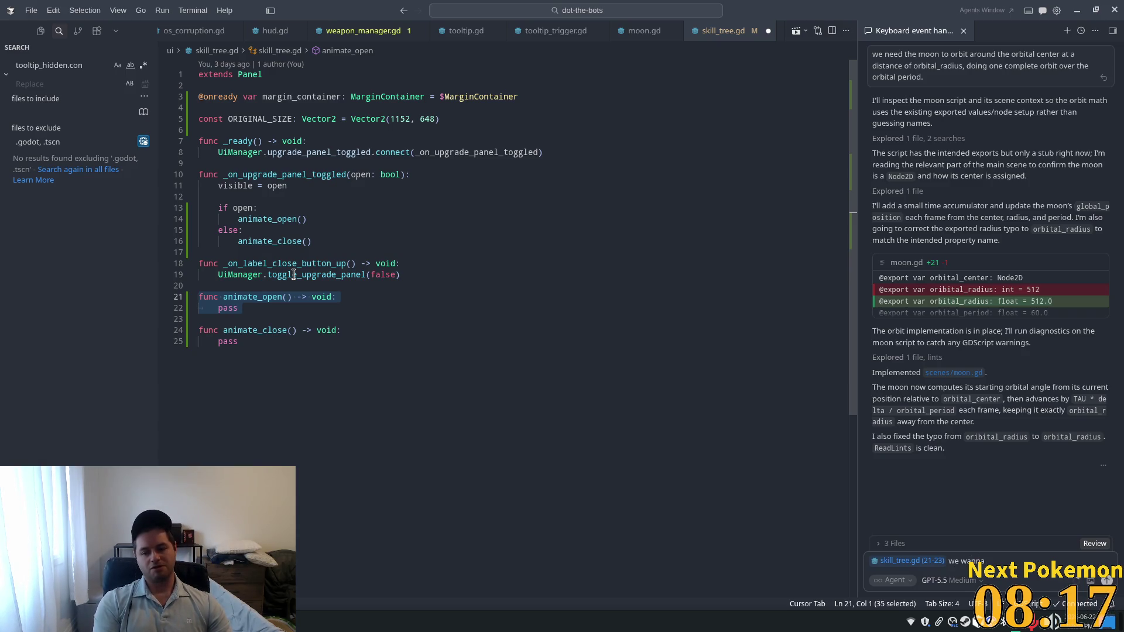
pyautogui.write('ween the size ')
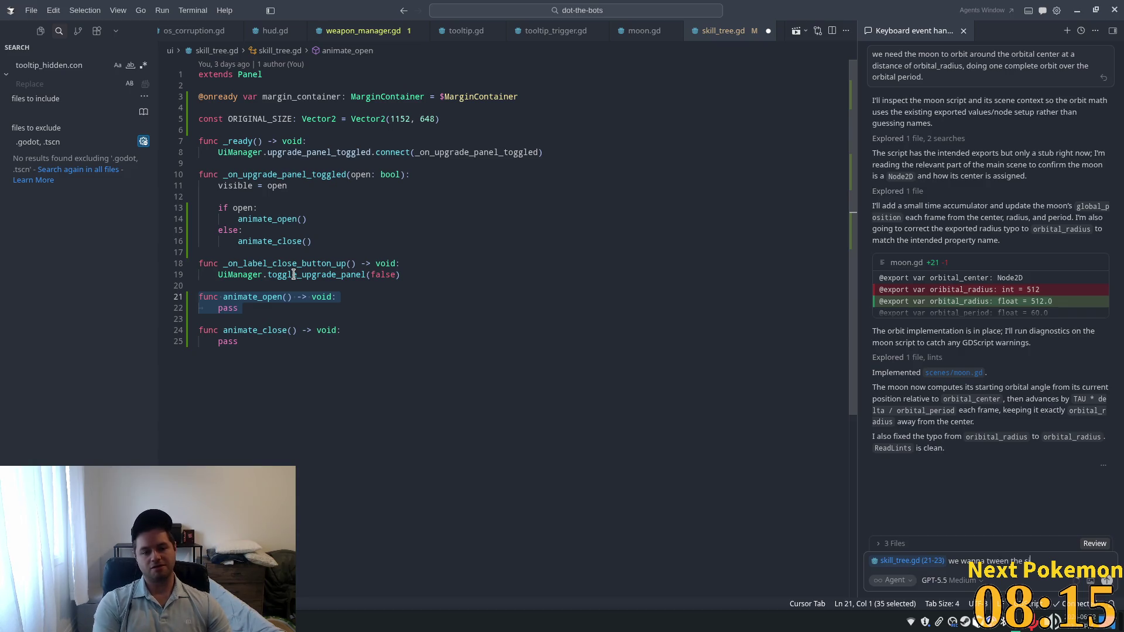
pyautogui.write('of the')
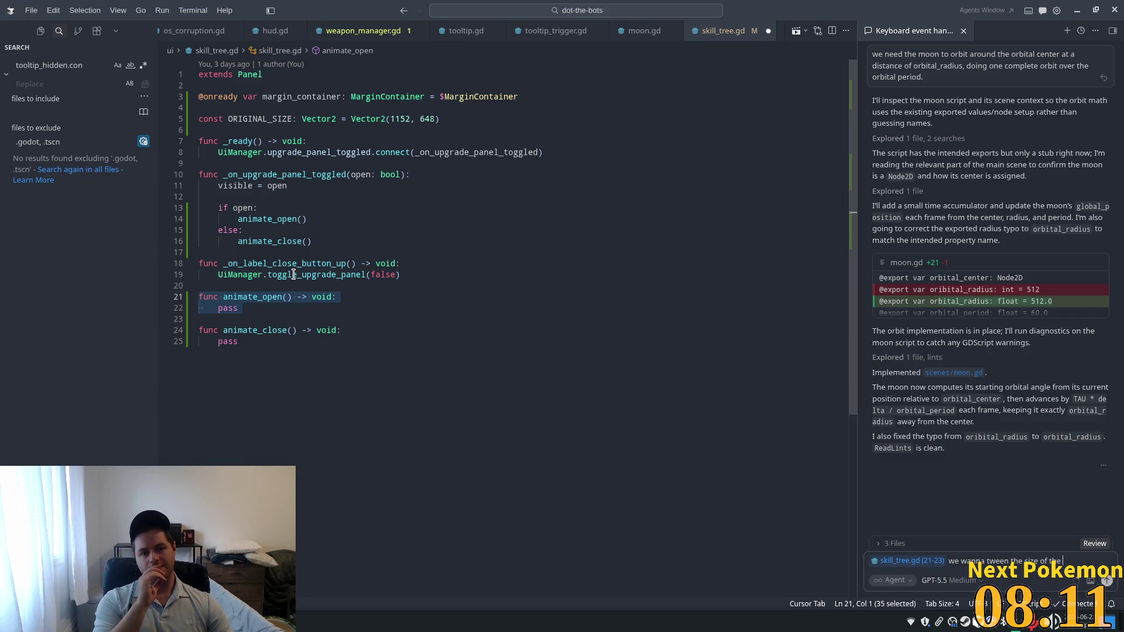
pyautogui.hotkey('alt', 'Tab')
pyautogui.hotkey('alt', 'Tab')
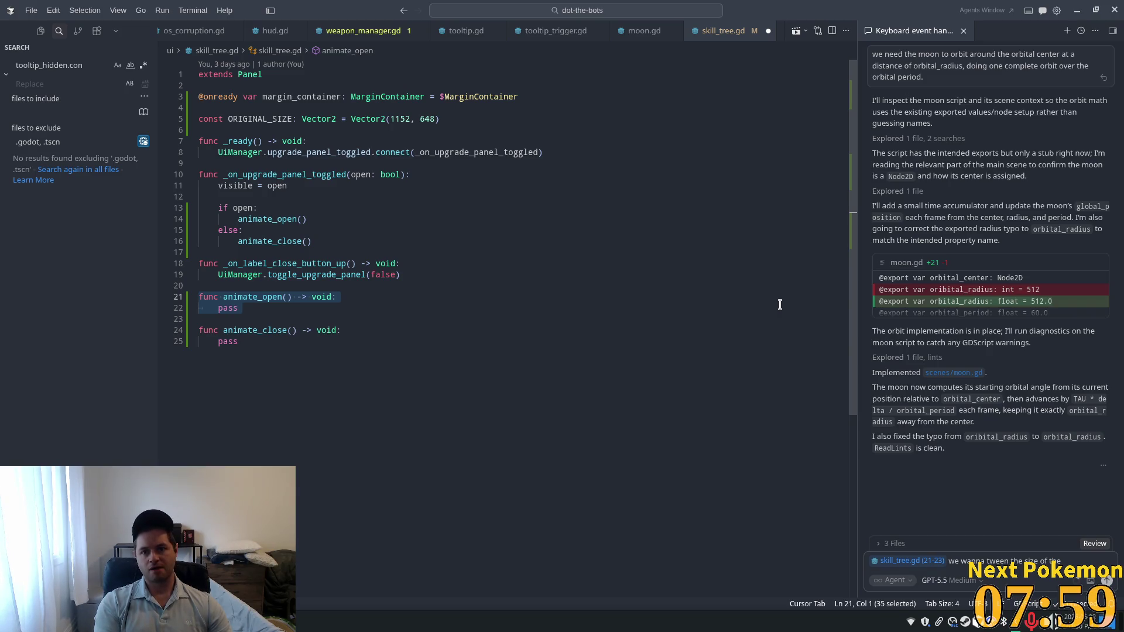
pyautogui.write('skill_')
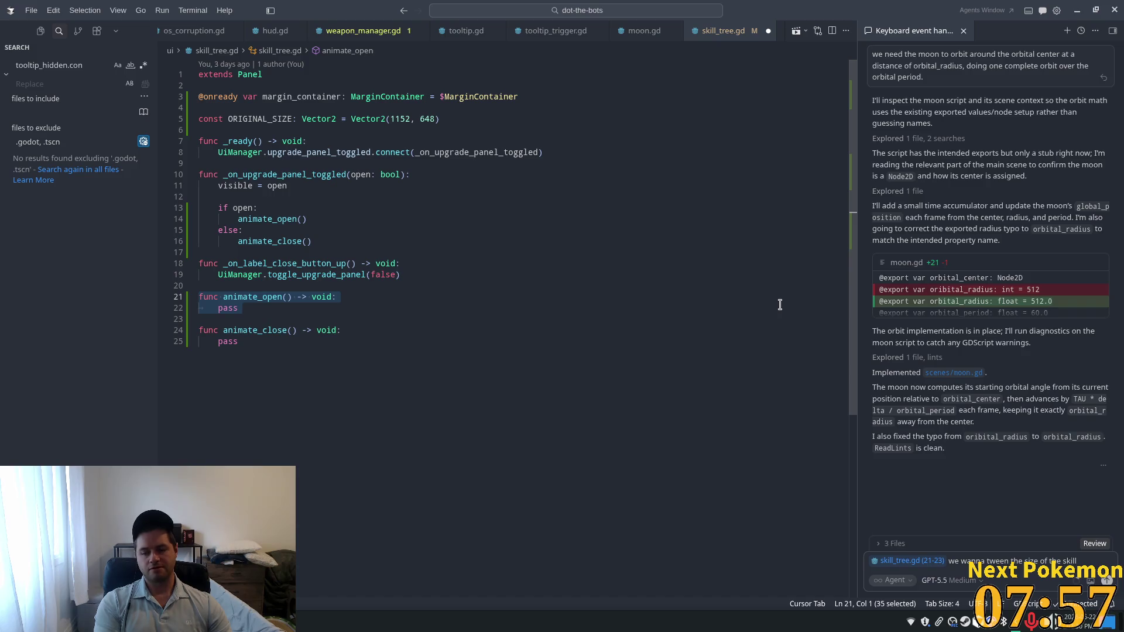
pyautogui.write('tree')
pyautogui.write('panel such')
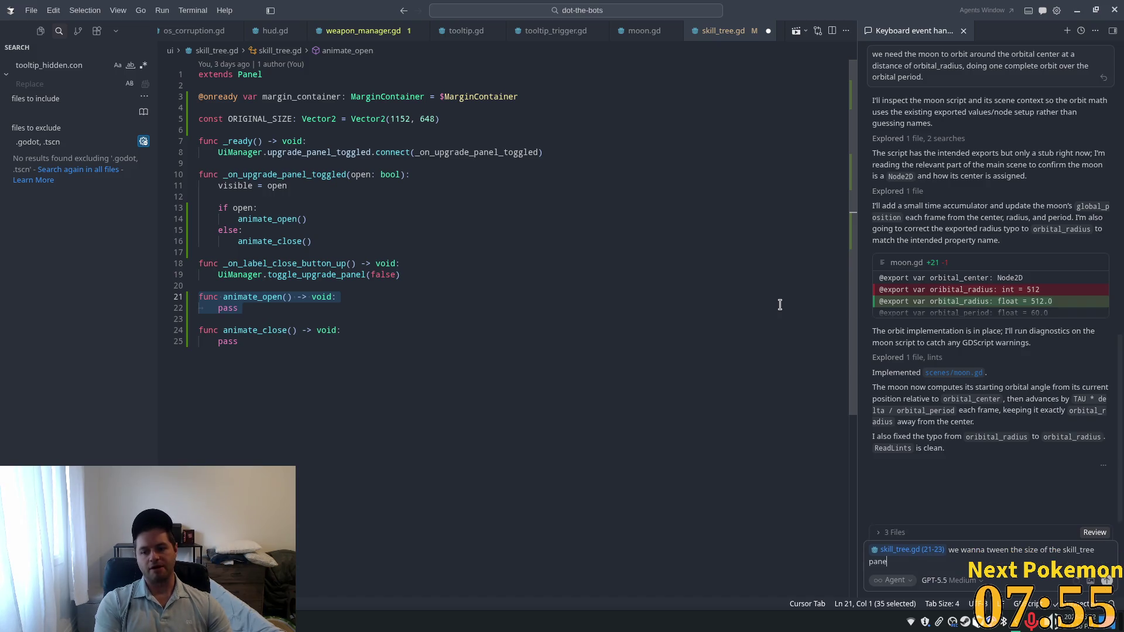
pyautogui.write(' the')
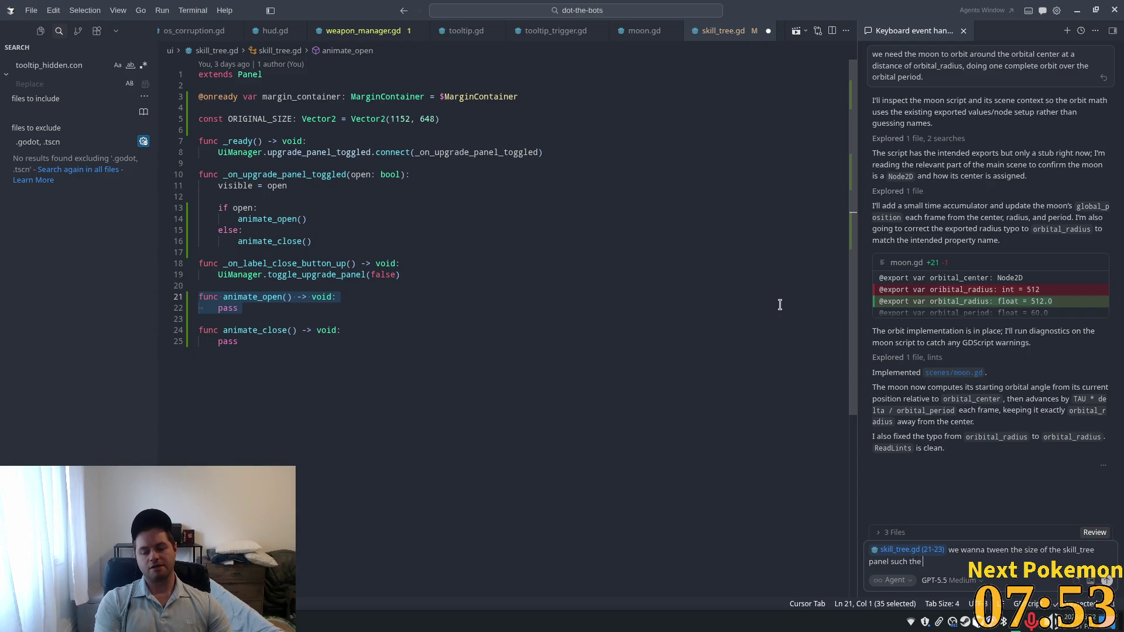
pyautogui.press('BackSpace')
pyautogui.write('at it')
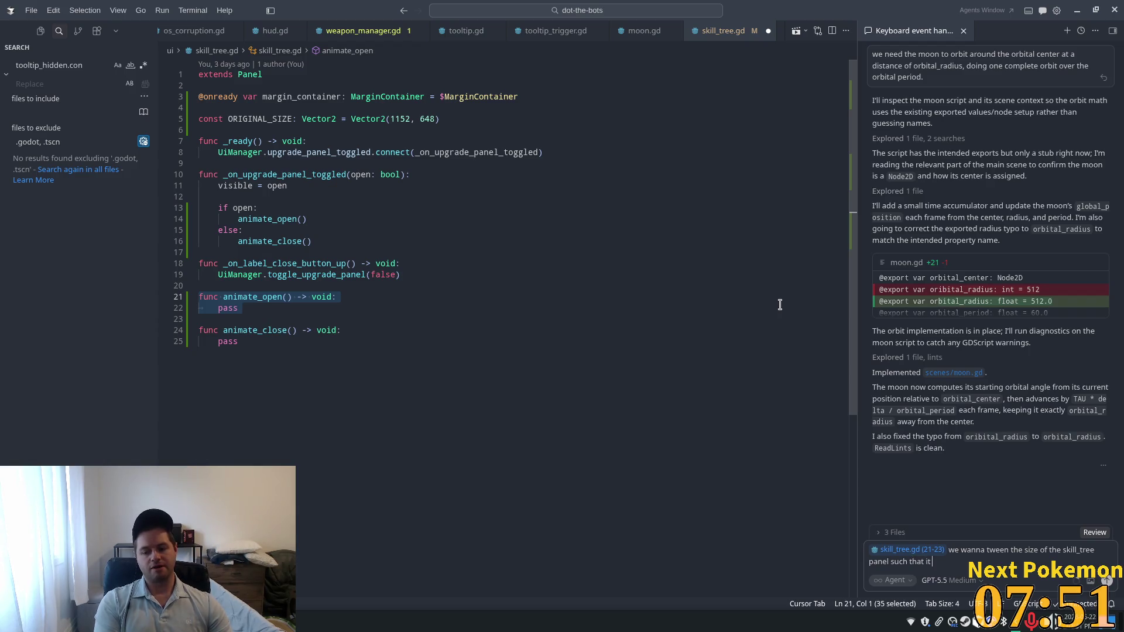
pyautogui.write(' grows in')
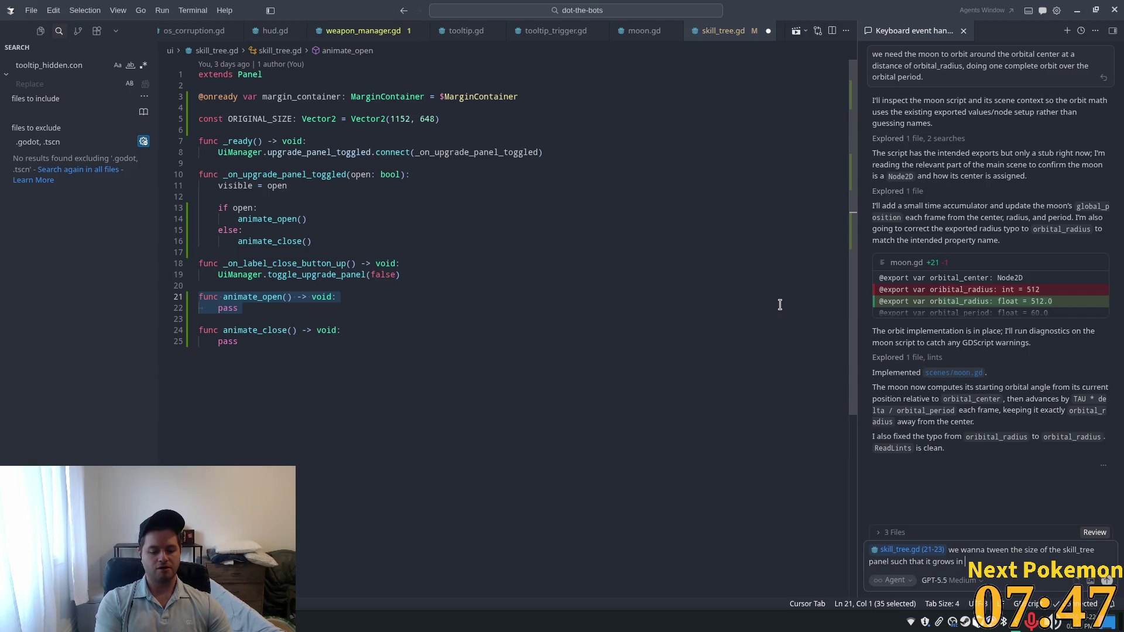
pyautogui.write(' height b')
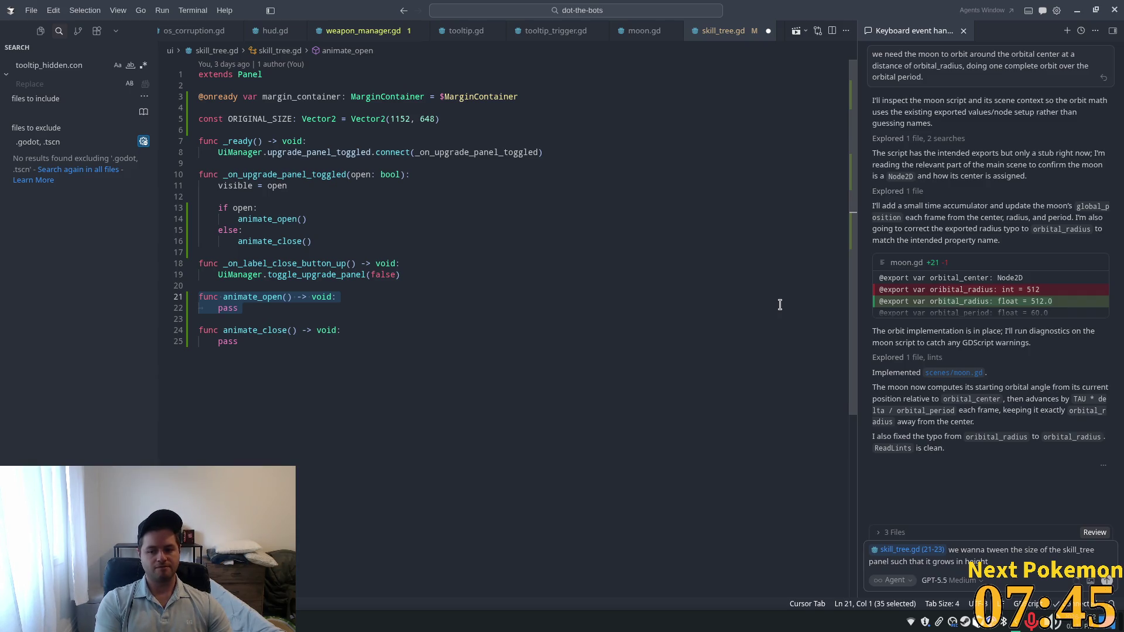
pyautogui.write('y 5 pix')
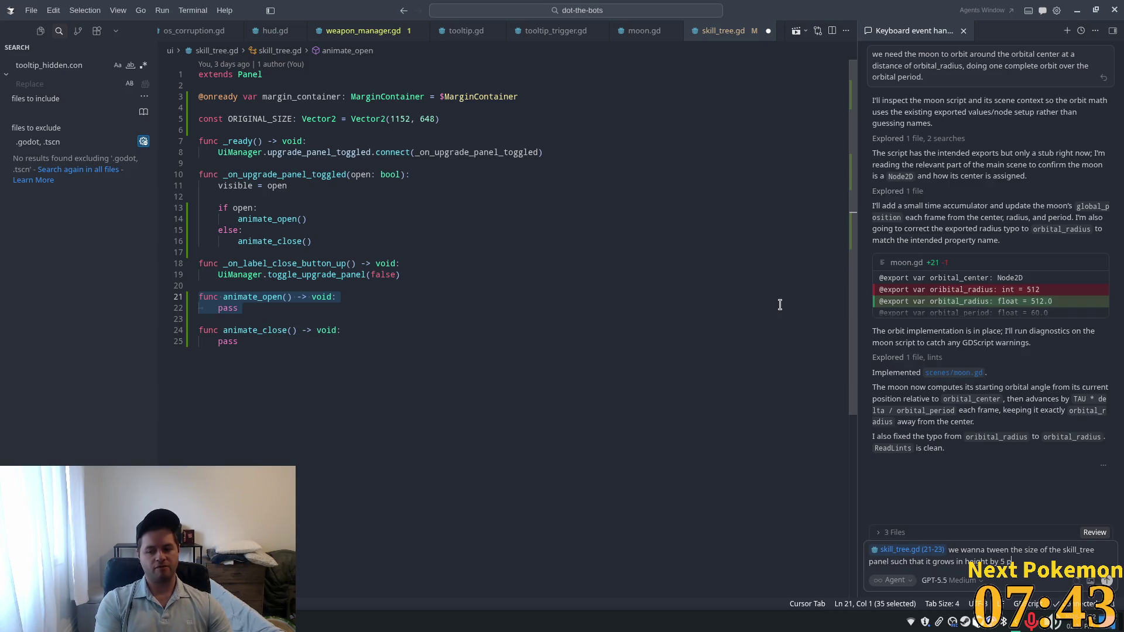
pyautogui.write('els then')
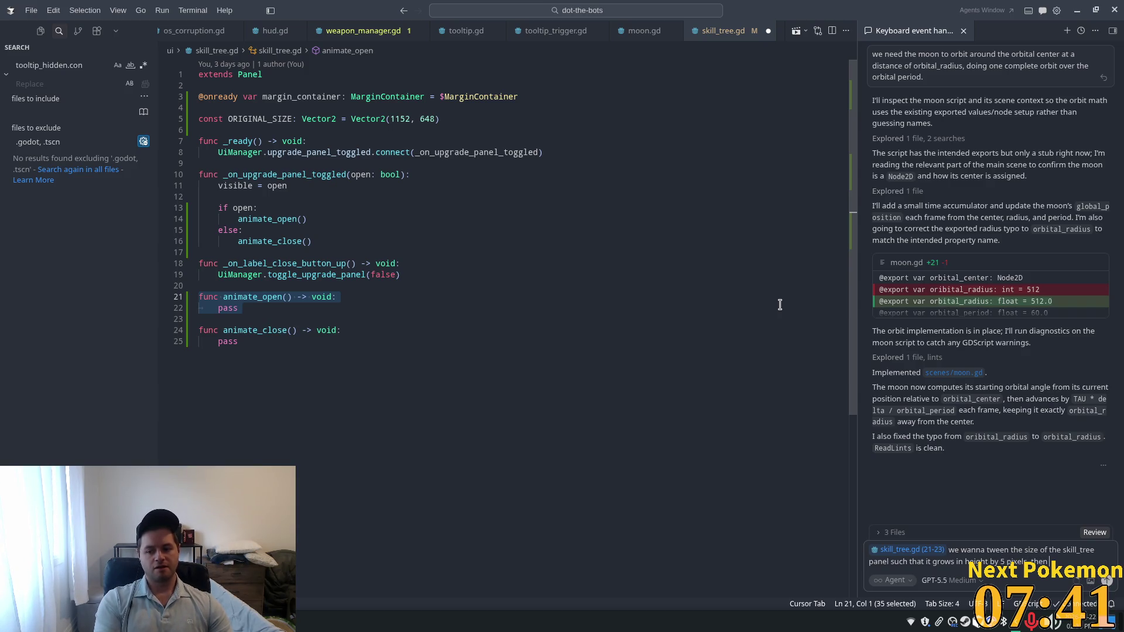
pyautogui.write(' grows in wid')
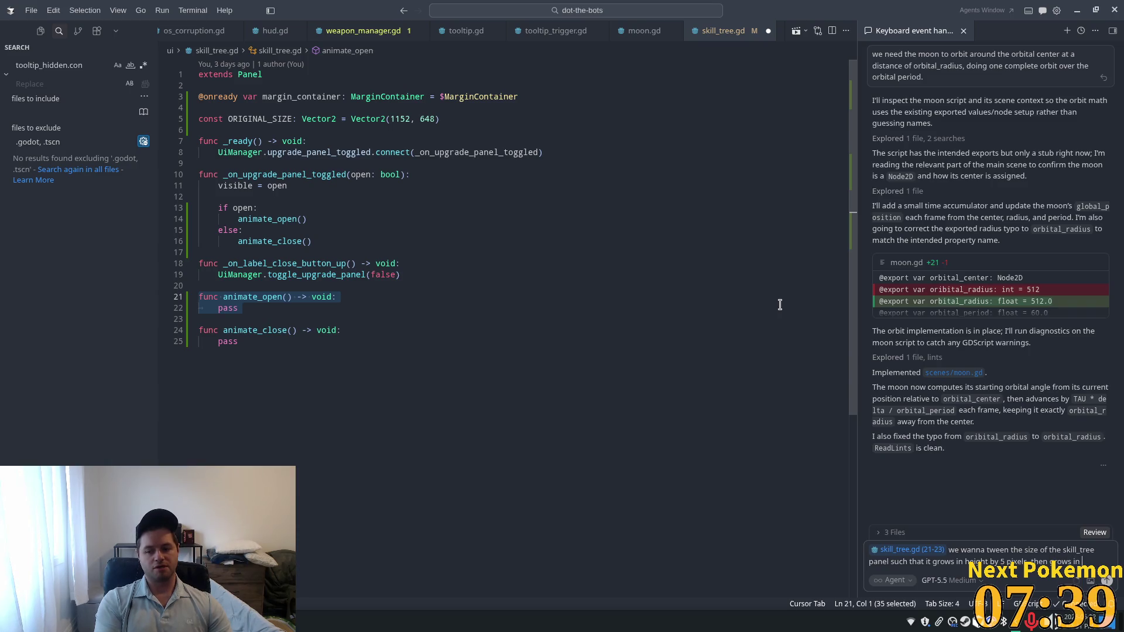
pyautogui.write('th to')
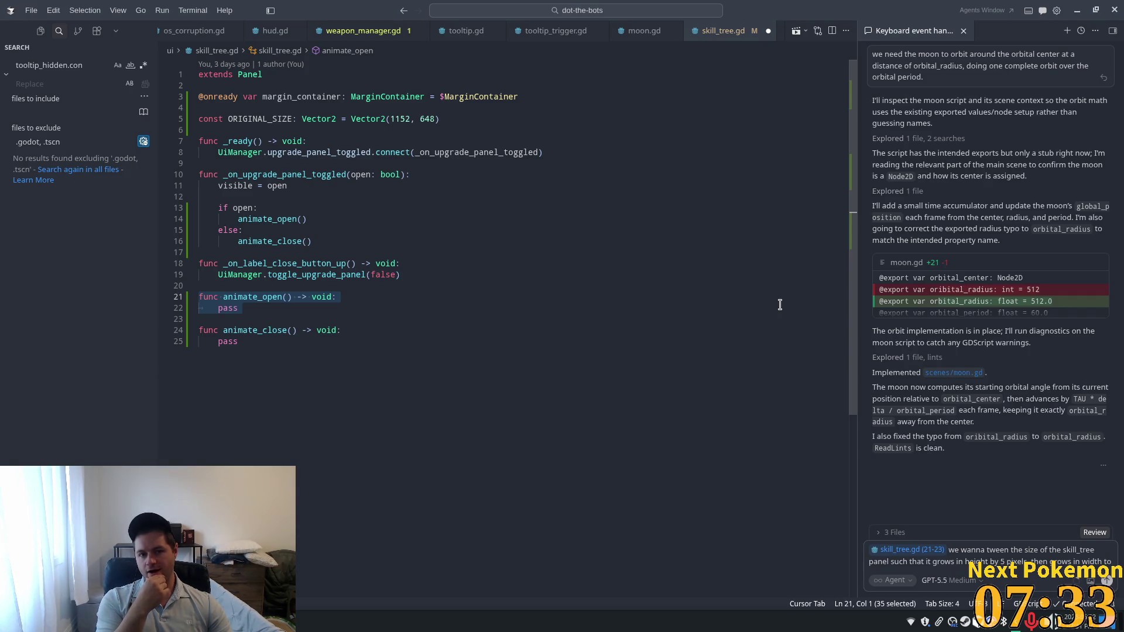
pyautogui.write('ORIGINAL')
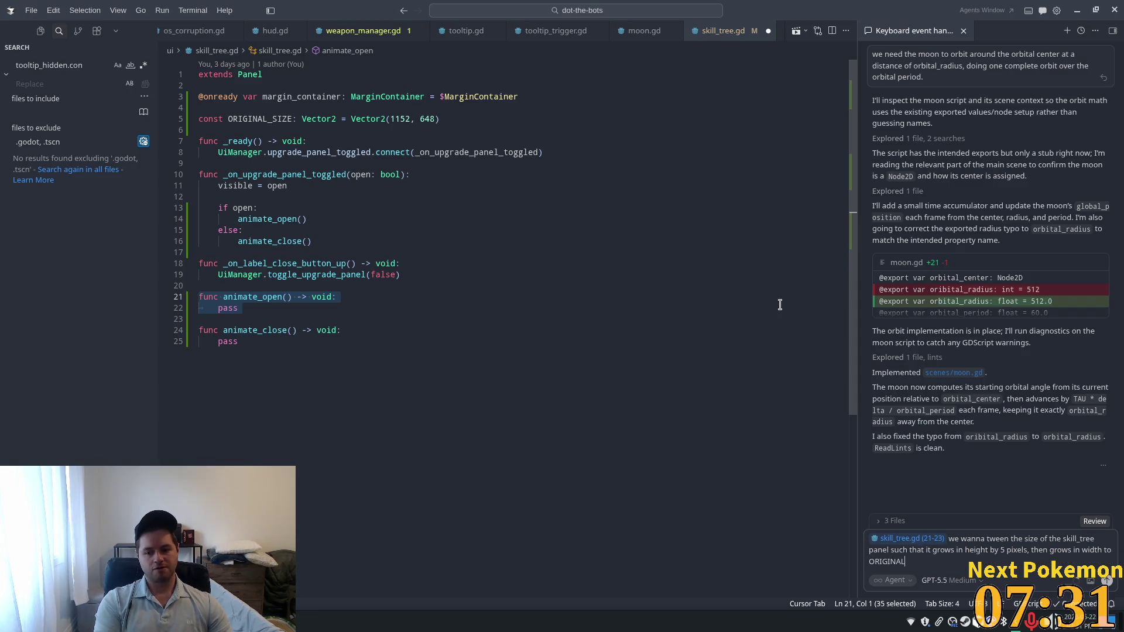
pyautogui.write('SIZE')
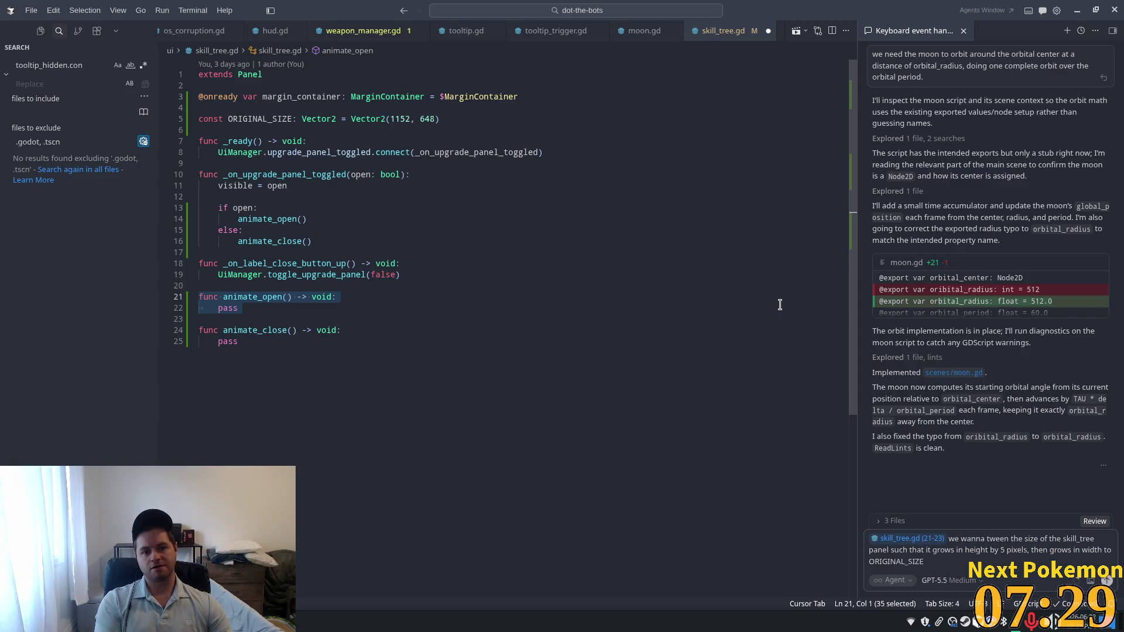
pyautogui.write('.')
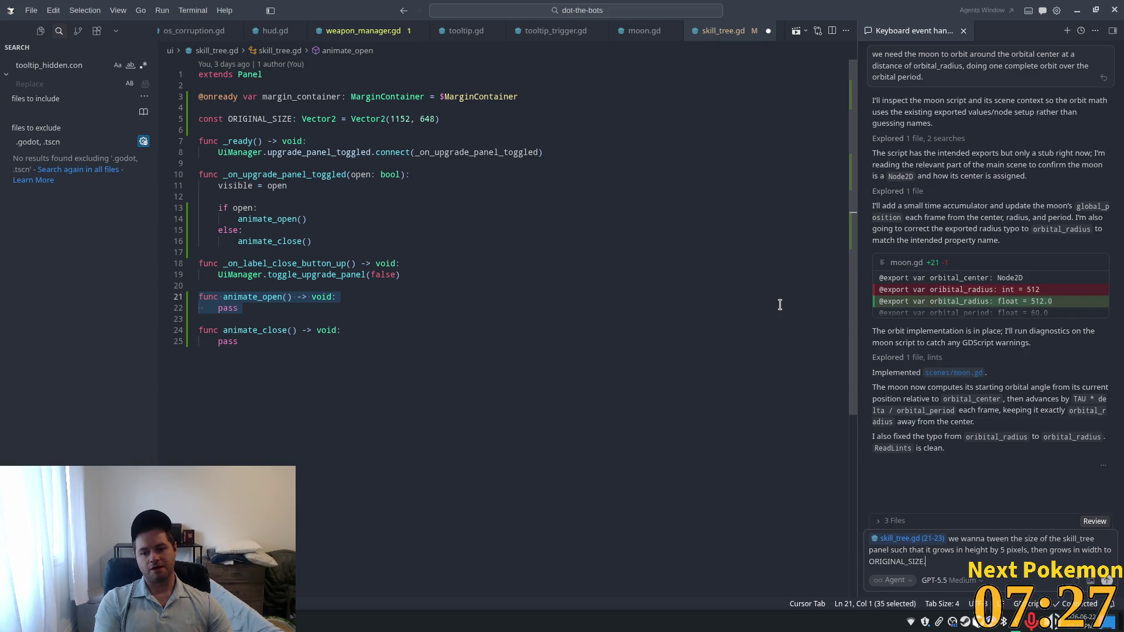
pyautogui.write(' and then')
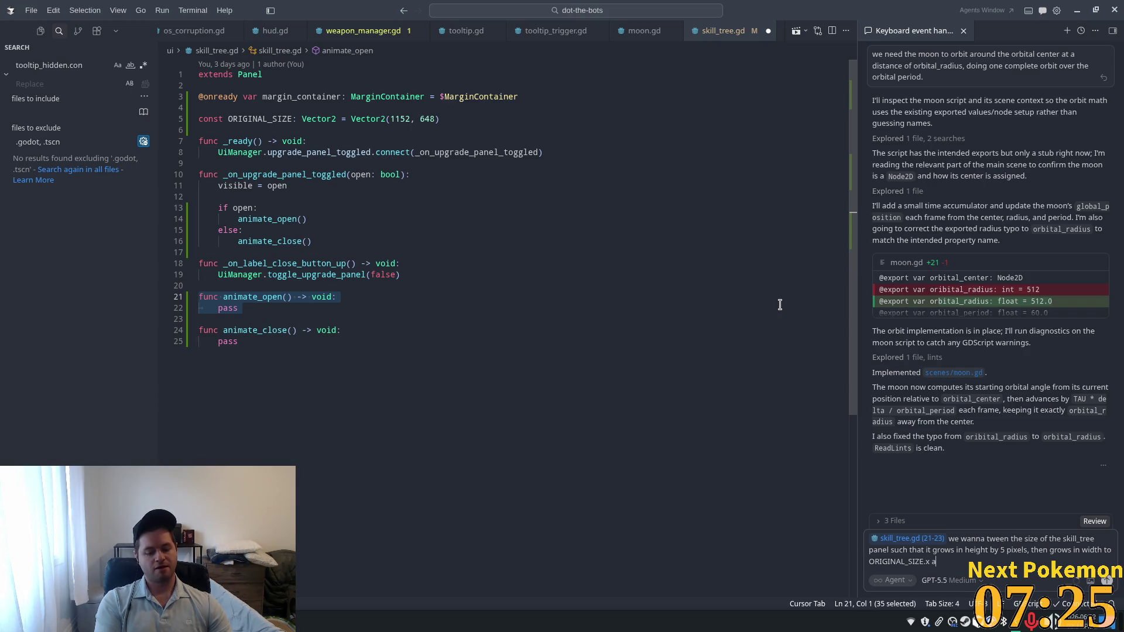
pyautogui.write(' g')
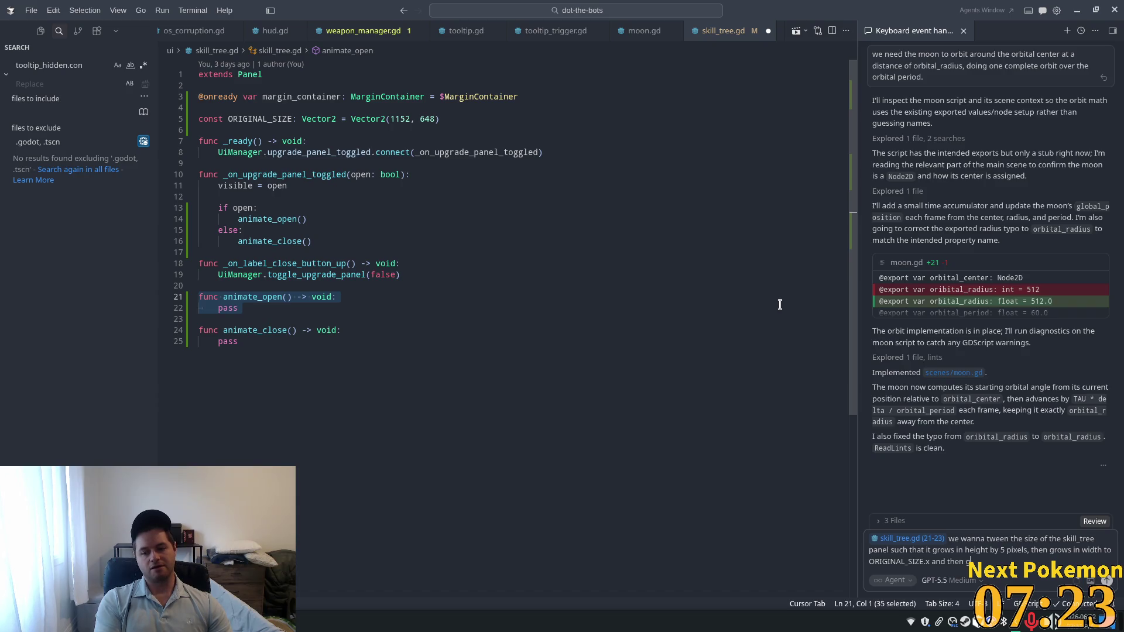
pyautogui.write('w')
pyautogui.write(' in height')
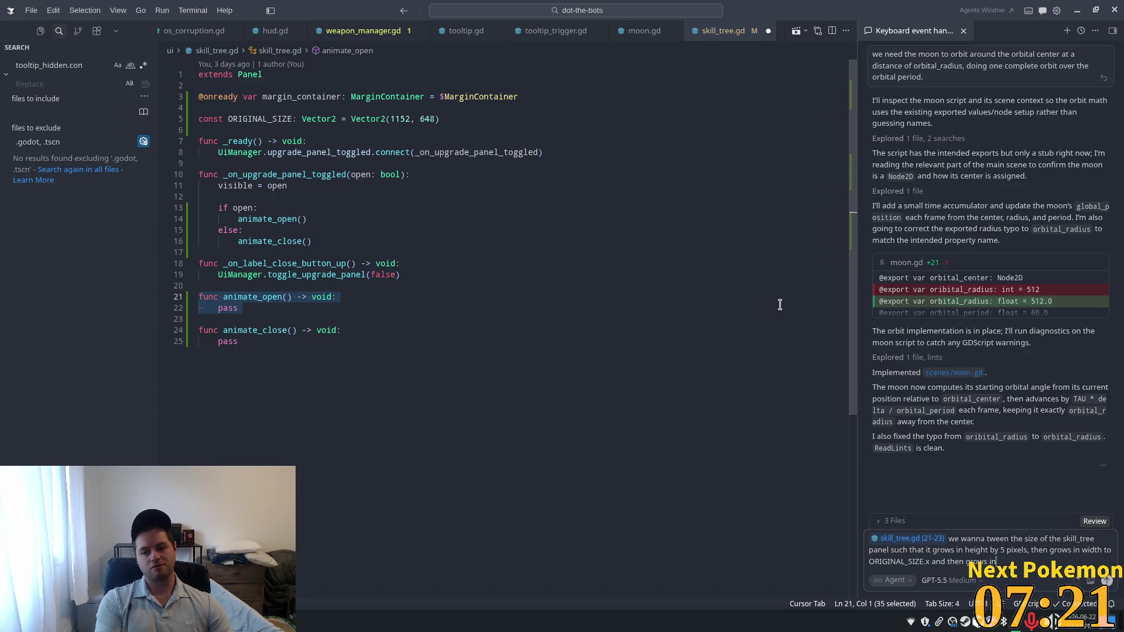
pyautogui.write('o')
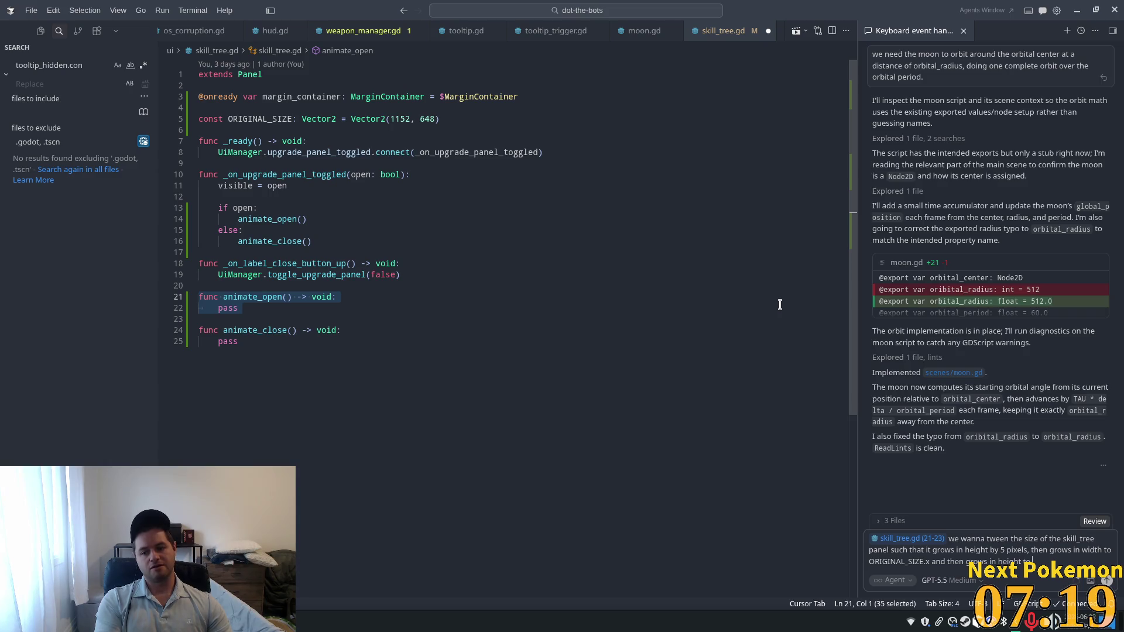
pyautogui.write(' O')
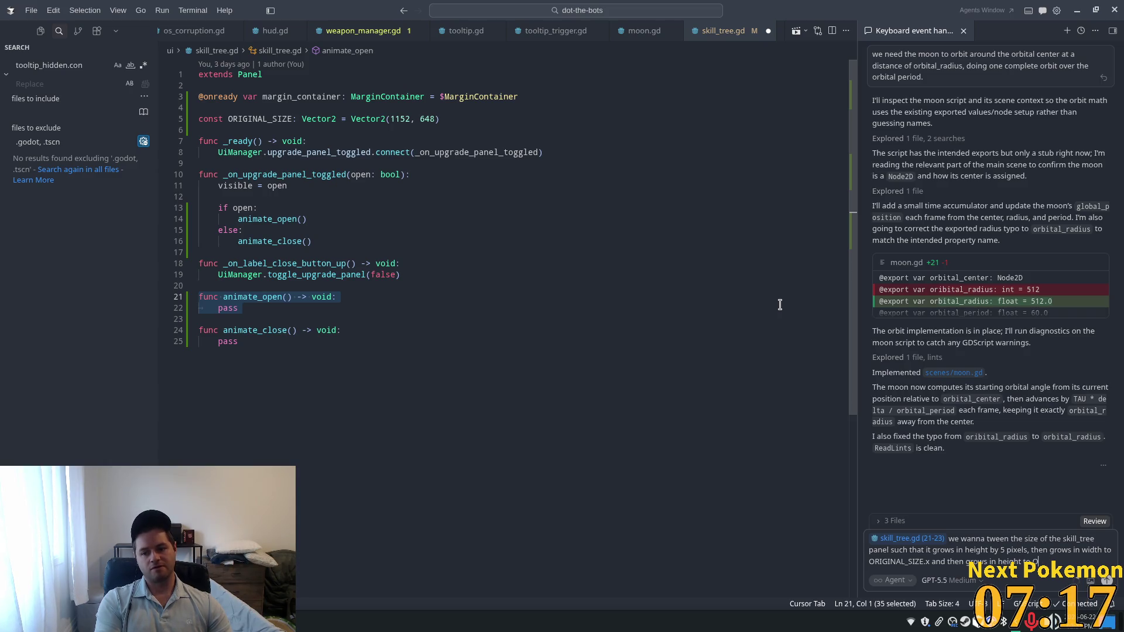
pyautogui.write('RIGINAL_SIZE')
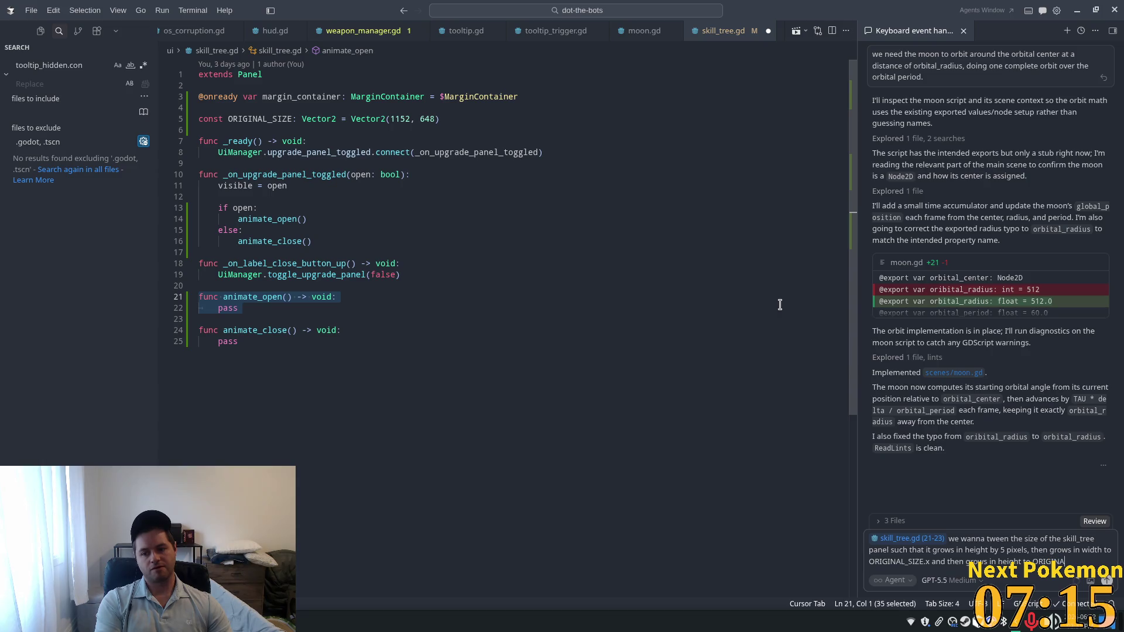
pyautogui.write('.')
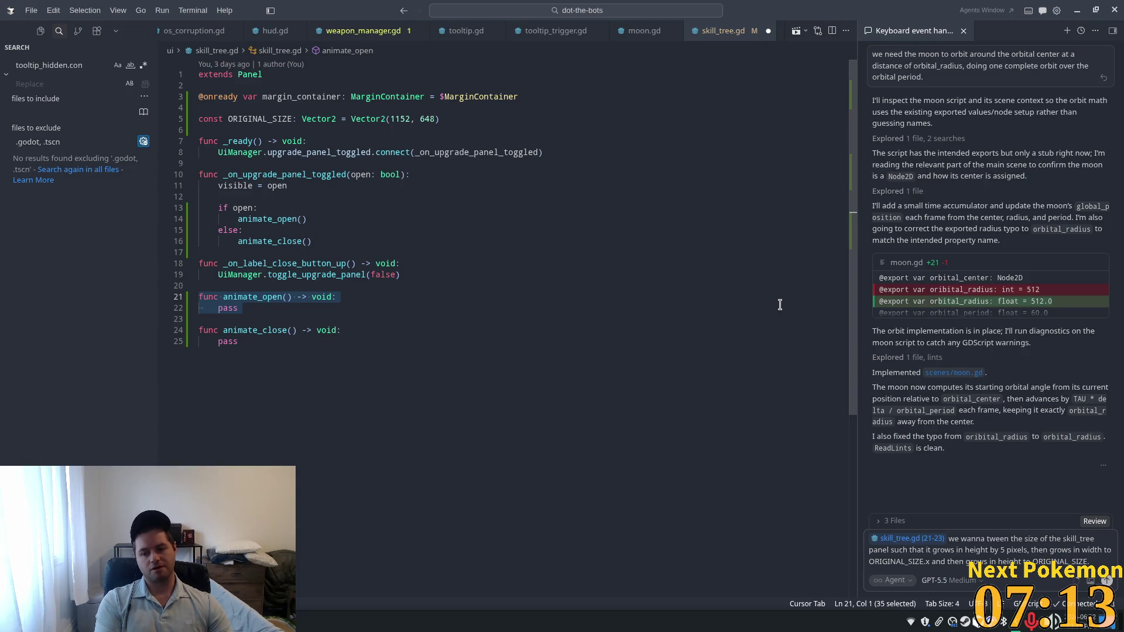
pyautogui.write('y')
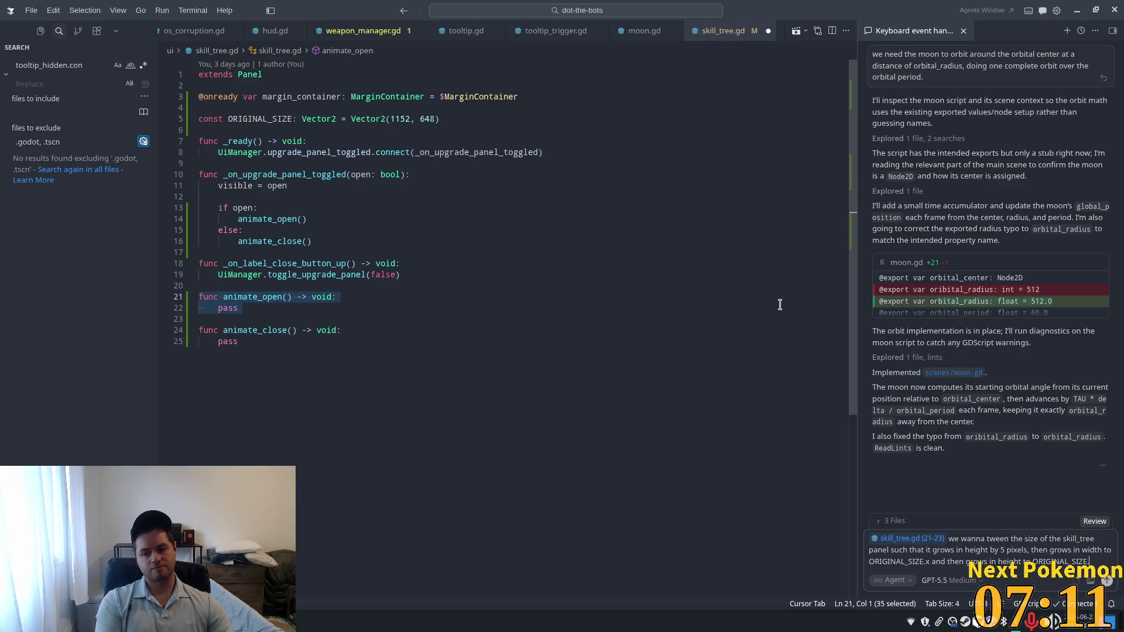
pyautogui.write('.')
pyautogui.write(' to imm')
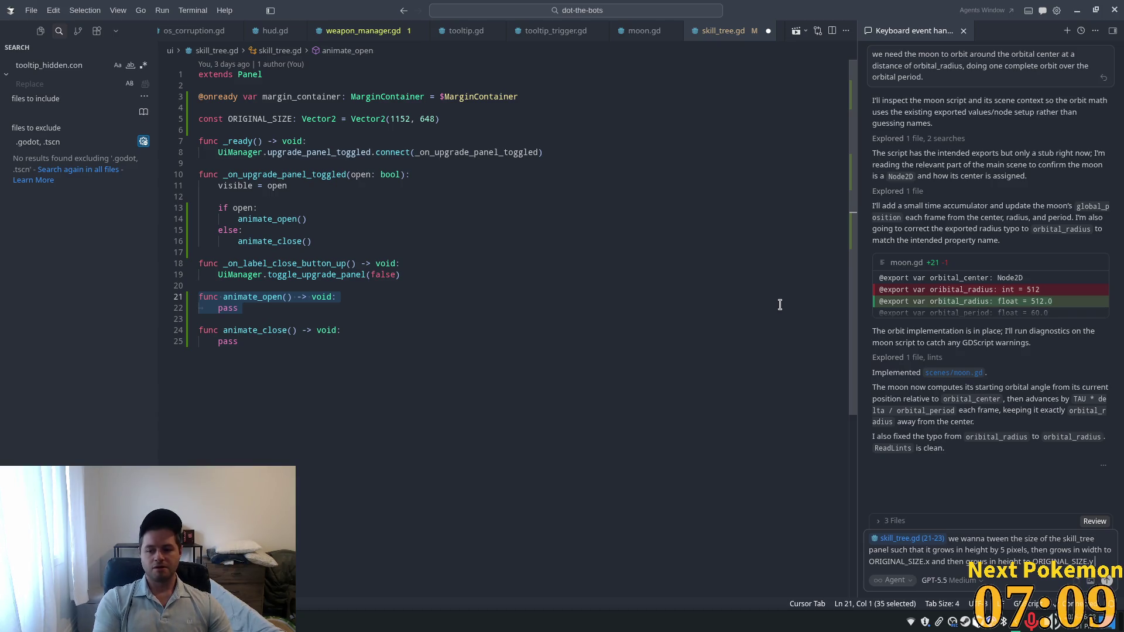
pyautogui.write('itage')
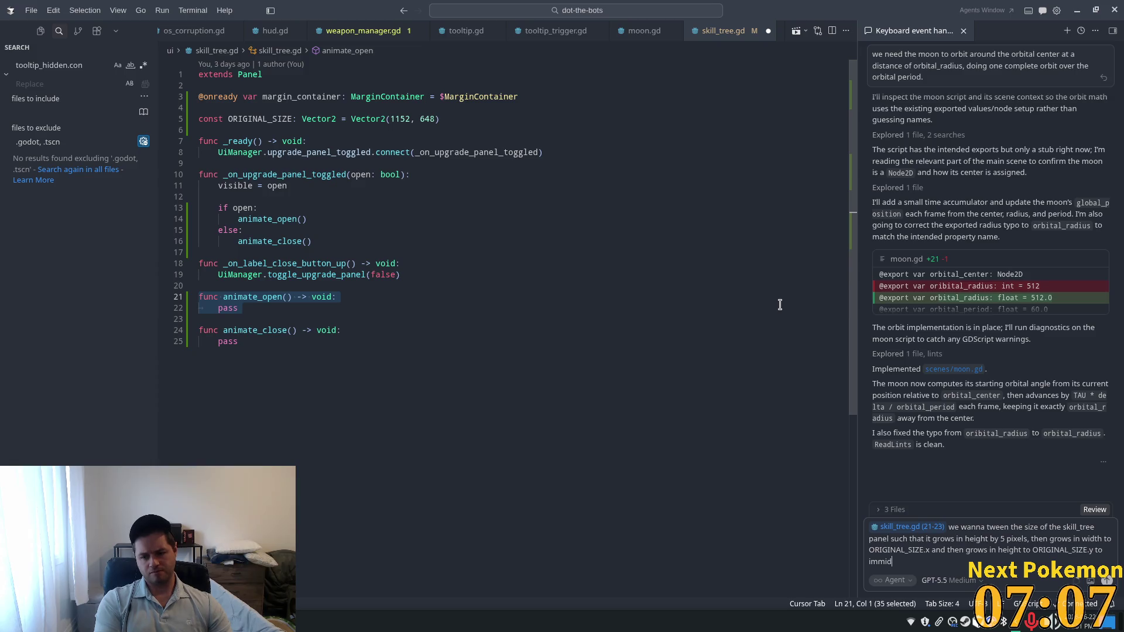
# Add that it should imitate a CRT television turning on, with animate close doing the reverse
pyautogui.press('BackSpace')
pyautogui.press('BackSpace')
pyautogui.press('BackSpace')
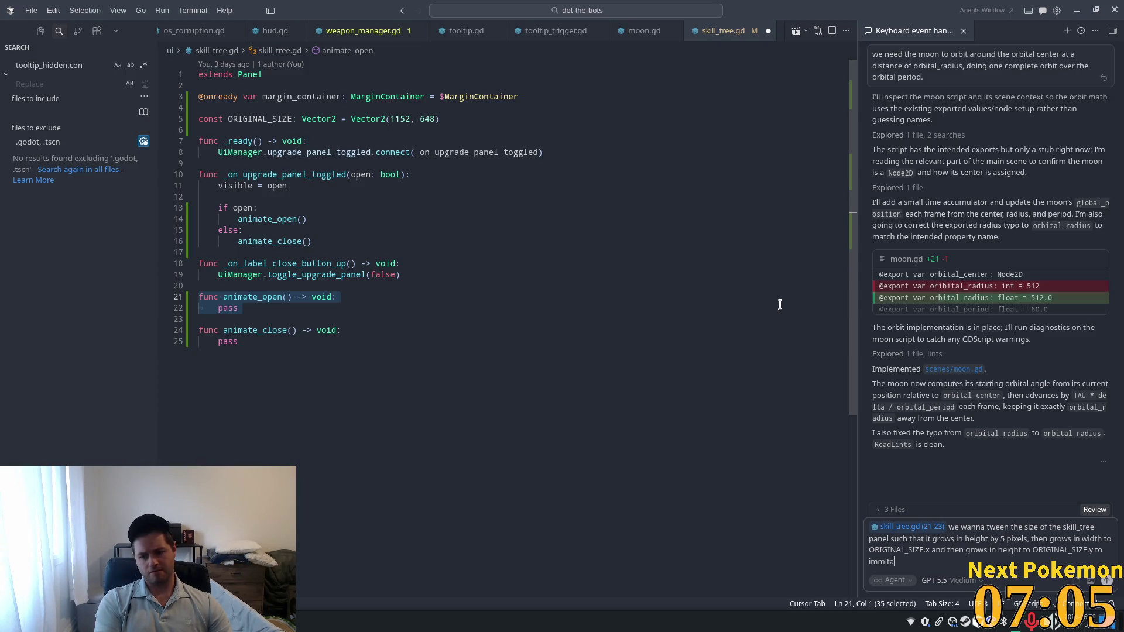
pyautogui.write('ate ')
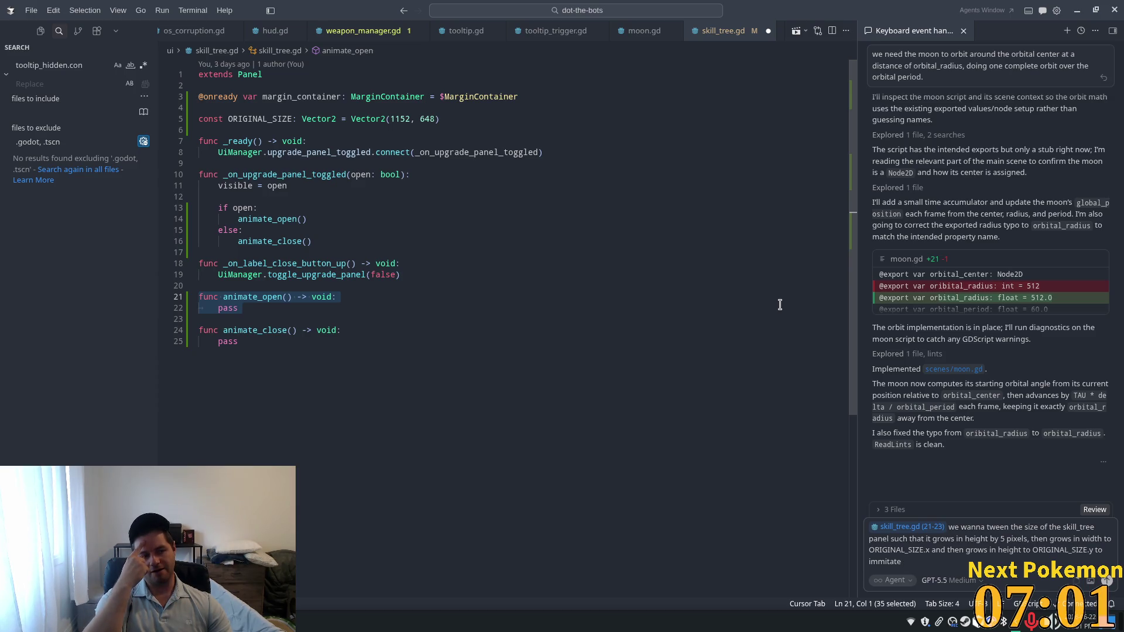
pyautogui.write('a cathode')
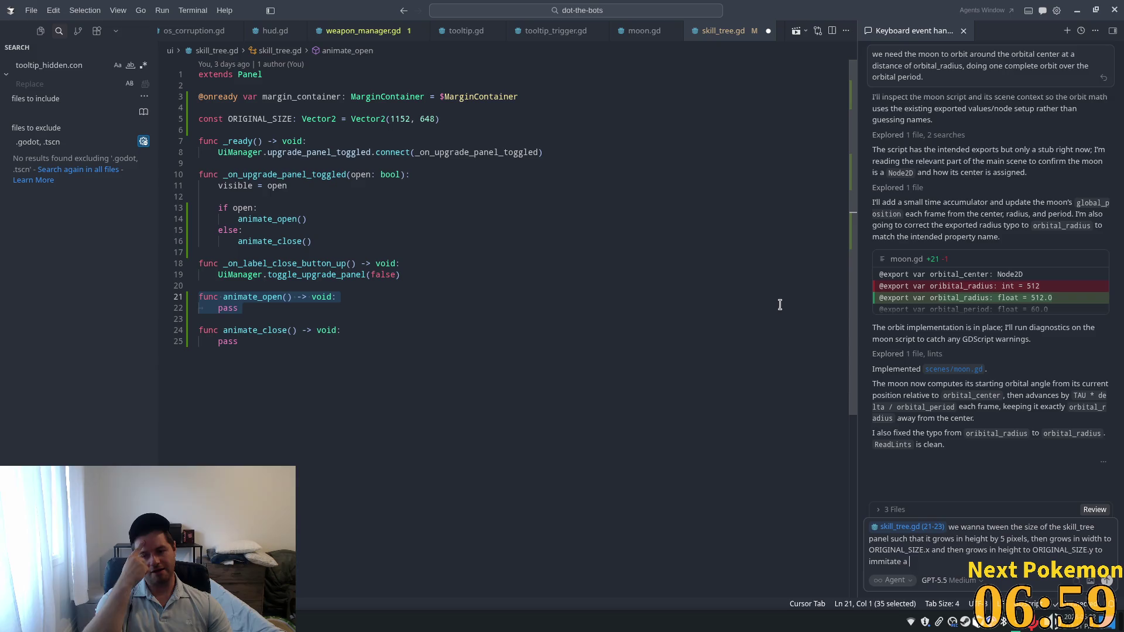
pyautogui.write(' ray')
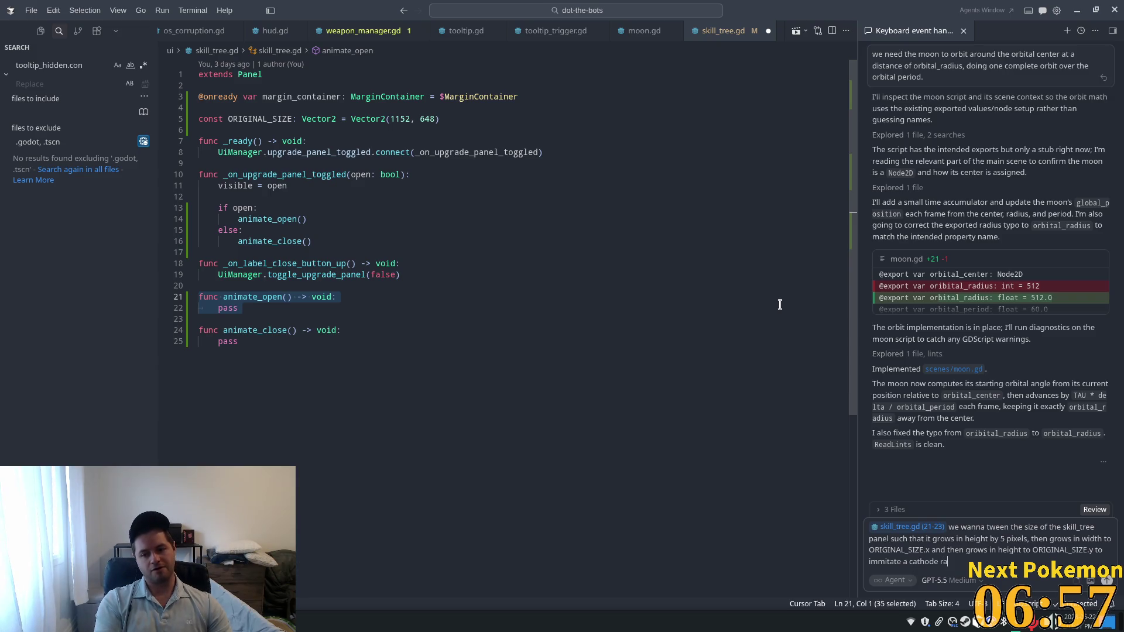
pyautogui.write(' tube')
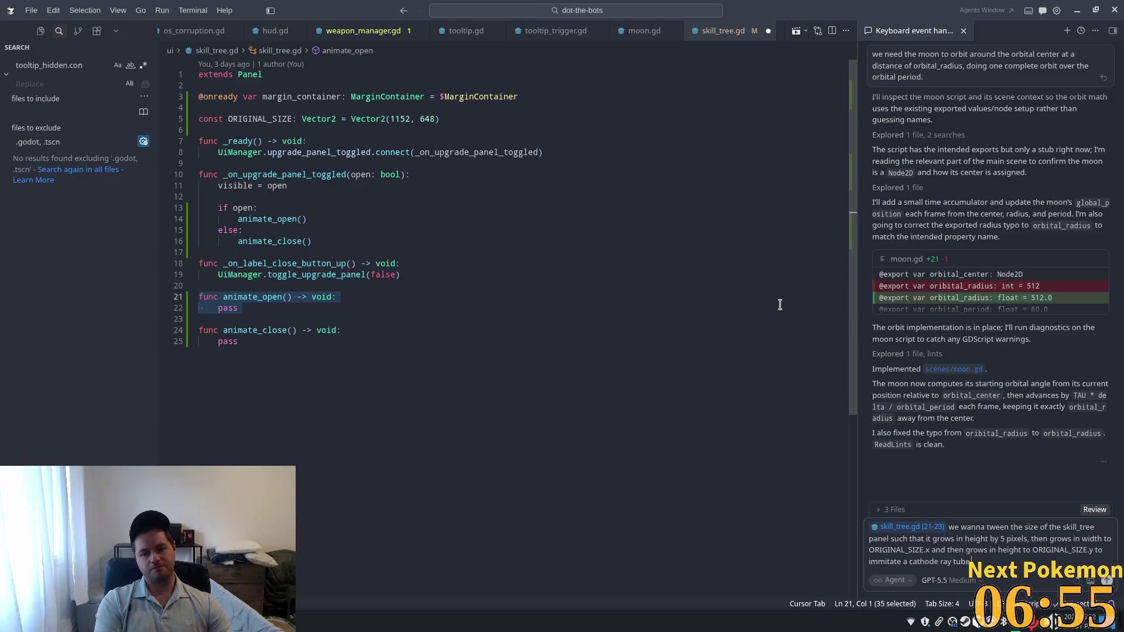
pyautogui.write(' telev')
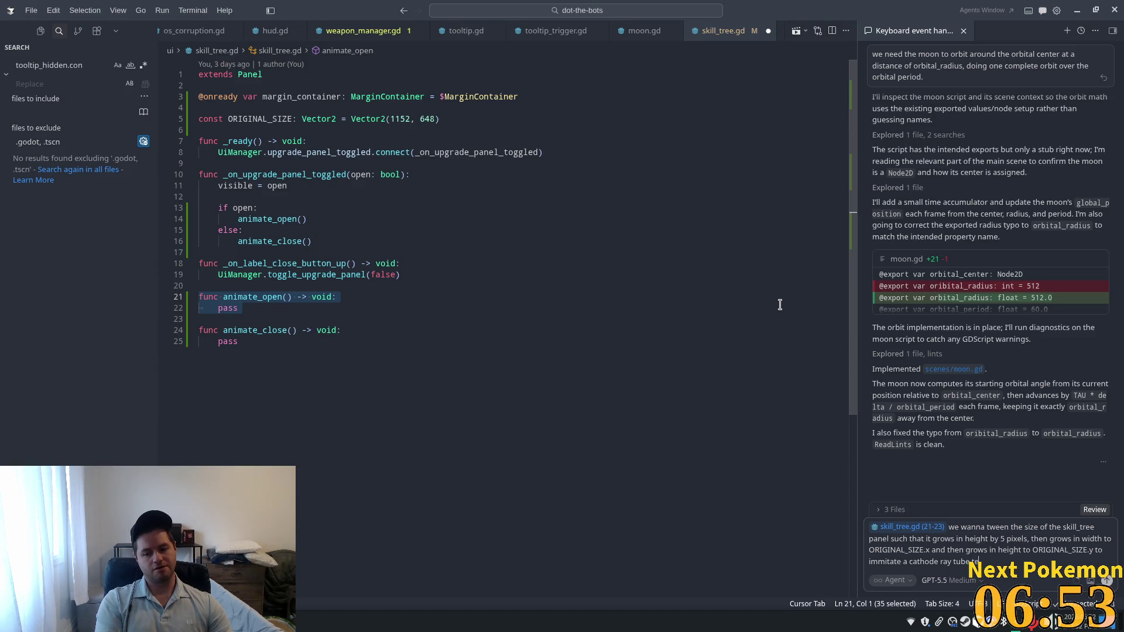
pyautogui.write('ision turning on, l')
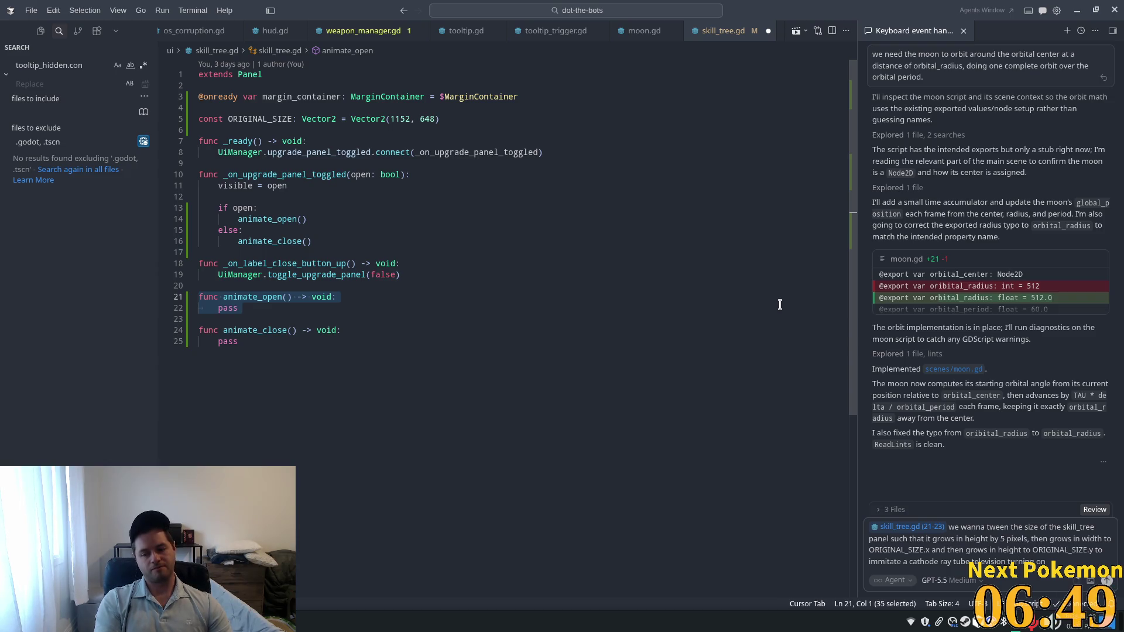
pyautogui.write('ikeway')
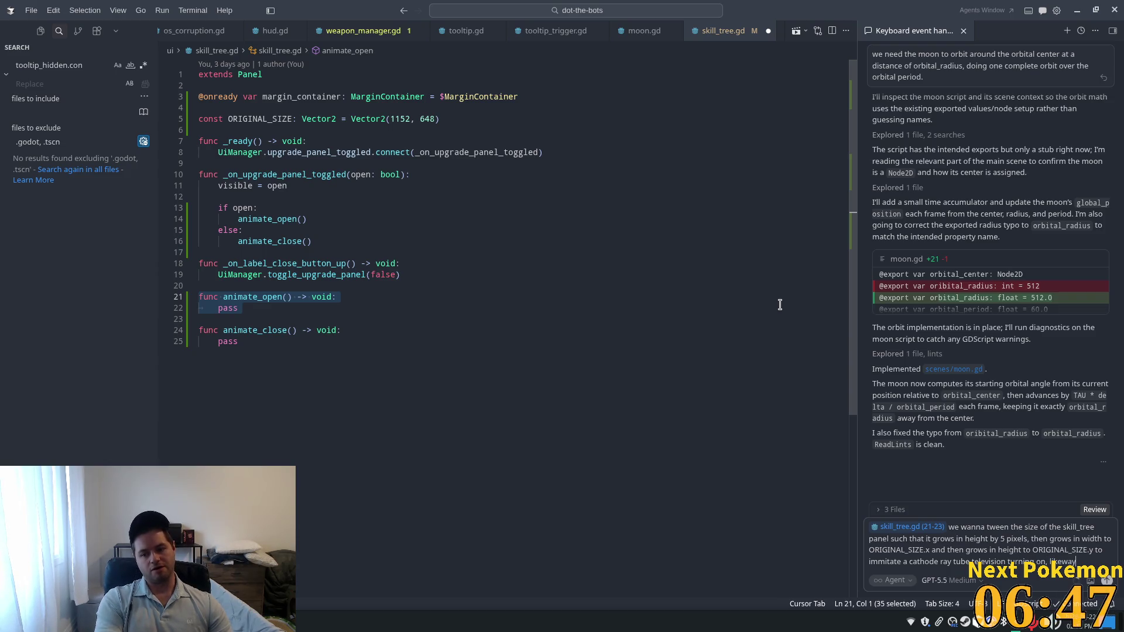
pyautogui.press('BackSpace')
pyautogui.write('iuz')
pyautogui.press('BackSpace')
pyautogui.press('BackSpace')
pyautogui.press('BackSpace')
pyautogui.write('z')
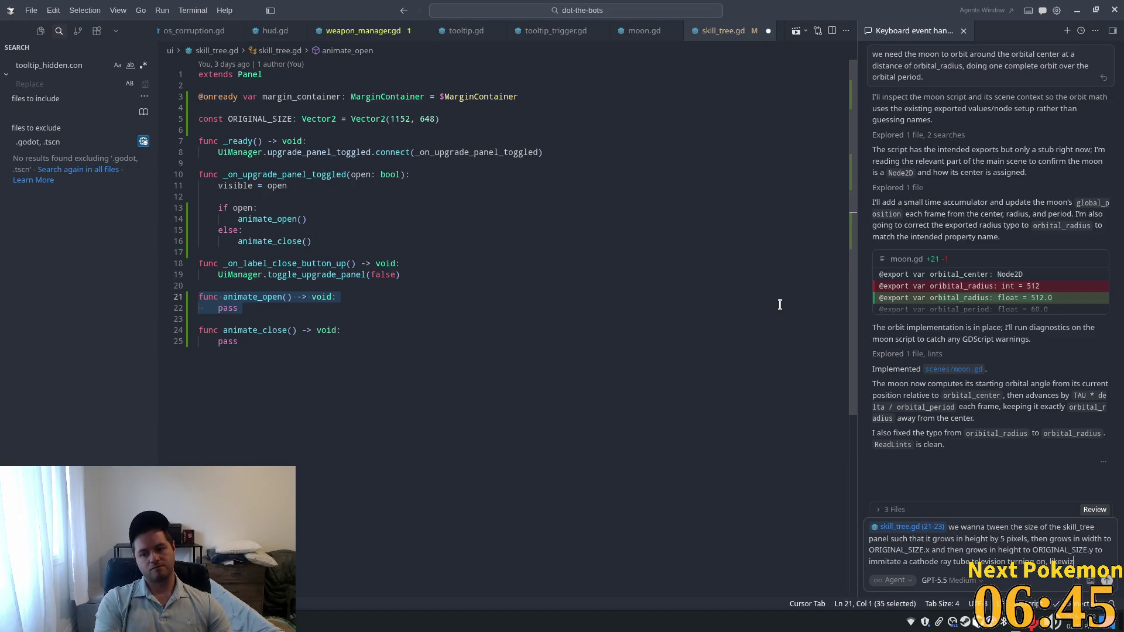
pyautogui.press('BackSpace')
pyautogui.press('BackSpace')
pyautogui.press('BackSpace')
pyautogui.write('W')
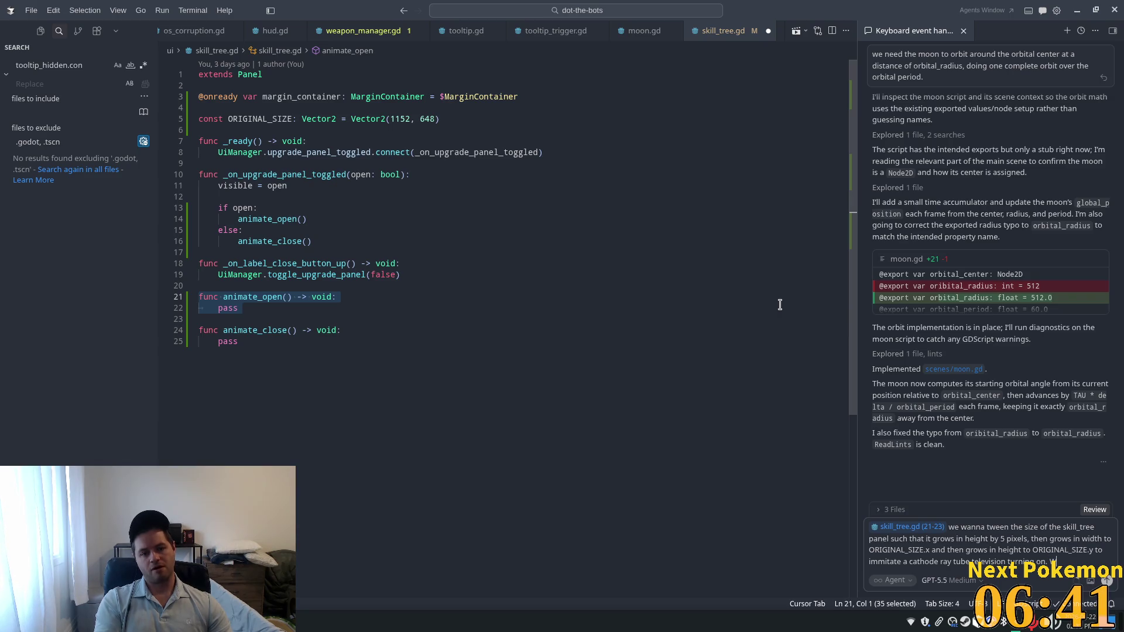
pyautogui.press('BackSpace')
pyautogui.write('For a')
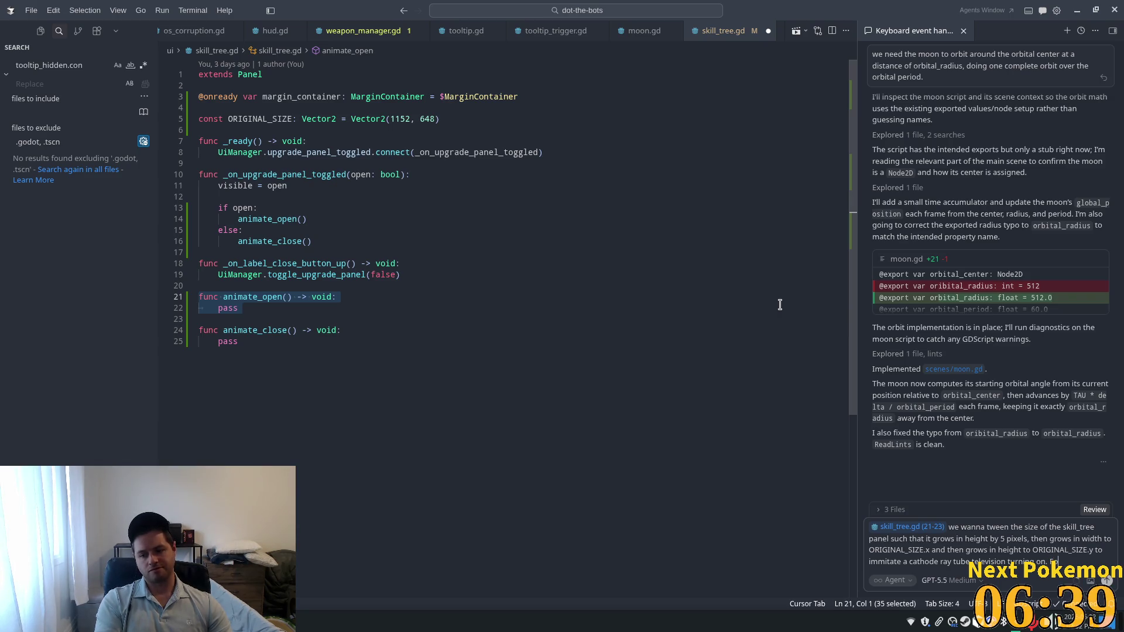
pyautogui.write('nimate close we would l')
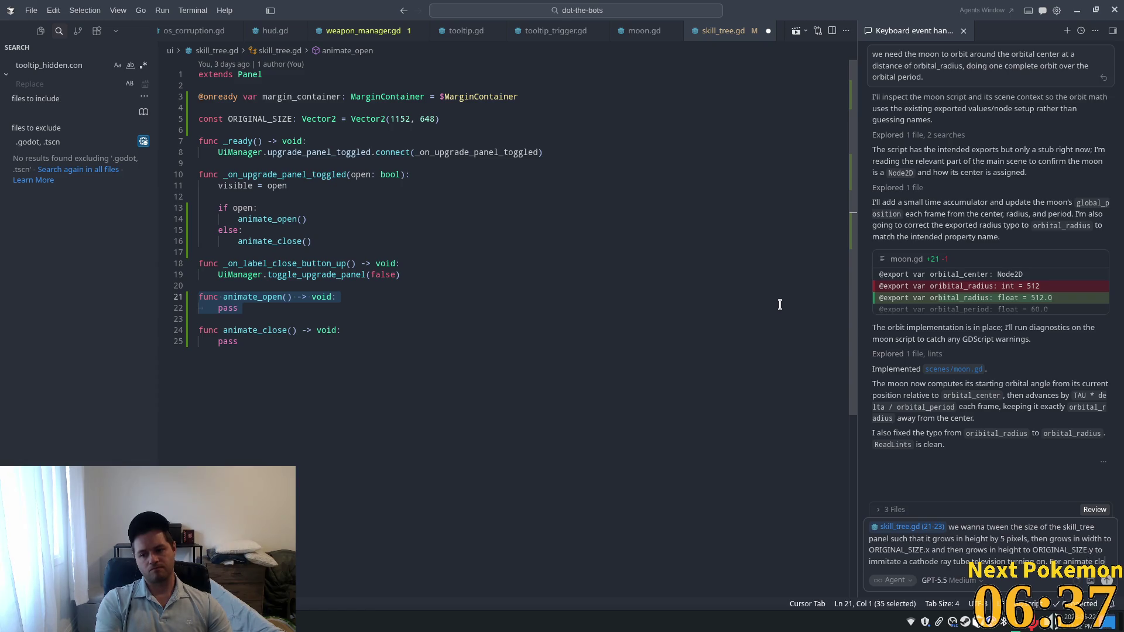
pyautogui.write('ike to do the')
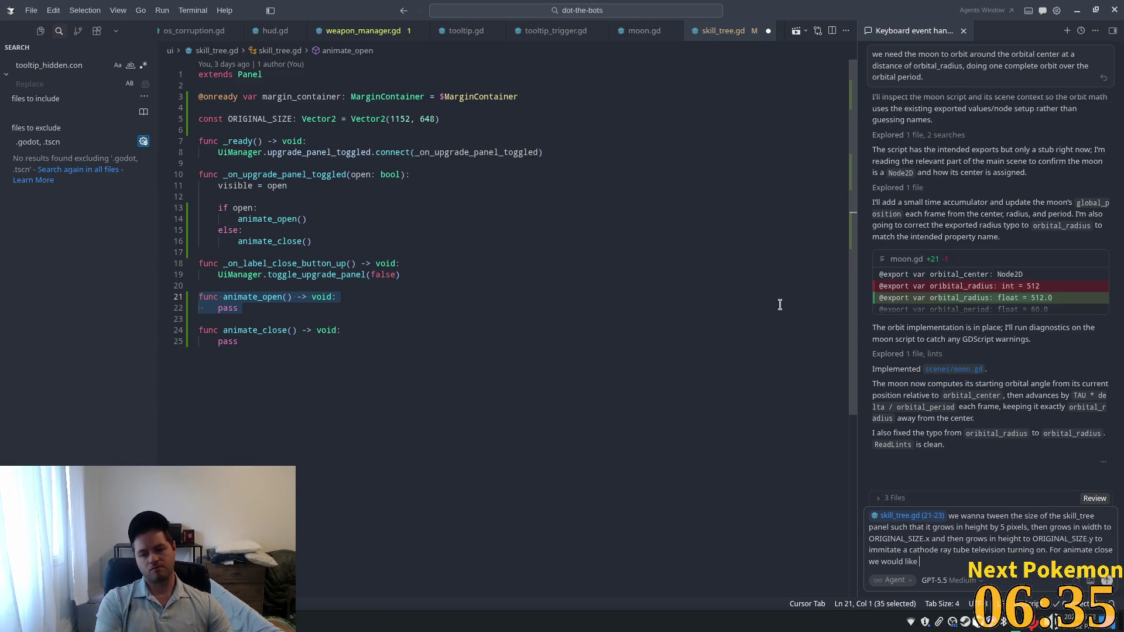
pyautogui.write(' same thing in')
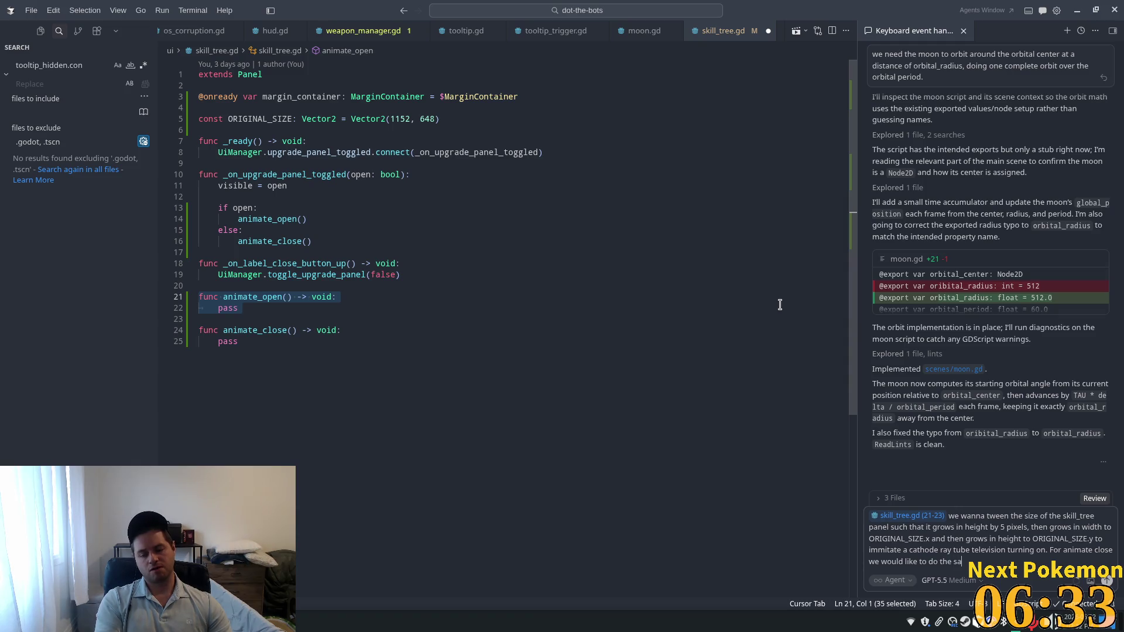
pyautogui.write(' reverse')
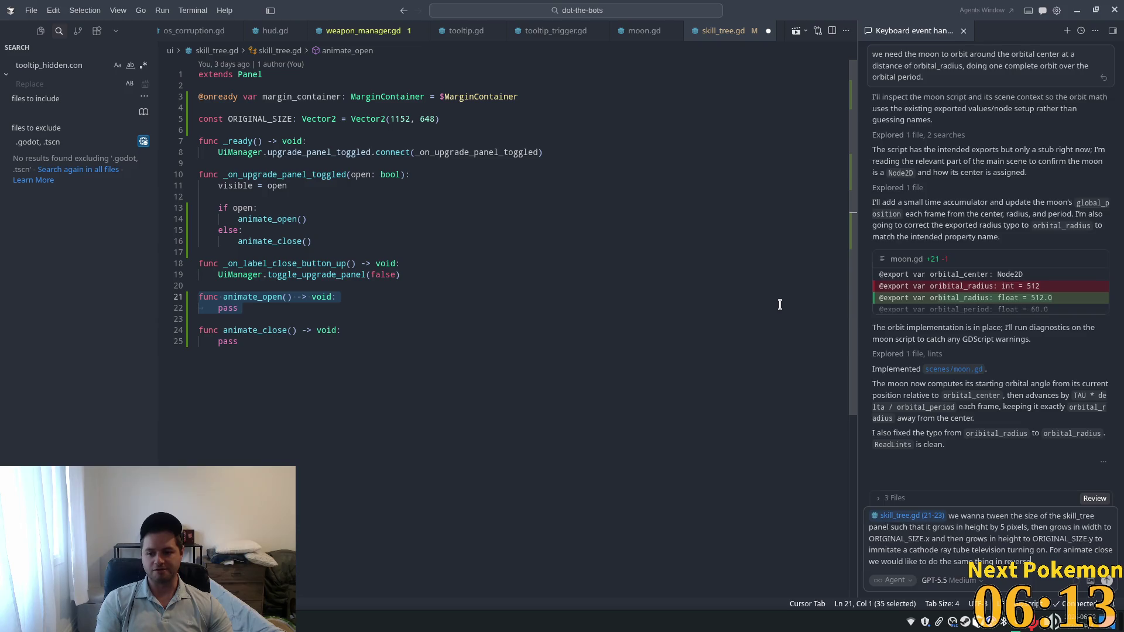
# Send the CRT tween request to the agent and scroll through its skill_tree.gd diff
pyautogui.press('Return')
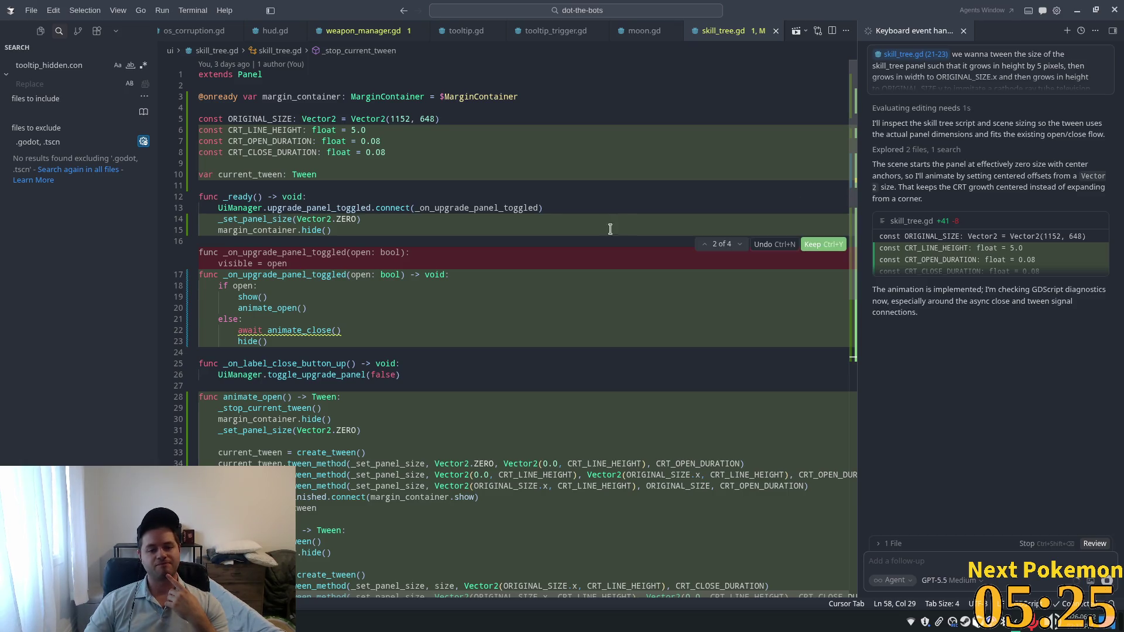
pyautogui.scroll(-5, 606, 261)
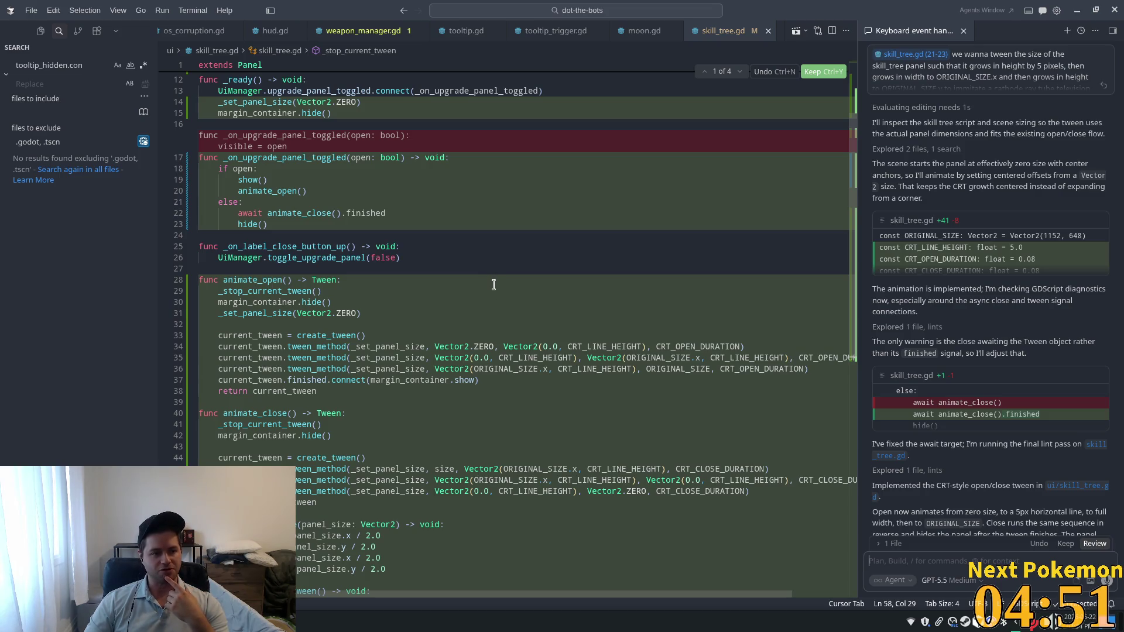
pyautogui.scroll(-2, 493, 286)
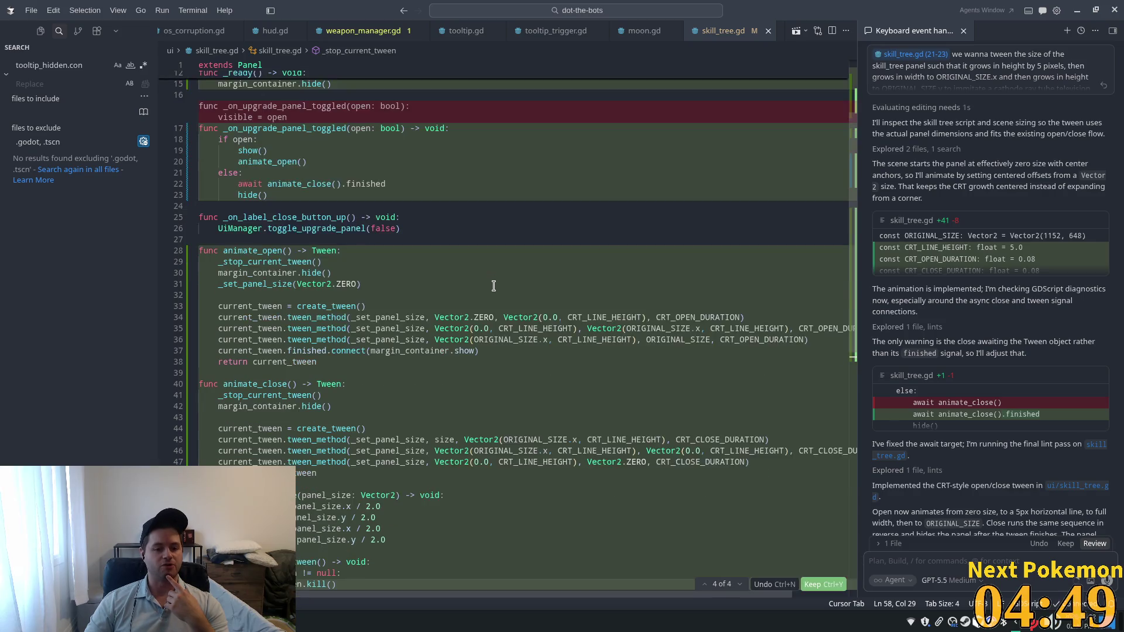
pyautogui.scroll(-2, 494, 286)
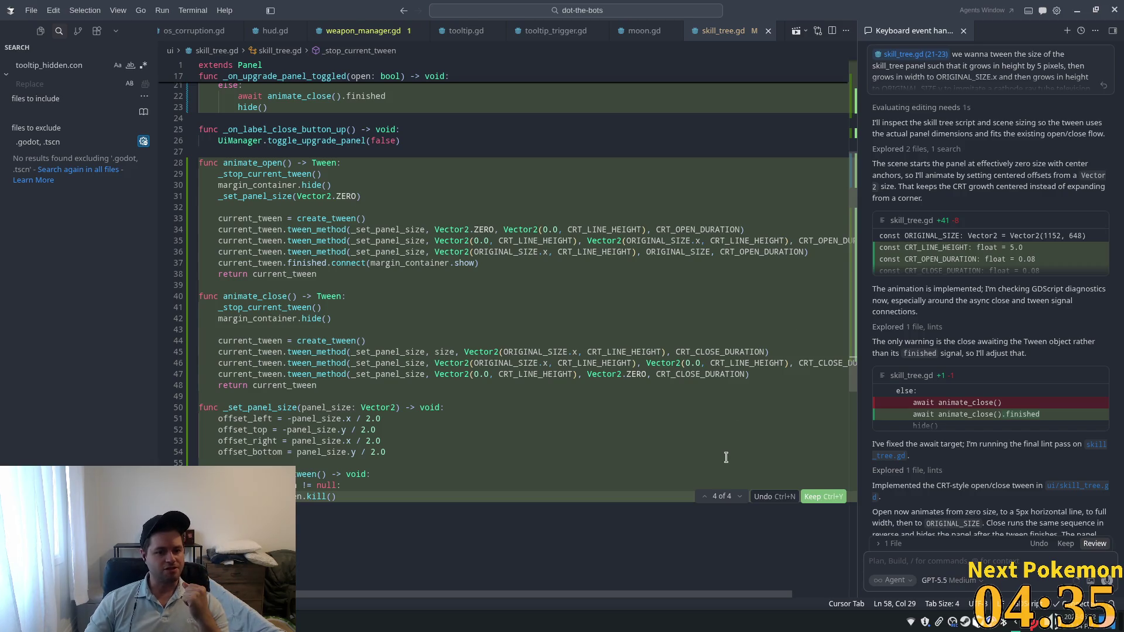
pyautogui.doubleClick(281, 318)
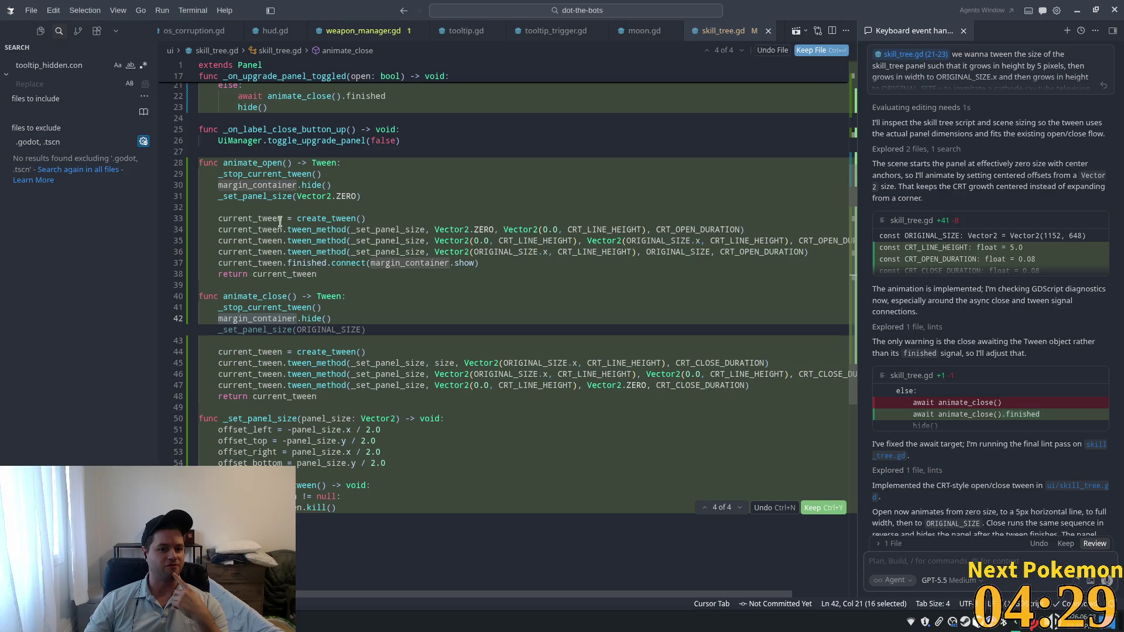
pyautogui.doubleClick(255, 185)
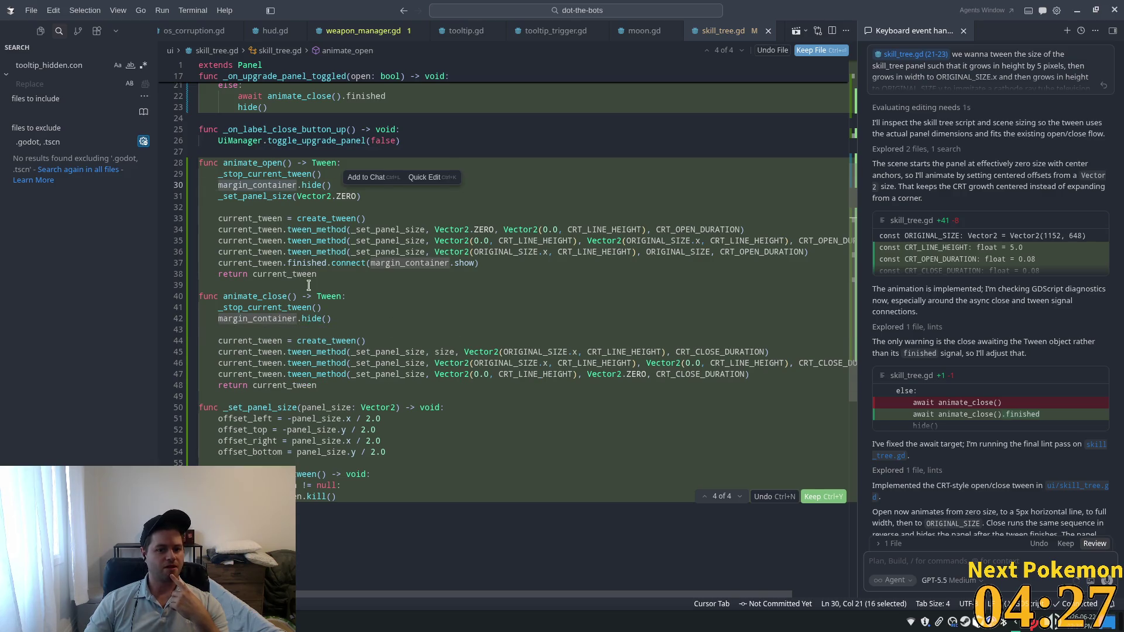
pyautogui.doubleClick(409, 263)
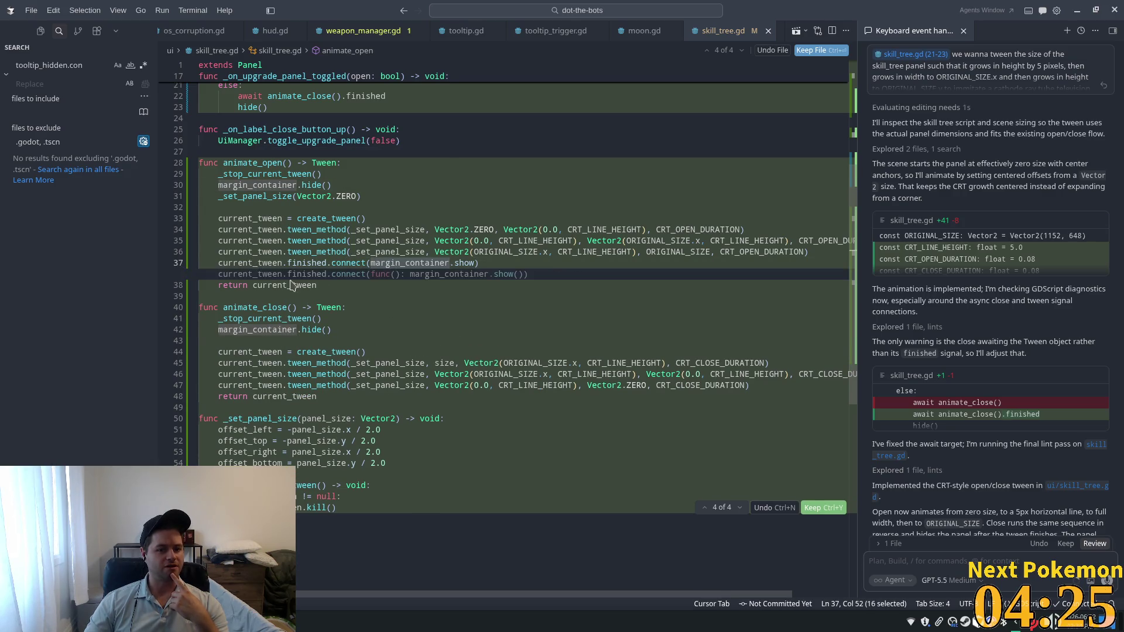
pyautogui.click(381, 210)
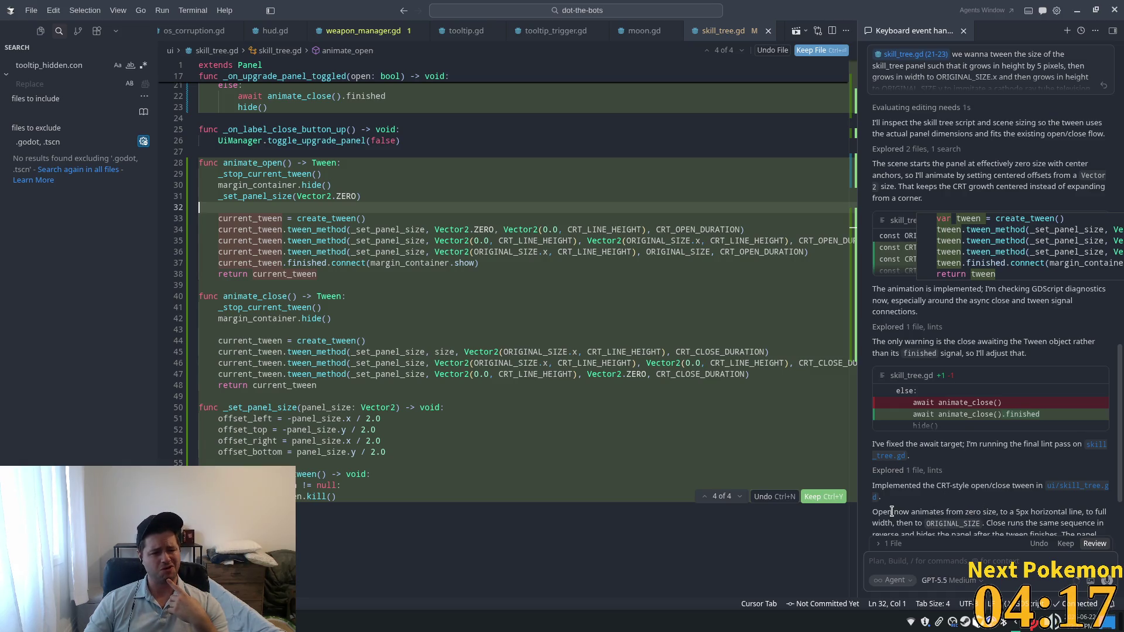
# Keep the agent's CRT tween edits to skill_tree.gd and place the caret at line 41's end
pyautogui.click(1064, 544)
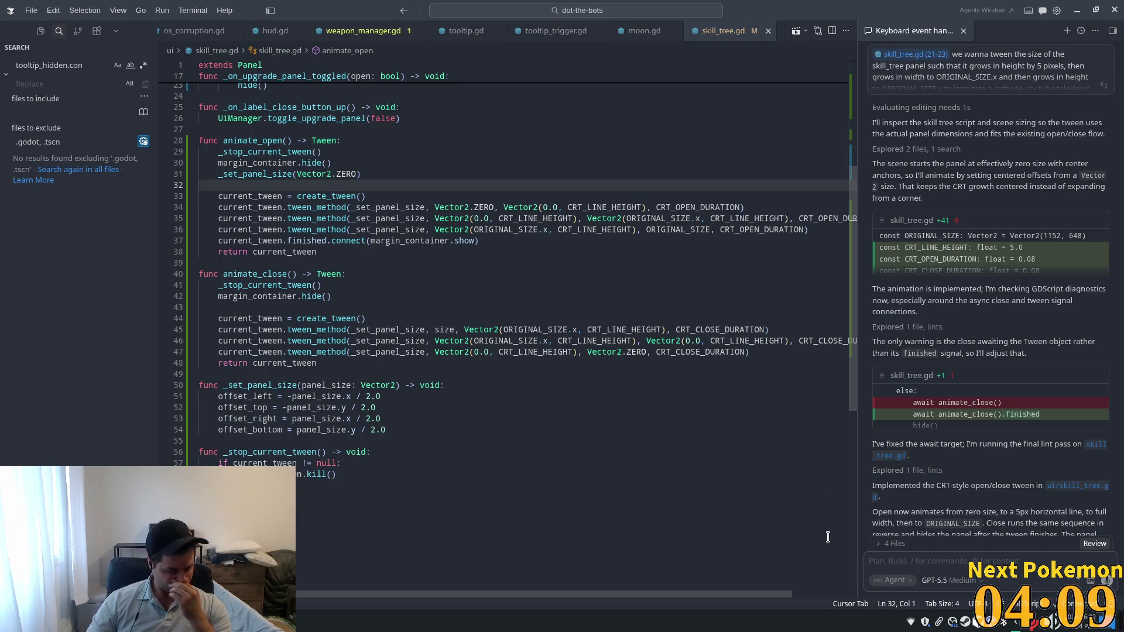
pyautogui.click(612, 279)
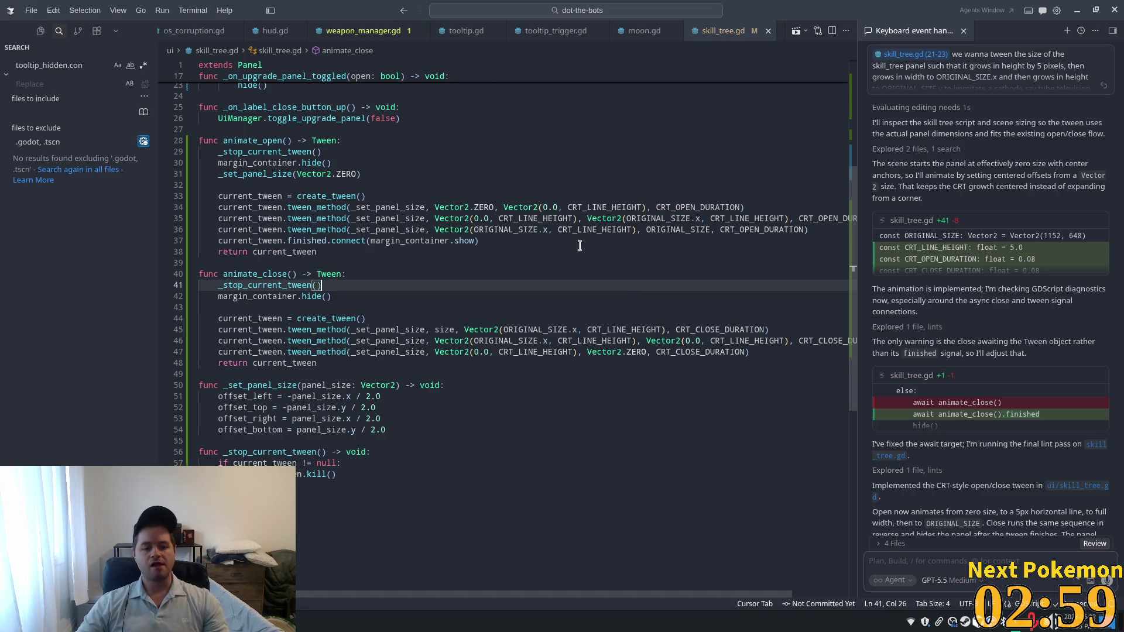
# Save and run the project, then open, close and reopen the skill tree with its button
pyautogui.hotkey('alt', 'Tab')
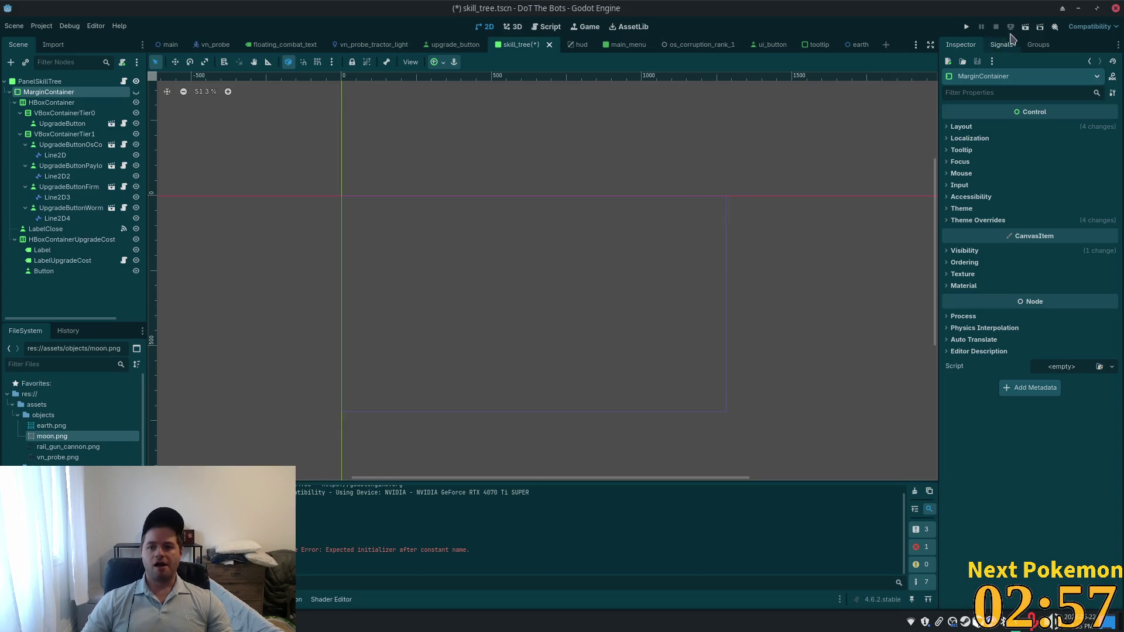
pyautogui.click(964, 27)
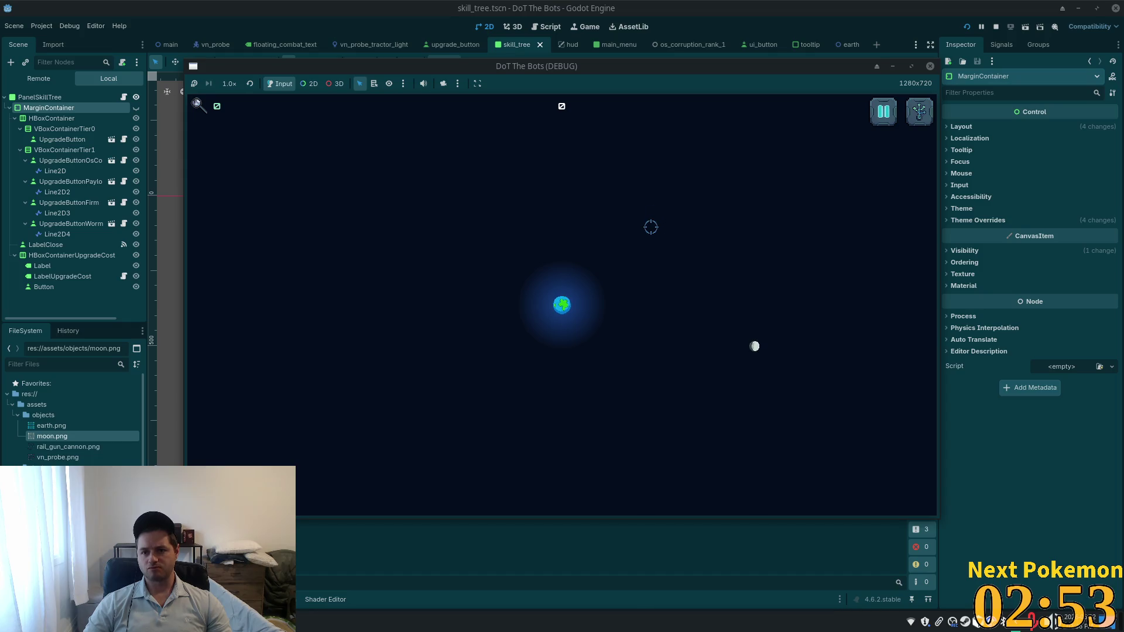
pyautogui.click(919, 113)
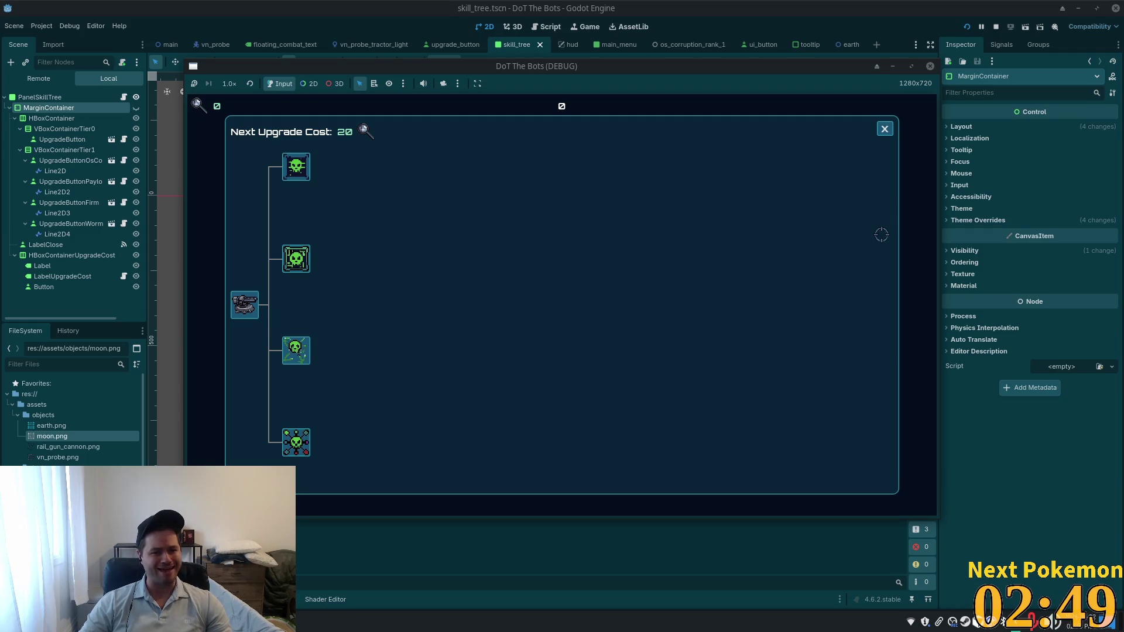
pyautogui.click(886, 130)
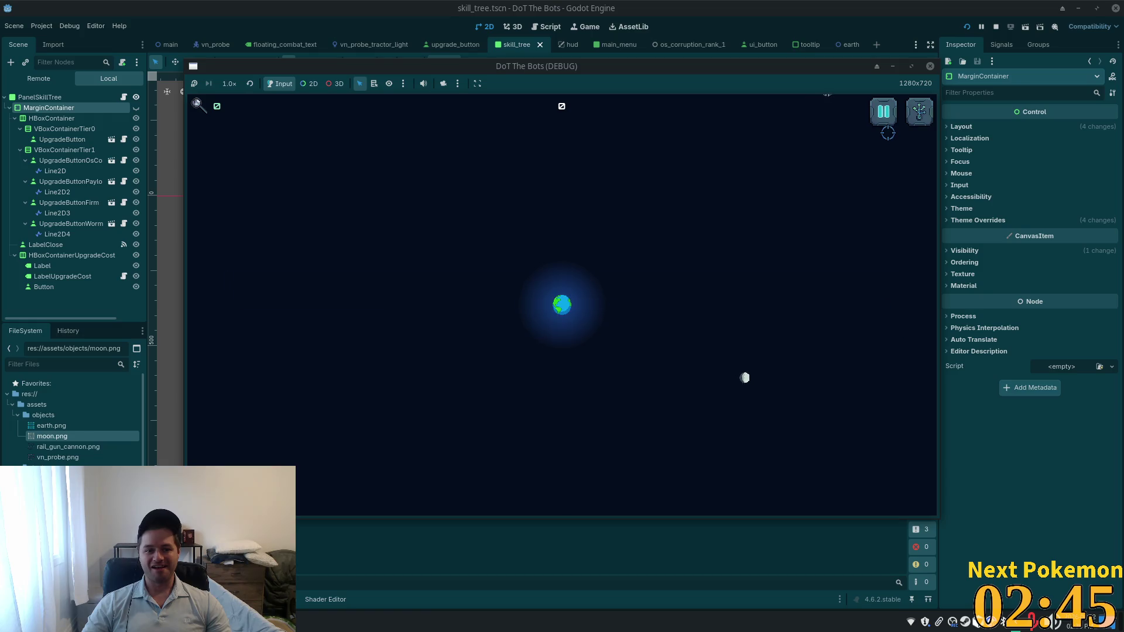
pyautogui.click(919, 111)
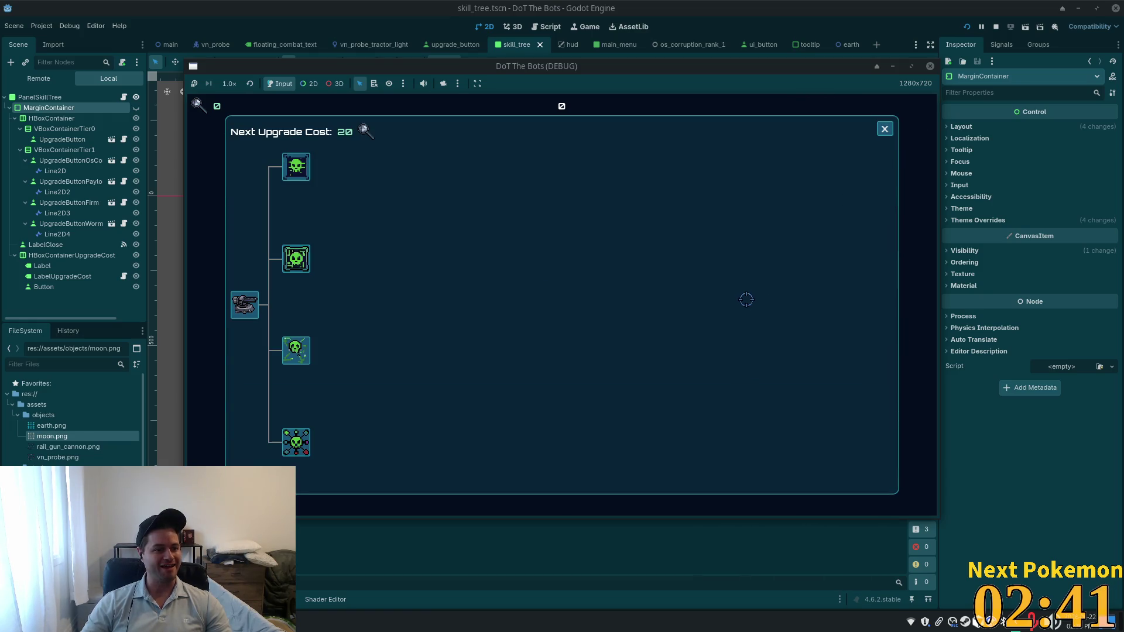
# Toggle the skill tree panel repeatedly with Tab to watch the CRT grow and shrink
pyautogui.press('Tab')
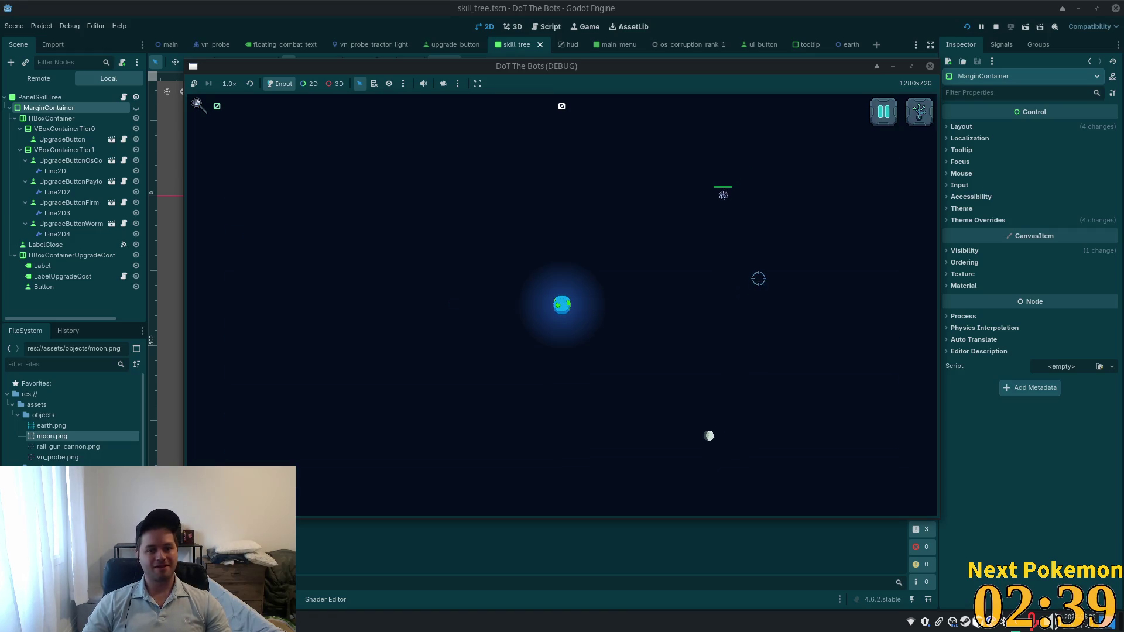
pyautogui.press('Tab')
pyautogui.press('Tab')
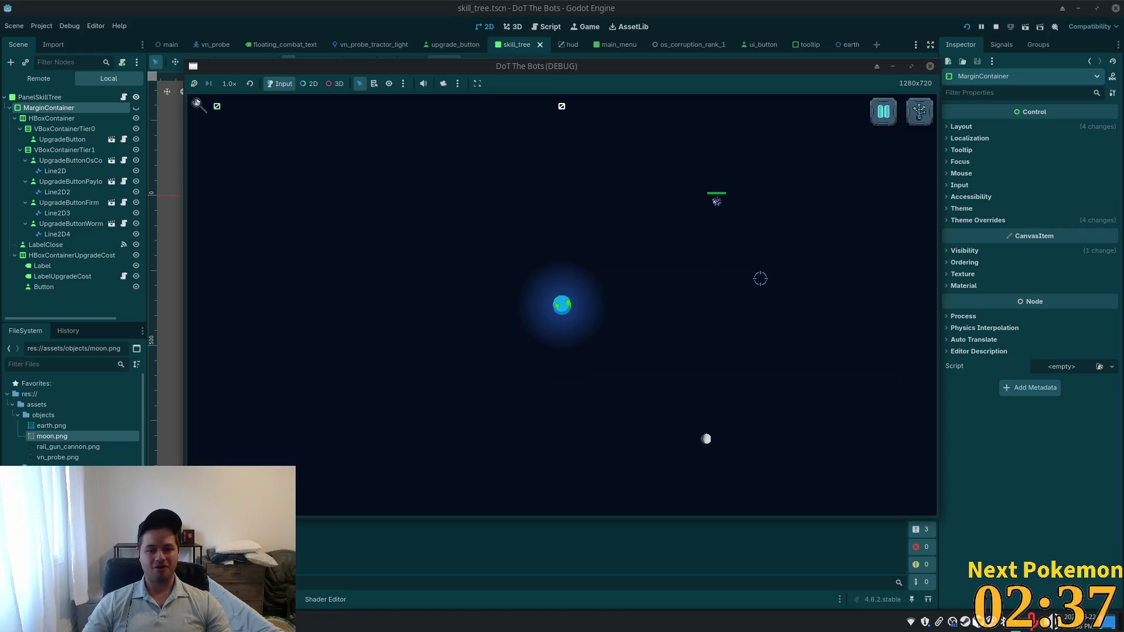
pyautogui.press('Tab')
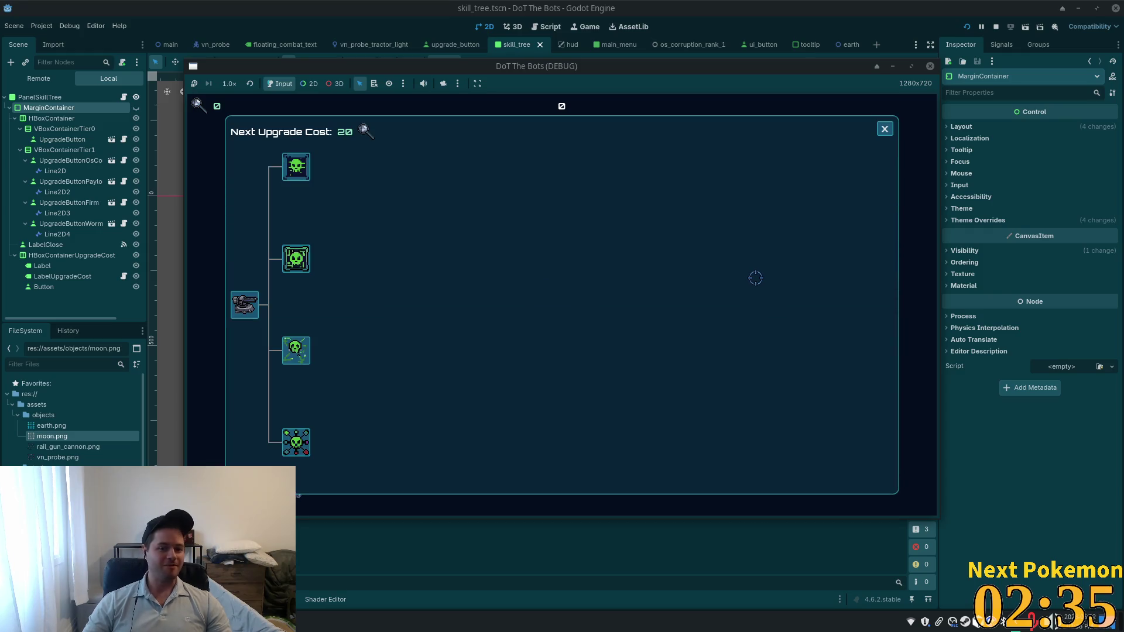
pyautogui.press('Tab')
pyautogui.press('Tab')
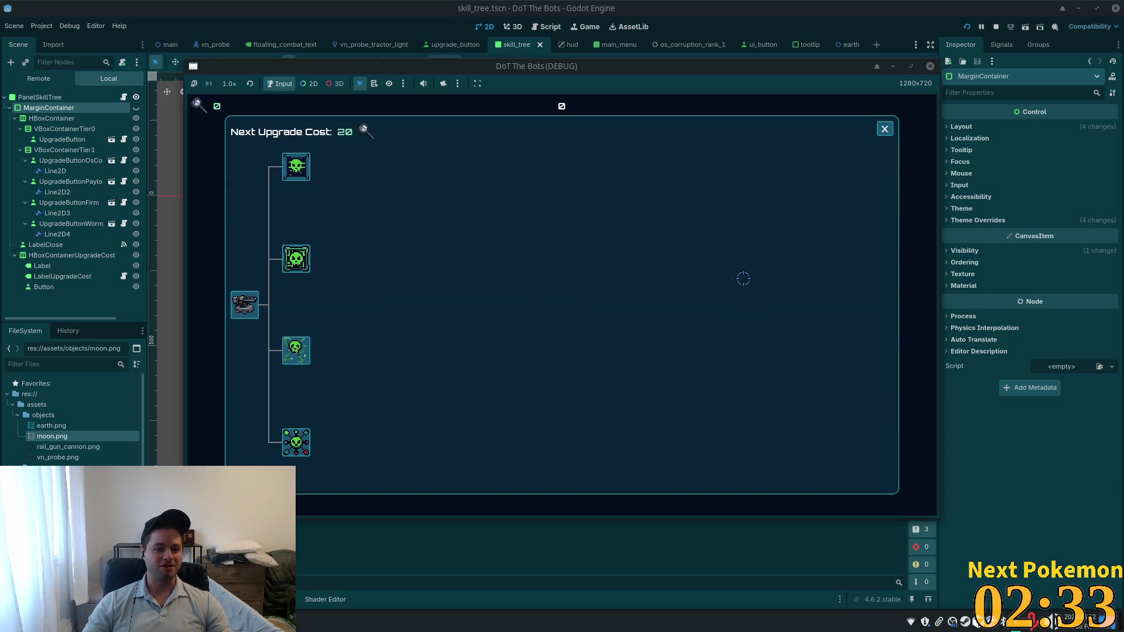
pyautogui.press('Tab')
pyautogui.press('Tab')
pyautogui.press('Tab')
pyautogui.press('Tab')
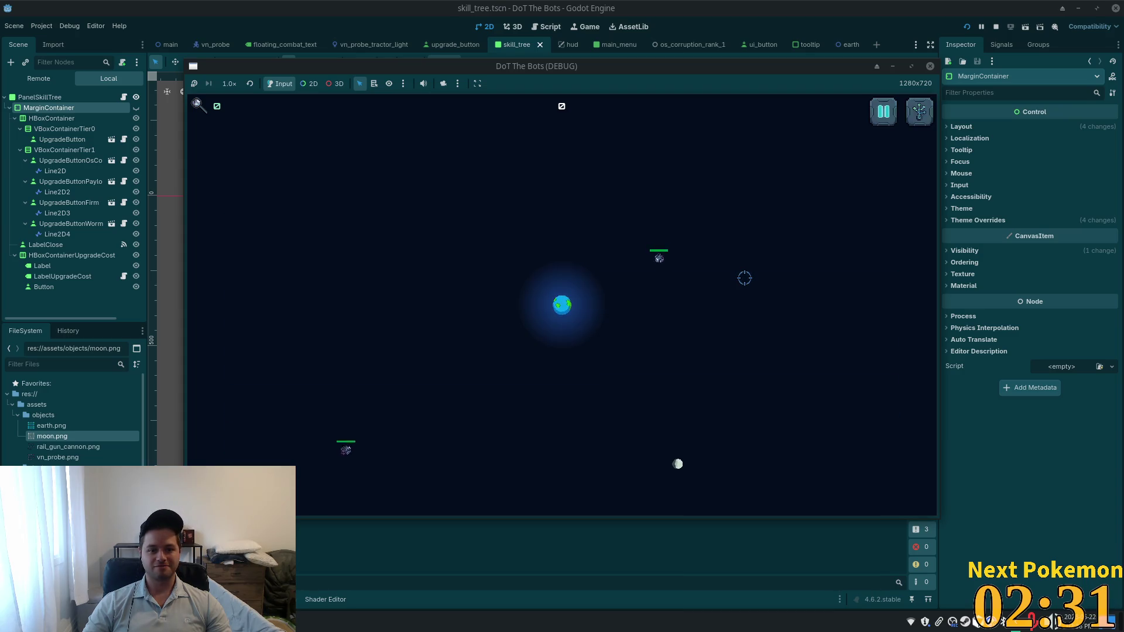
pyautogui.press('Tab')
pyautogui.press('Tab')
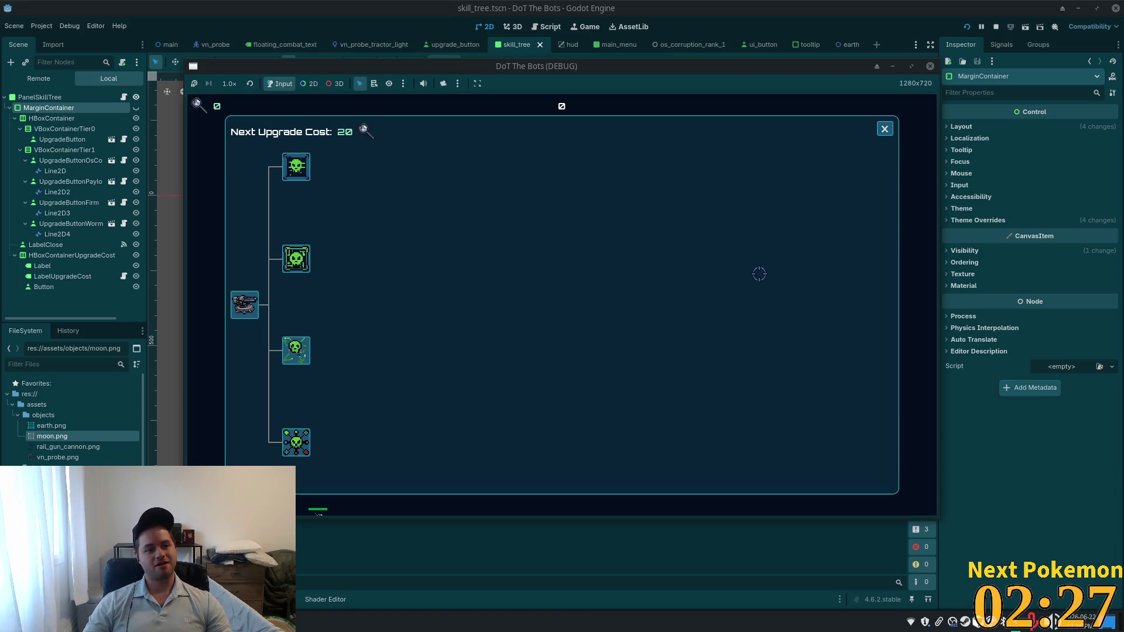
pyautogui.press('Tab')
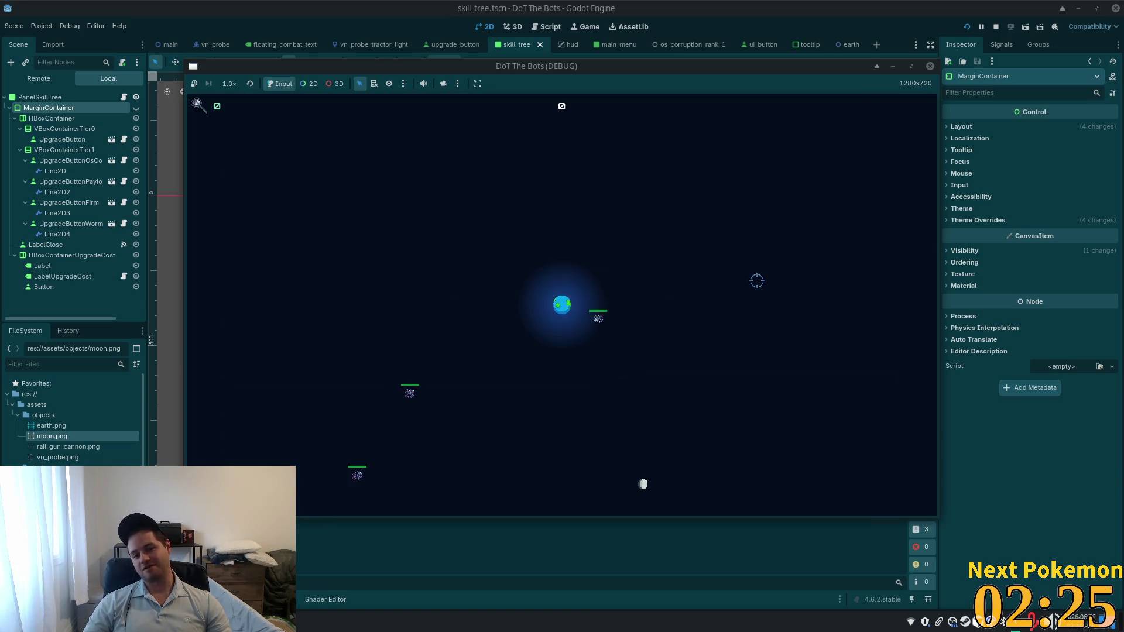
pyautogui.press('Tab')
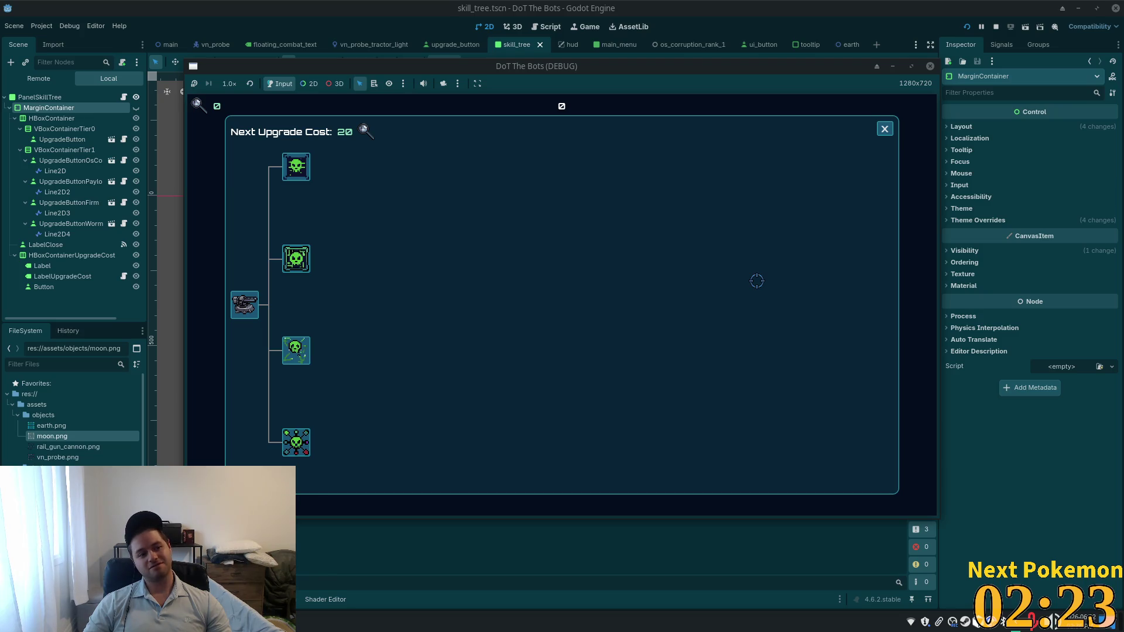
pyautogui.press('Tab')
pyautogui.press('Tab')
pyautogui.press('Tab')
# Dismiss the pause menu, reopen and close the skill tree, then stop the game and return to Cursor
pyautogui.press('Escape')
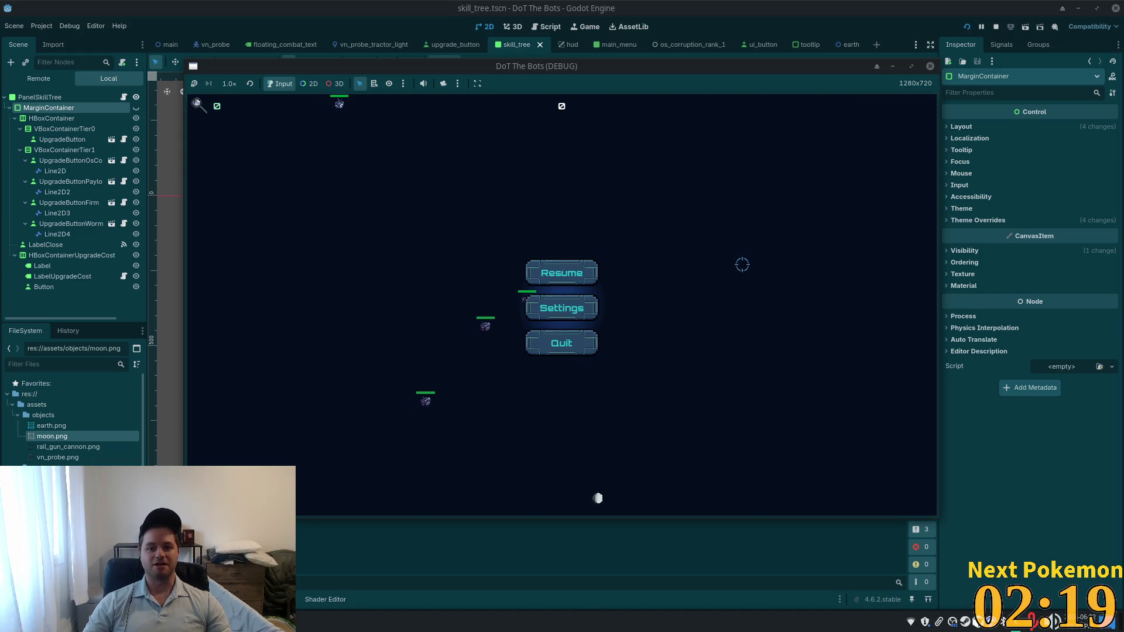
pyautogui.press('Escape')
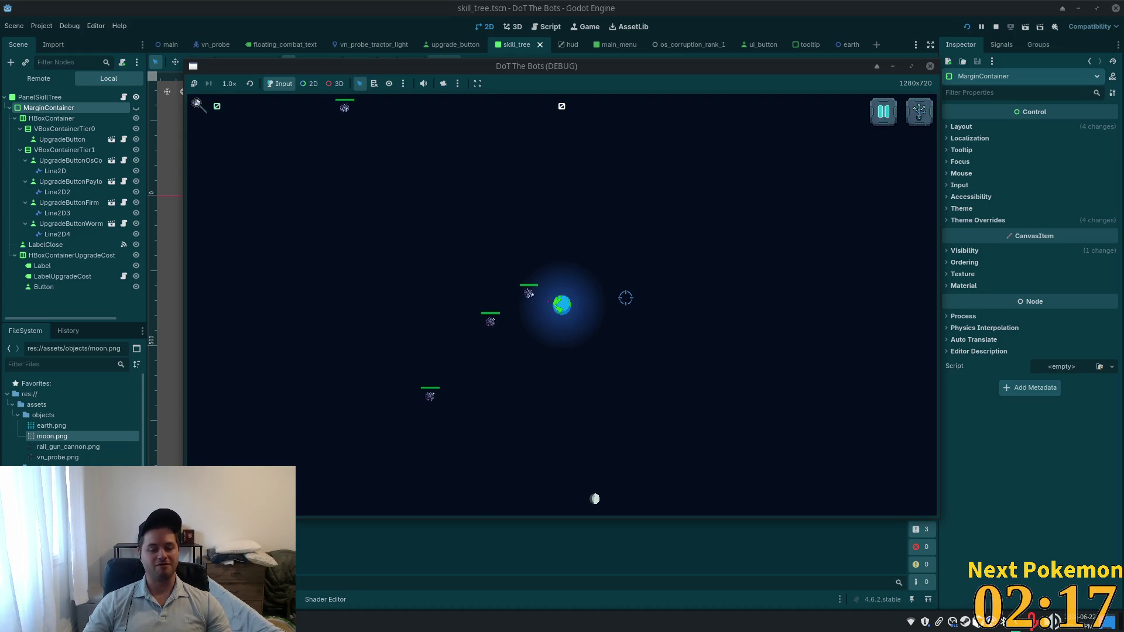
pyautogui.press('Tab')
pyautogui.press('Tab')
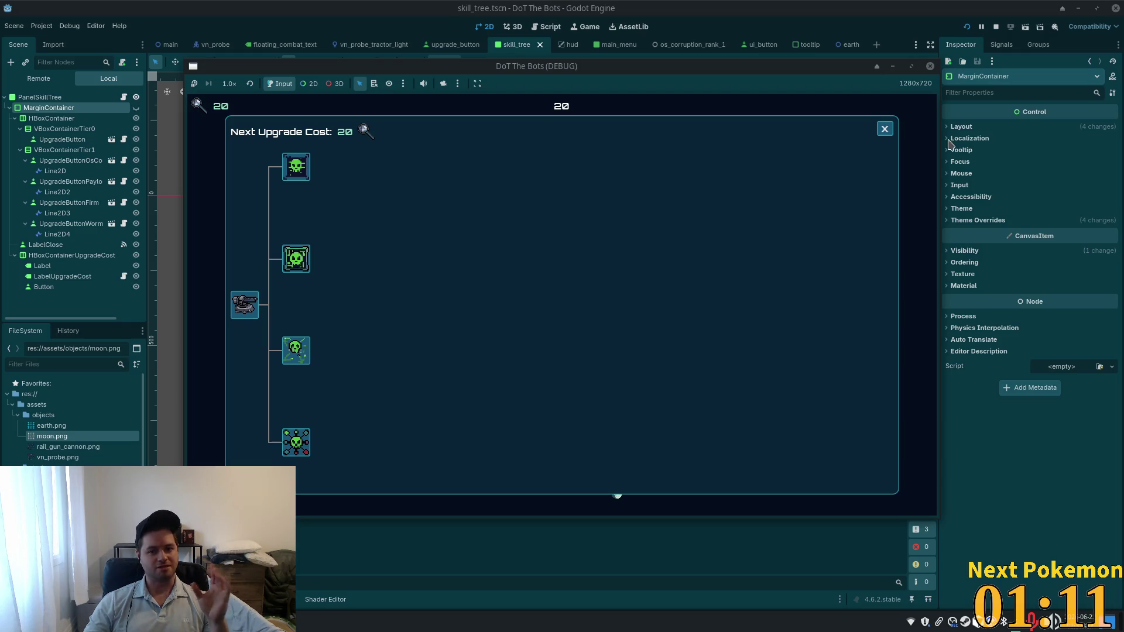
pyautogui.click(885, 130)
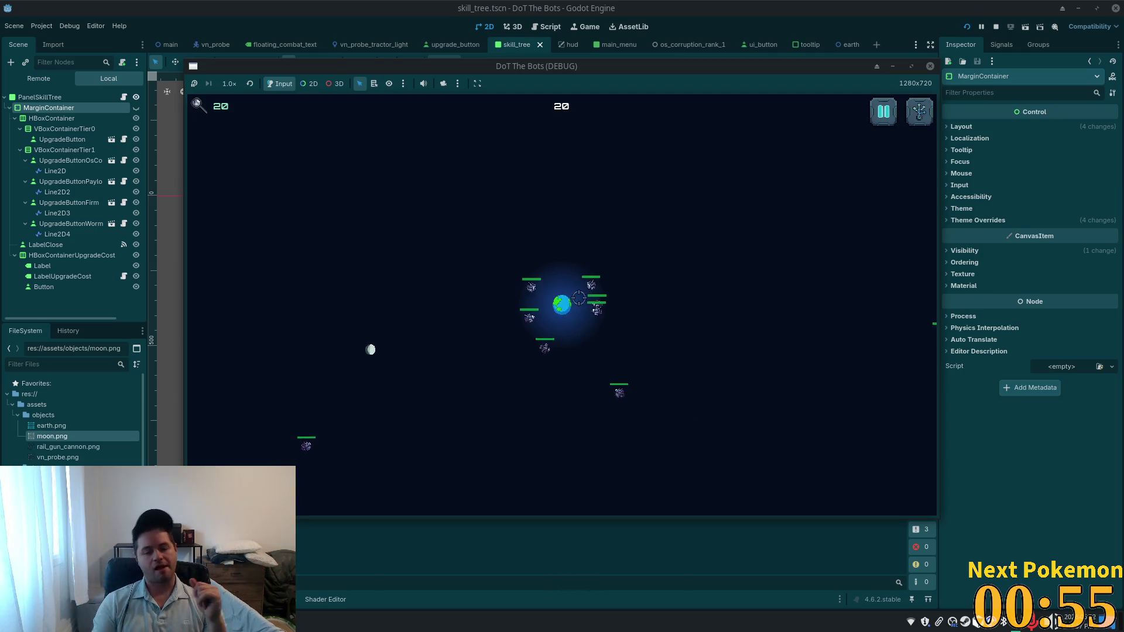
pyautogui.press('F8')
pyautogui.hotkey('alt', 'Tab')
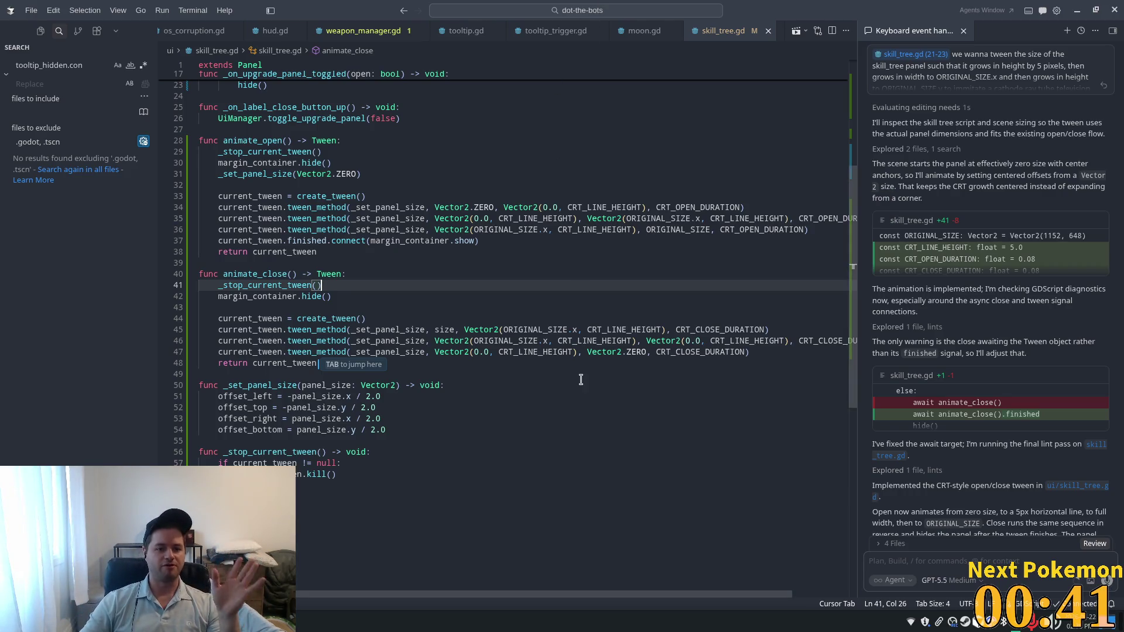
# Review the CRT_OPEN_DURATION constant and its 0.08 value on line 7
pyautogui.scroll(5, 461, 246)
pyautogui.scroll(1, 462, 246)
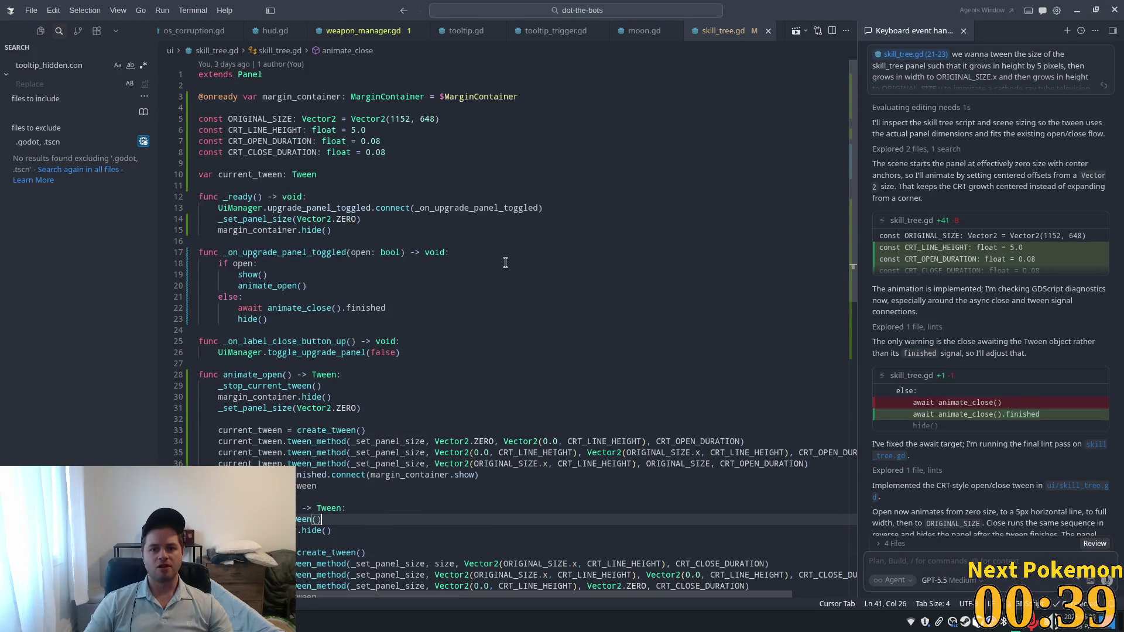
pyautogui.click(369, 141)
pyautogui.click(287, 141)
pyautogui.doubleClick(363, 141)
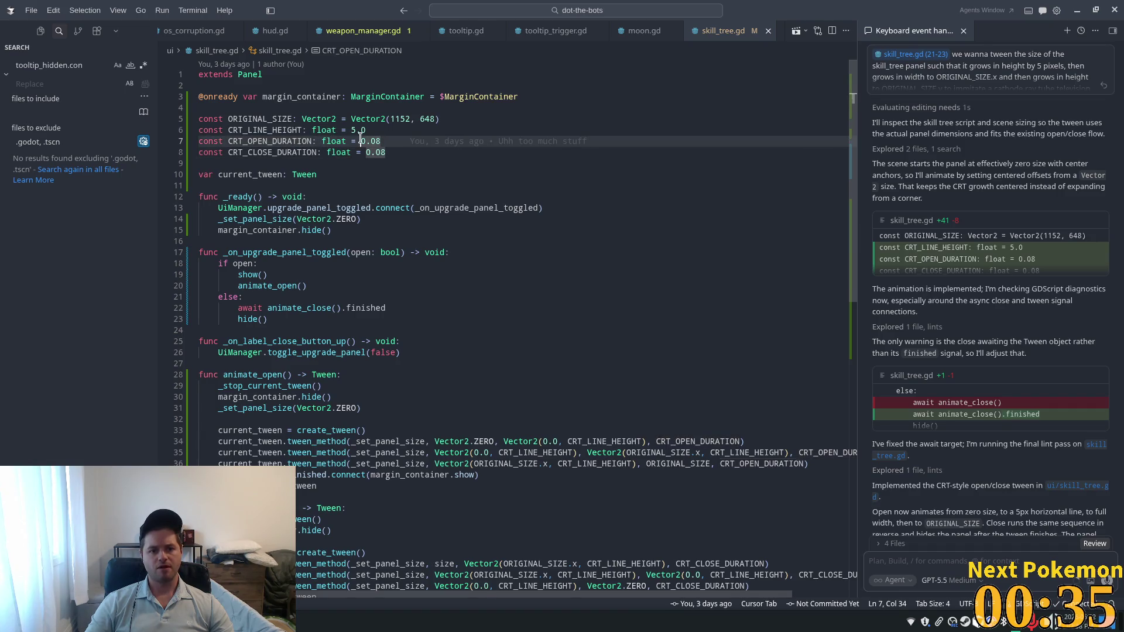
pyautogui.scroll(-3, 542, 336)
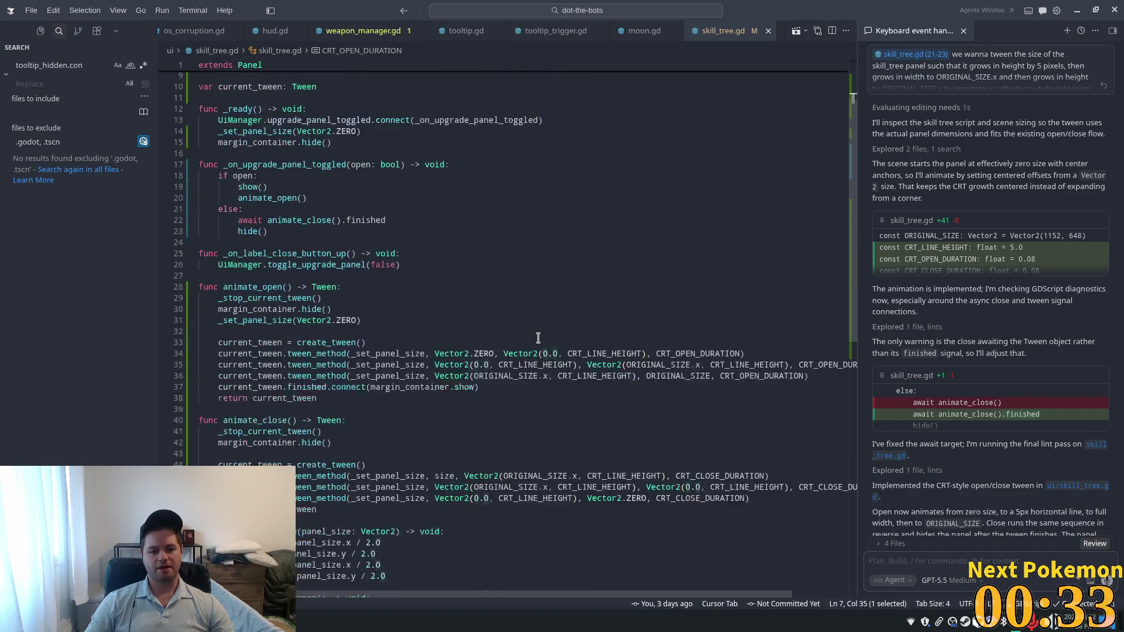
pyautogui.scroll(-2, 530, 344)
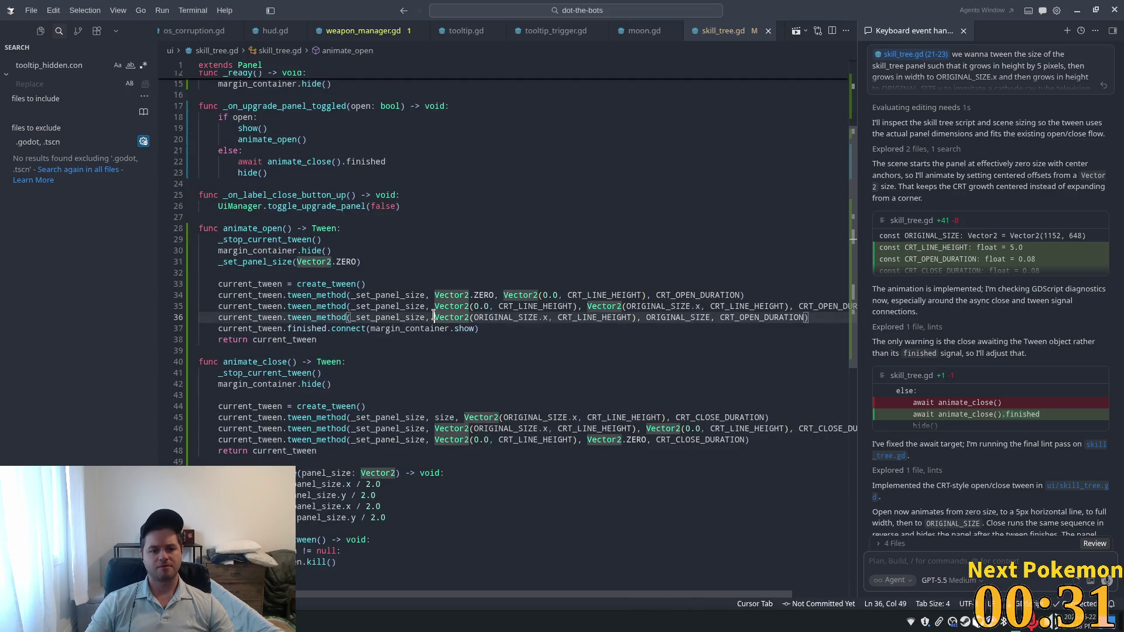
# Inspect animate_open's tween_method calls and their CRT_LINE_HEIGHT and Vector2 uses
pyautogui.click(527, 328)
pyautogui.doubleClick(317, 295)
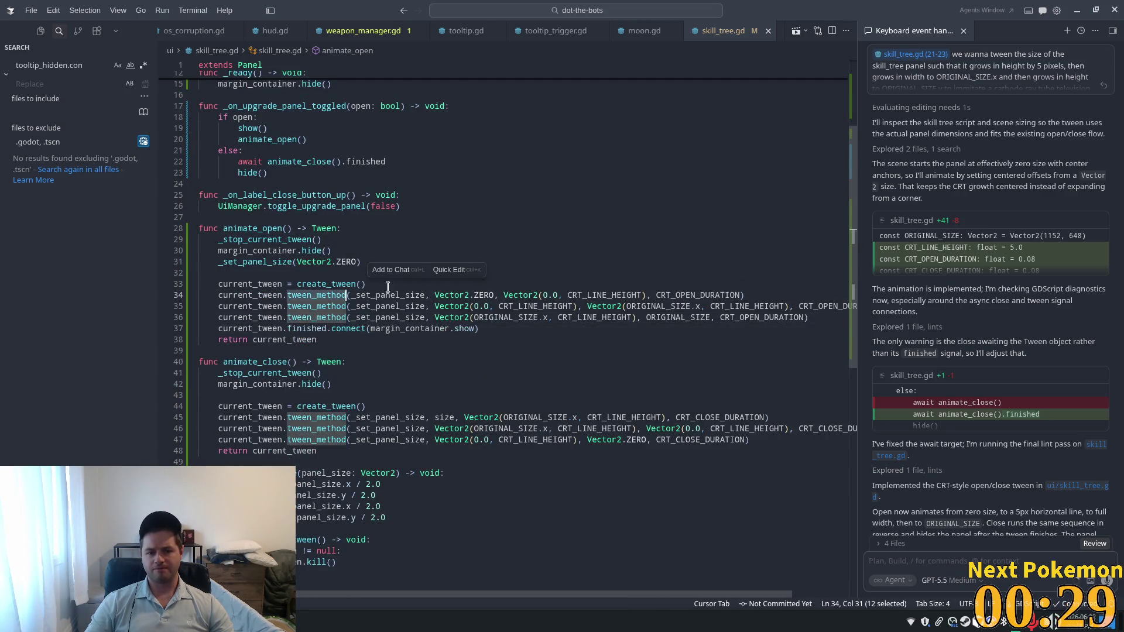
pyautogui.scroll(-1, 638, 306)
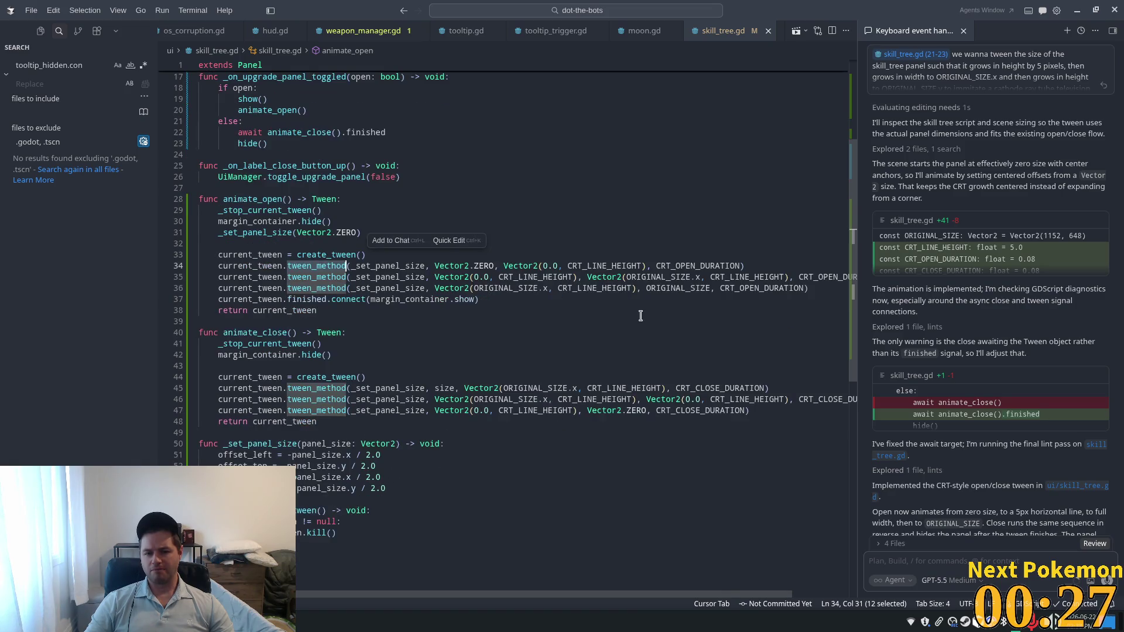
pyautogui.click(603, 257)
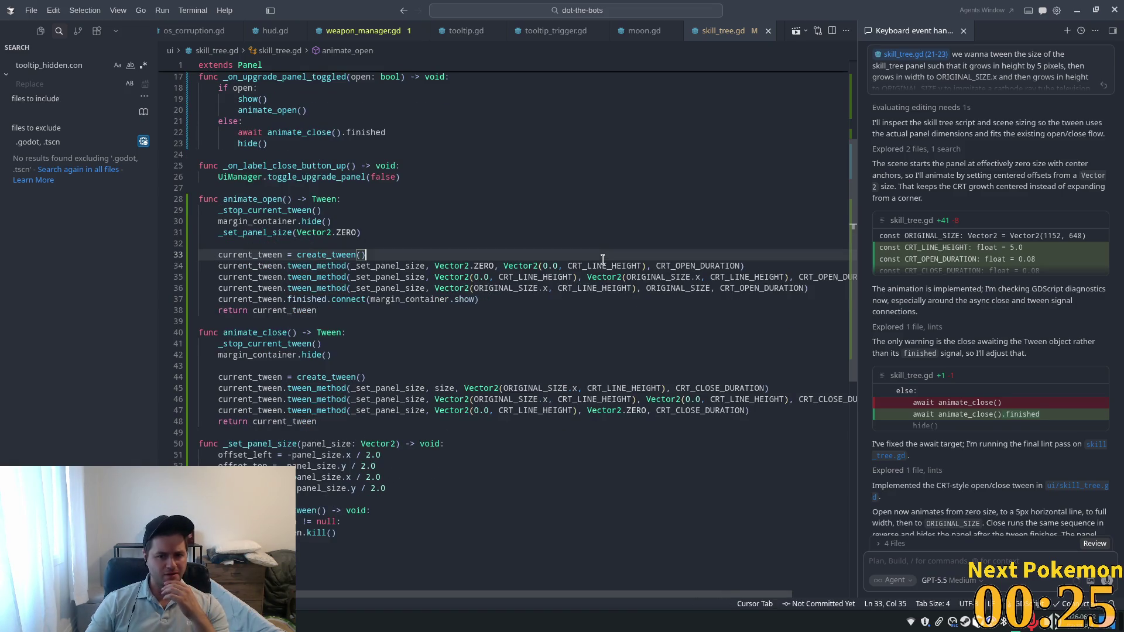
pyautogui.doubleClick(615, 267)
pyautogui.click(708, 277)
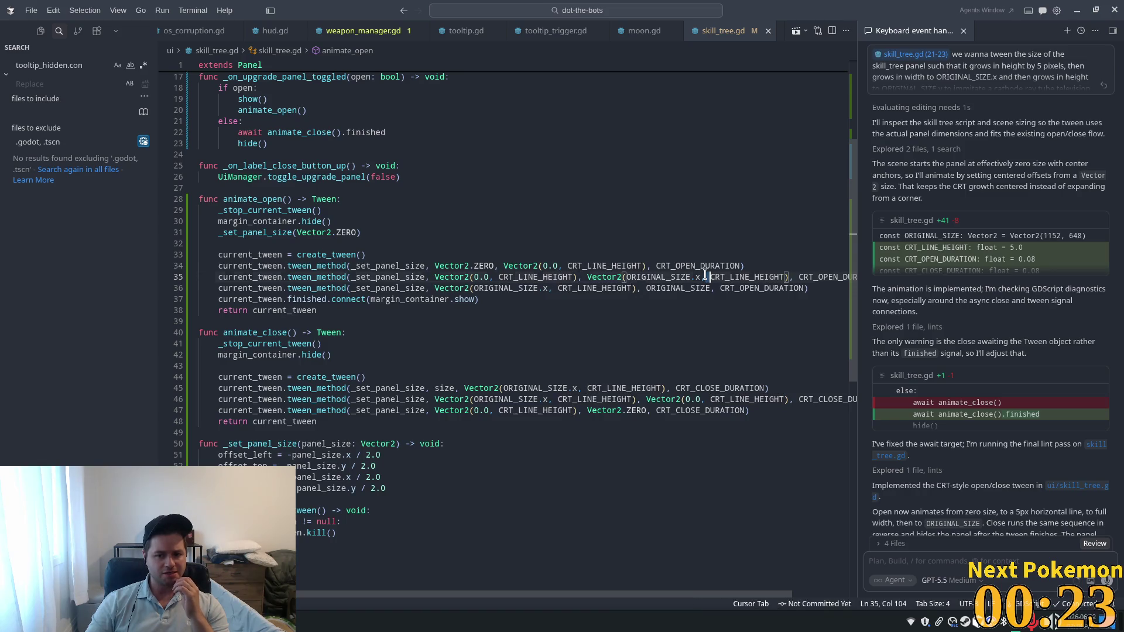
pyautogui.doubleClick(462, 277)
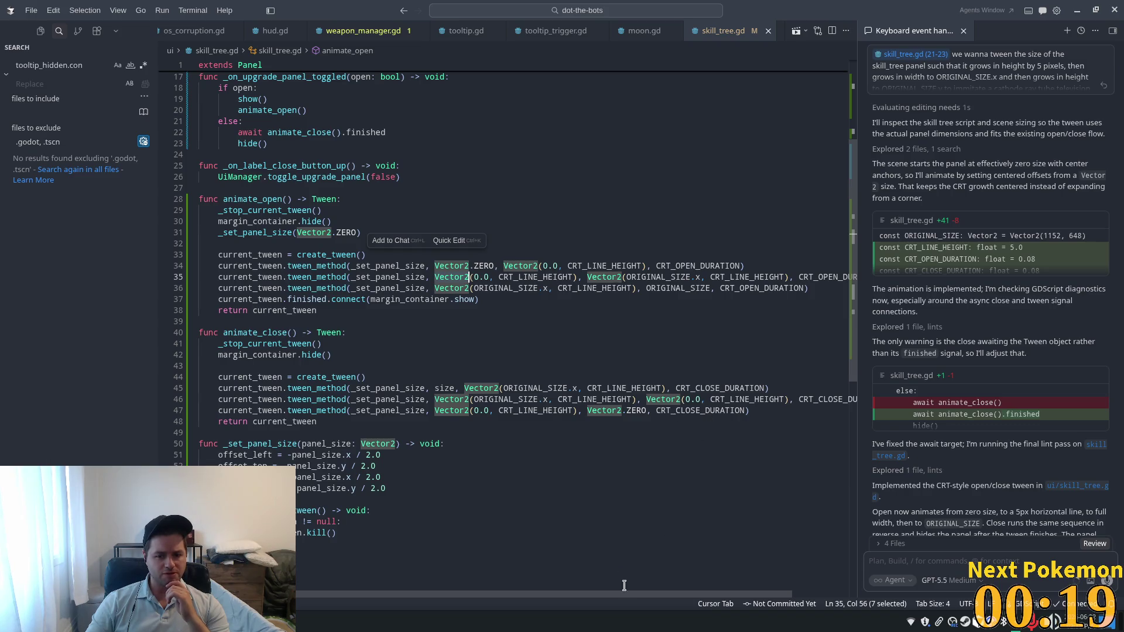
pyautogui.hscroll(3, 735, 345)
# Multiply CRT_OPEN_DURATION by 0.5 in the width and full-size tween steps, save, and run the game
pyautogui.doubleClick(762, 274)
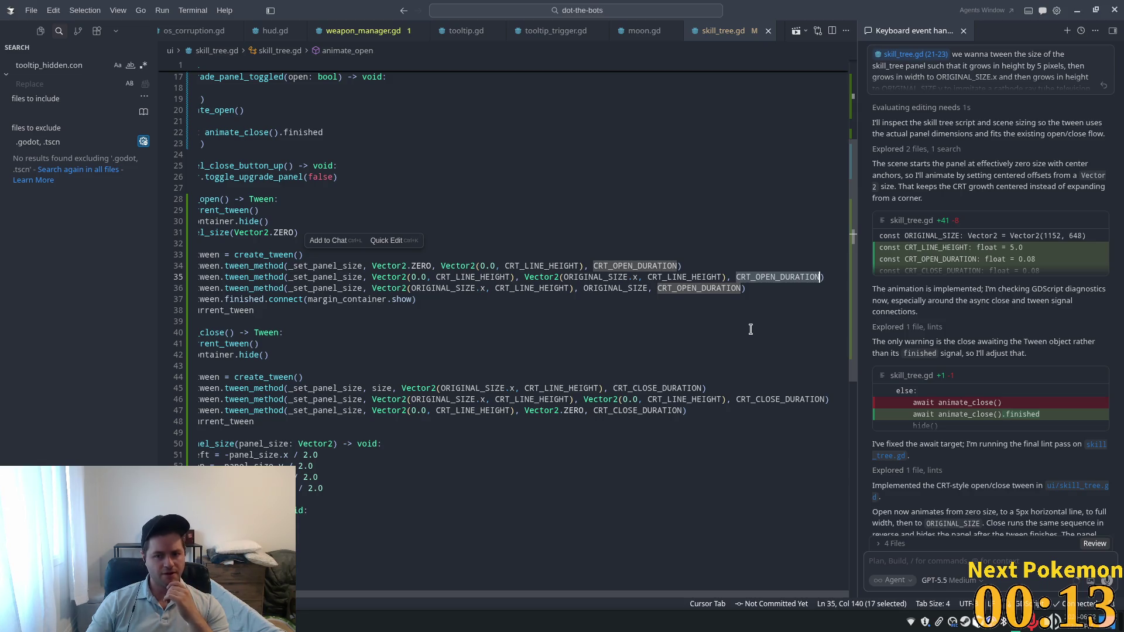
pyautogui.press('Escape')
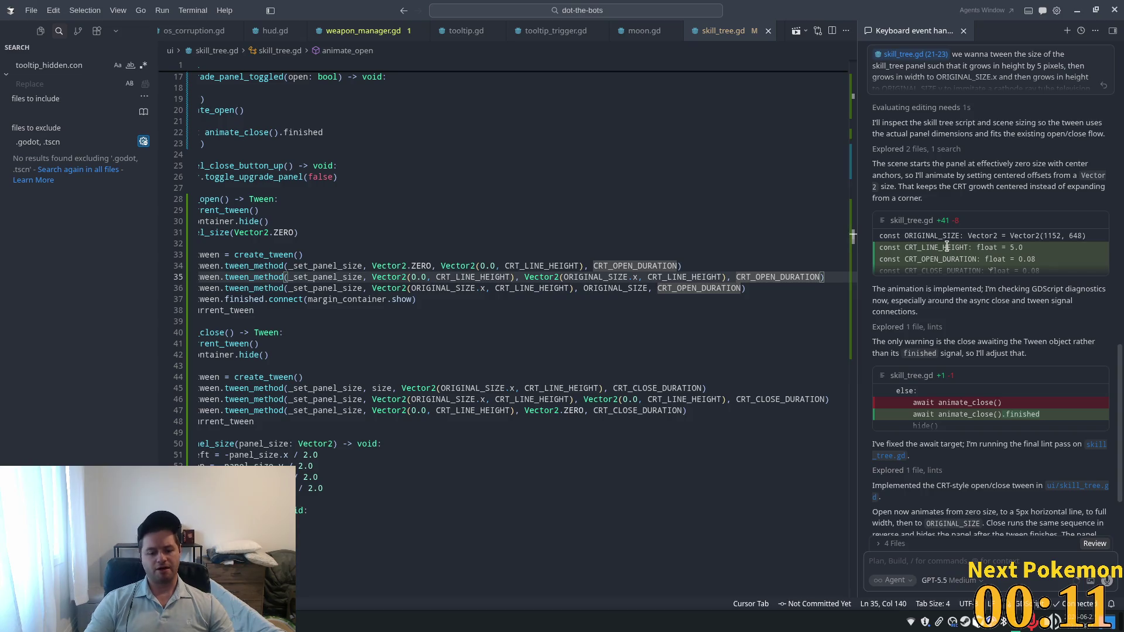
pyautogui.write('* 0.5')
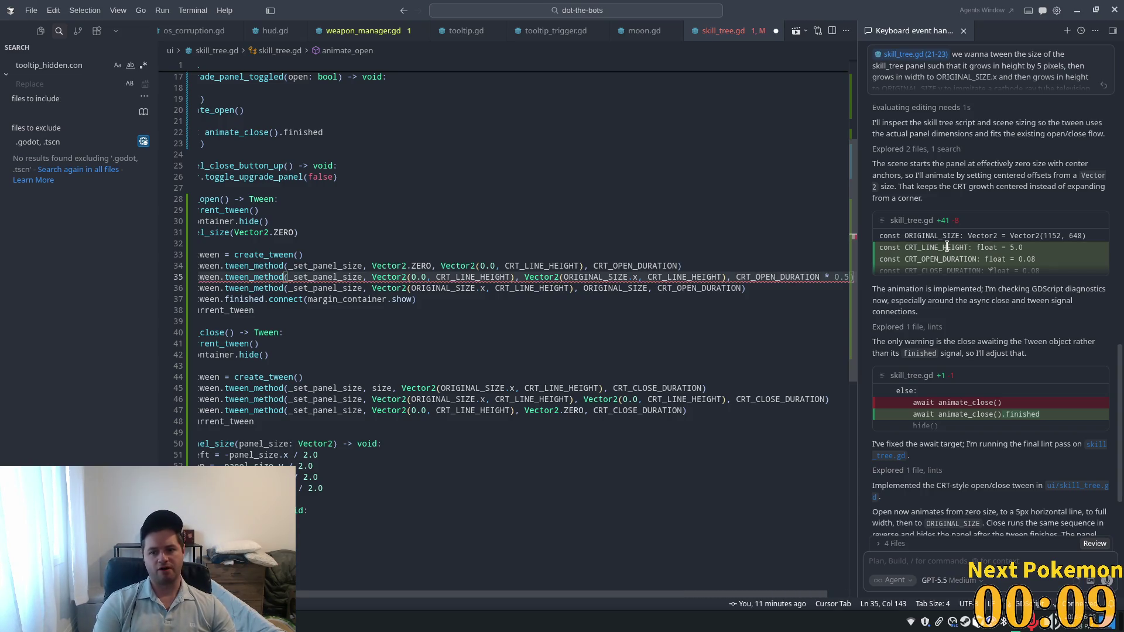
pyautogui.hotkey('ctrl', 's')
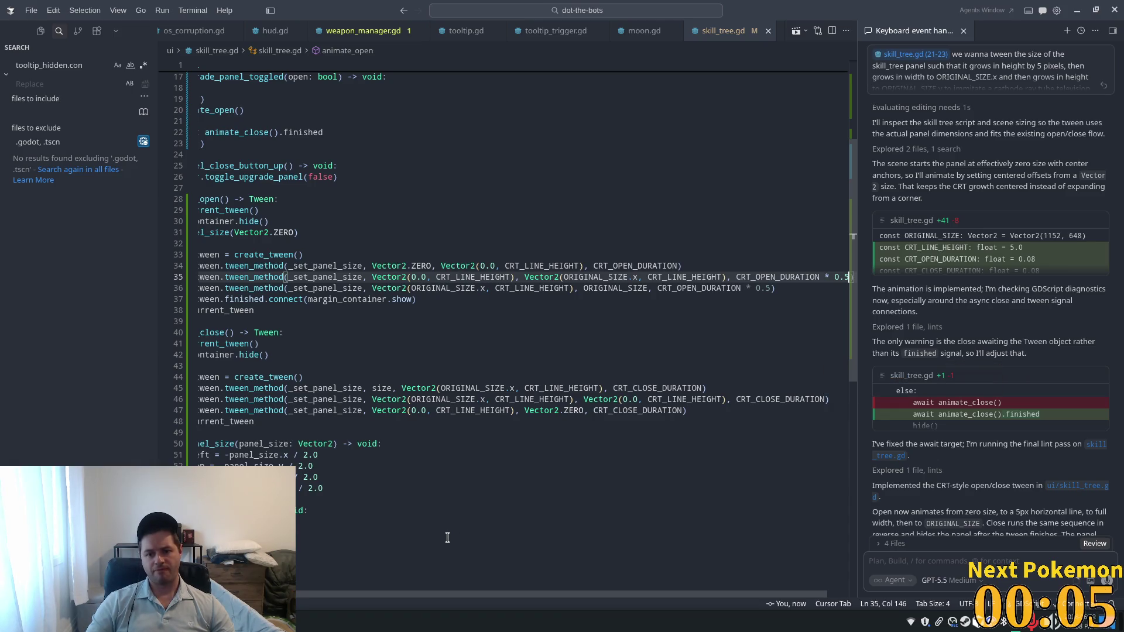
pyautogui.hotkey('alt', 'Tab')
pyautogui.press('F5')
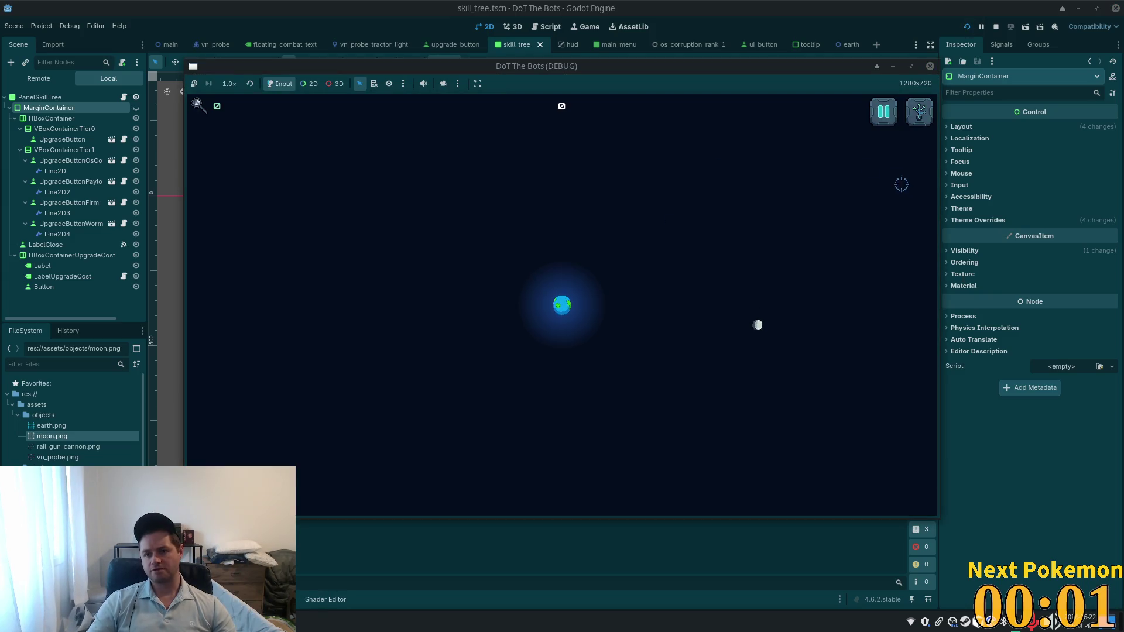
# Open and close the skill tree panel twice, stop the game, and return to line 35's 0.5 multiplier
pyautogui.click(919, 111)
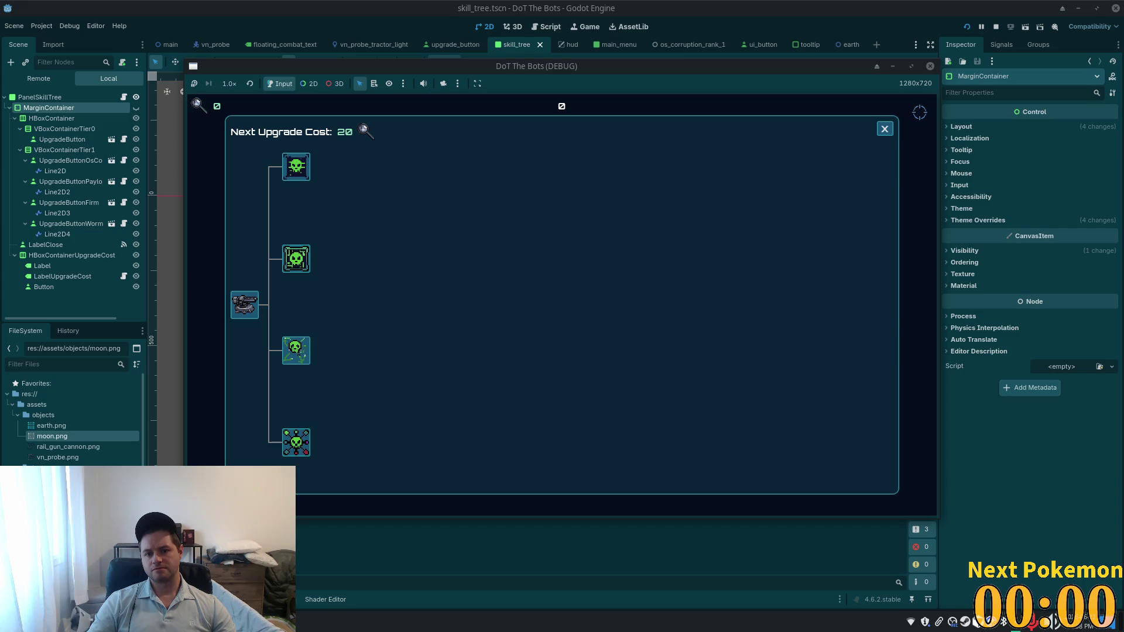
pyautogui.click(884, 130)
pyautogui.click(922, 115)
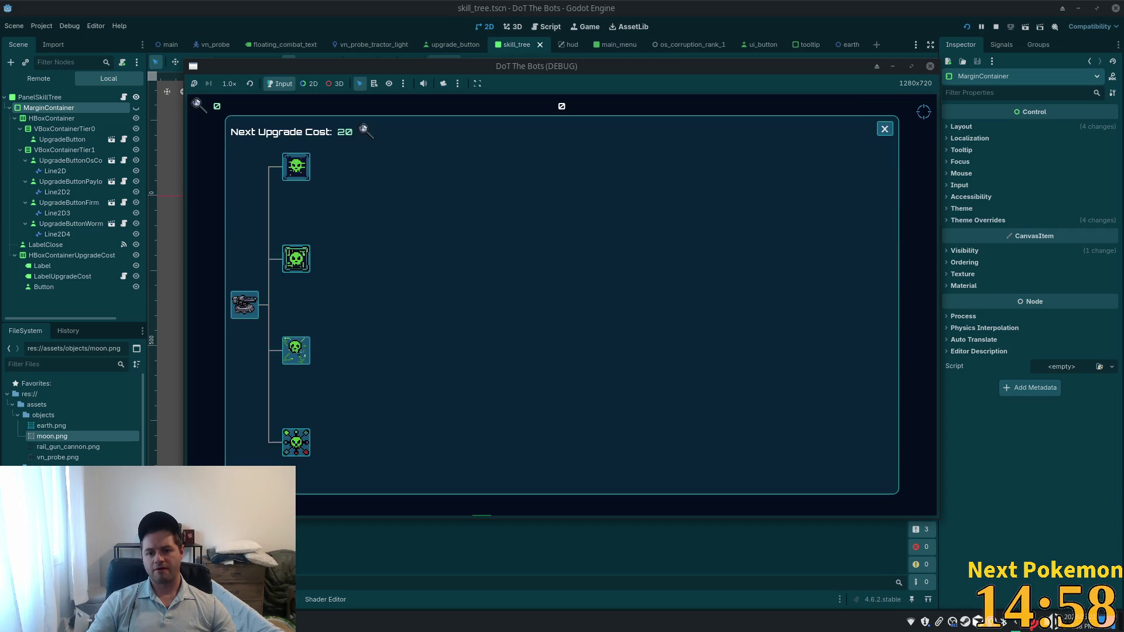
pyautogui.press('F8')
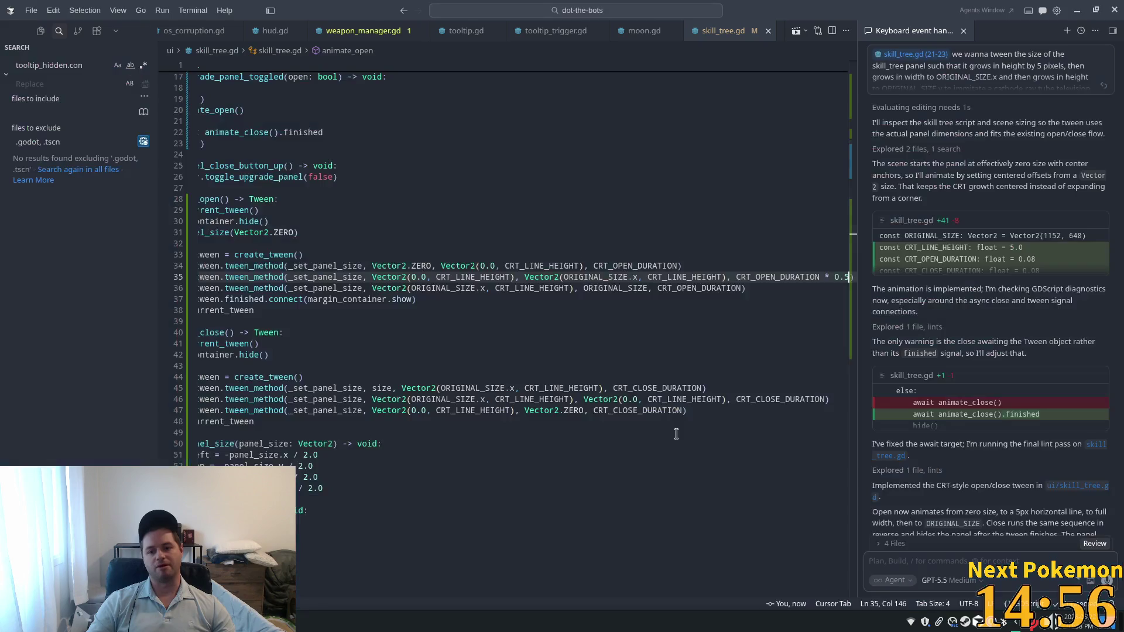
pyautogui.hotkey('alt', 'Tab')
pyautogui.click(807, 276)
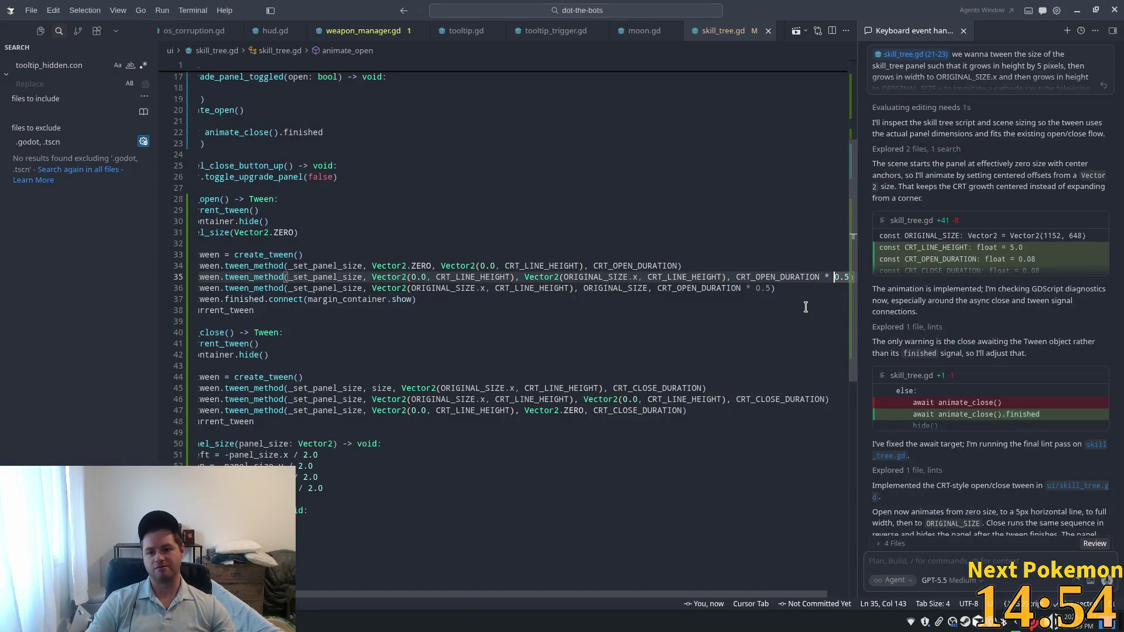
# Replace the 0.5 multiplier with 2.0 on lines 35 and 36 of animate_open
pyautogui.hotkey('shift', 'Right')
pyautogui.hotkey('shift', 'Right')
pyautogui.hotkey('shift', 'Right')
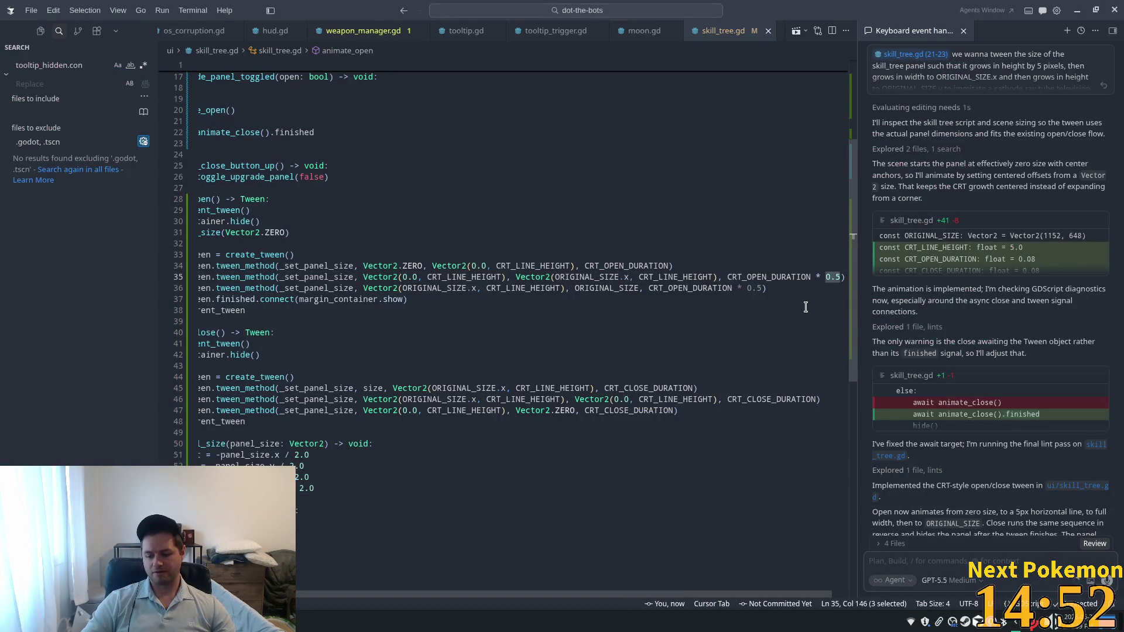
pyautogui.write('2.0')
pyautogui.click(527, 233)
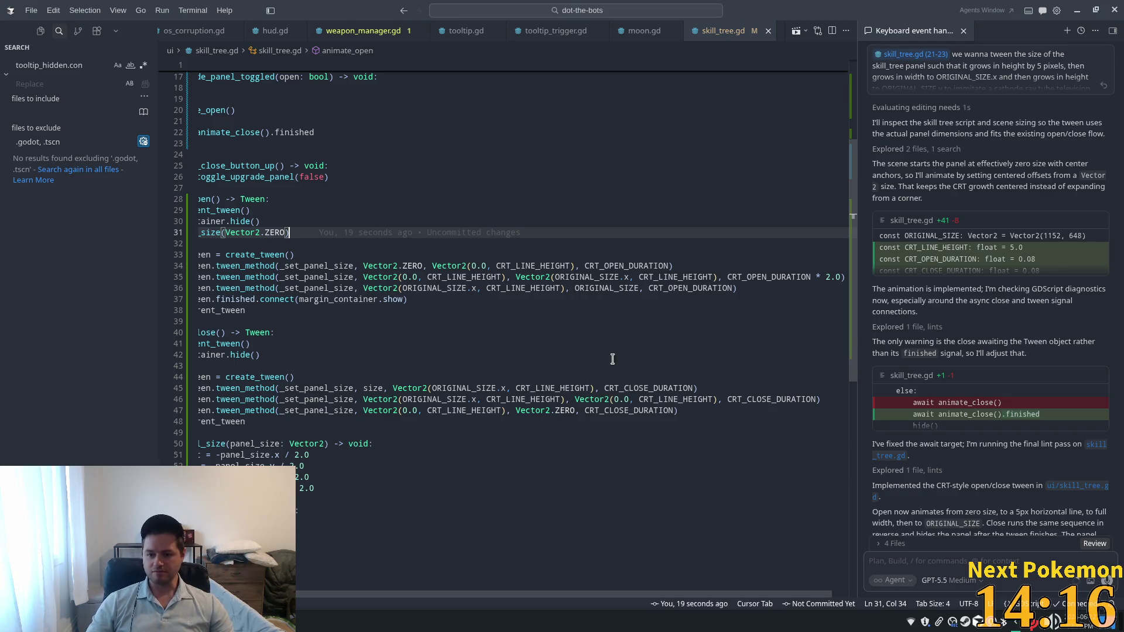
pyautogui.press('Tab')
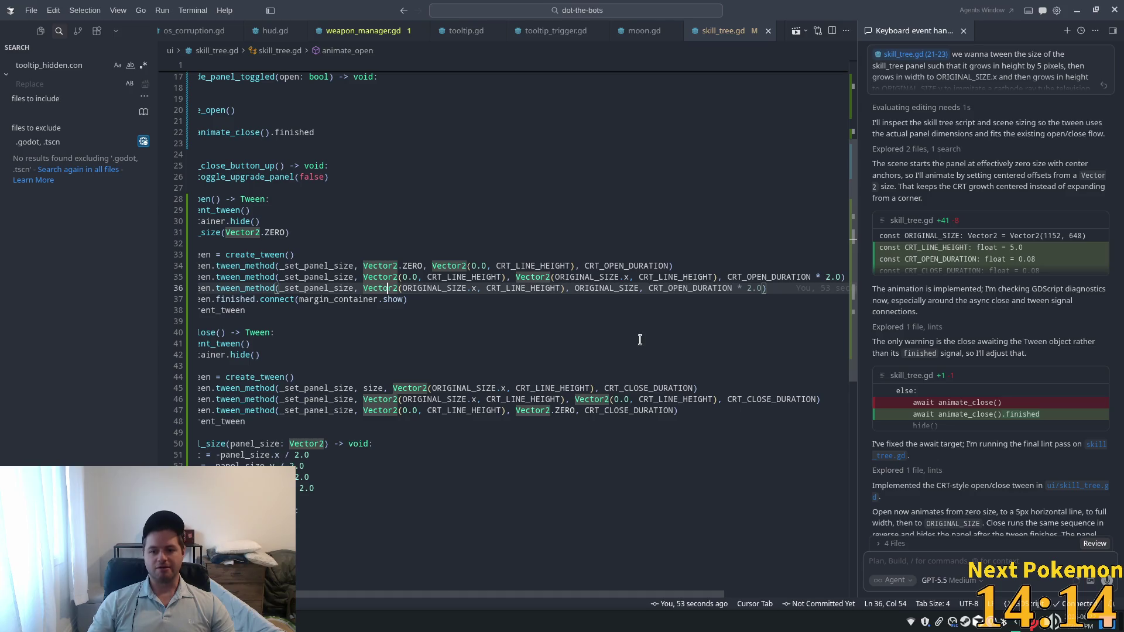
pyautogui.hotkey('alt', 'Tab')
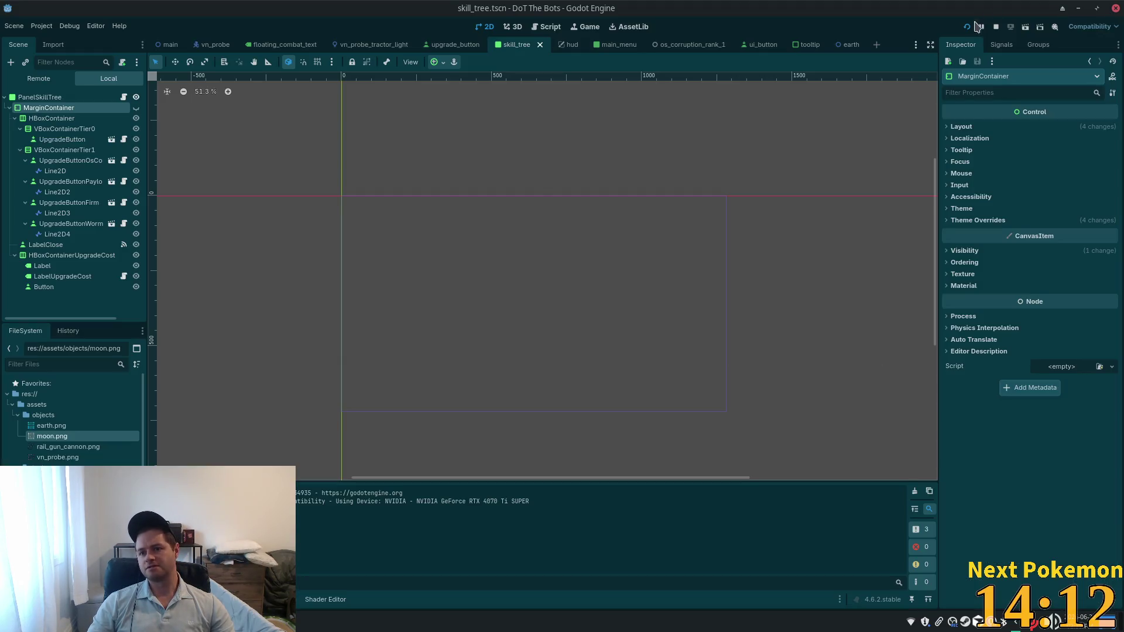
# Run DoT The Bots and toggle the skill tree with Tab repeatedly, leaving it fully open
pyautogui.click(971, 26)
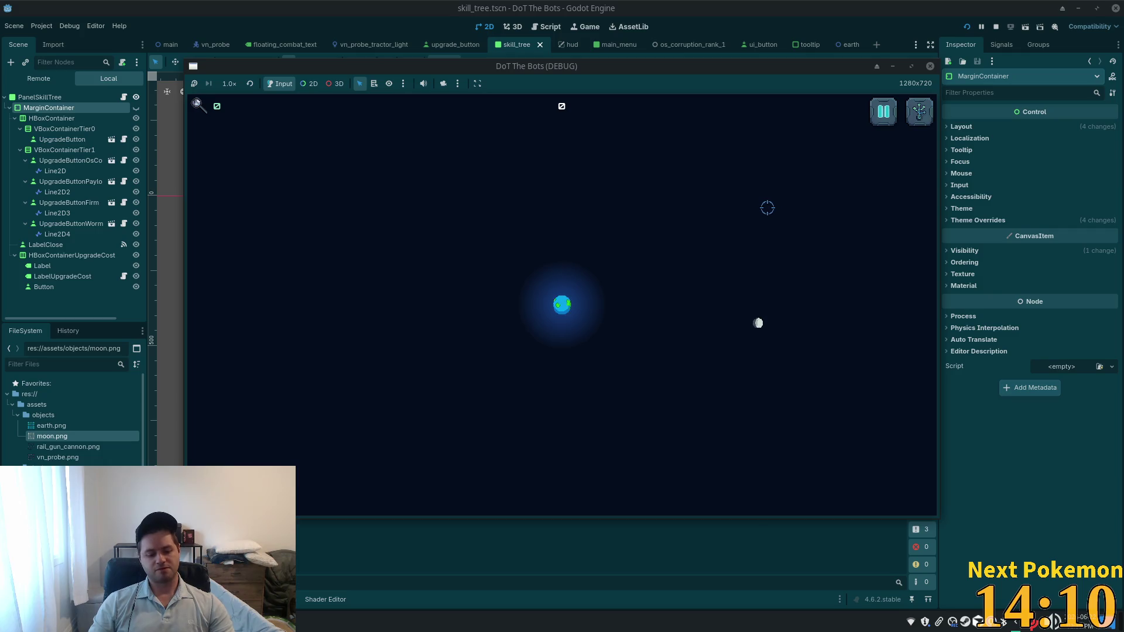
pyautogui.press('Tab')
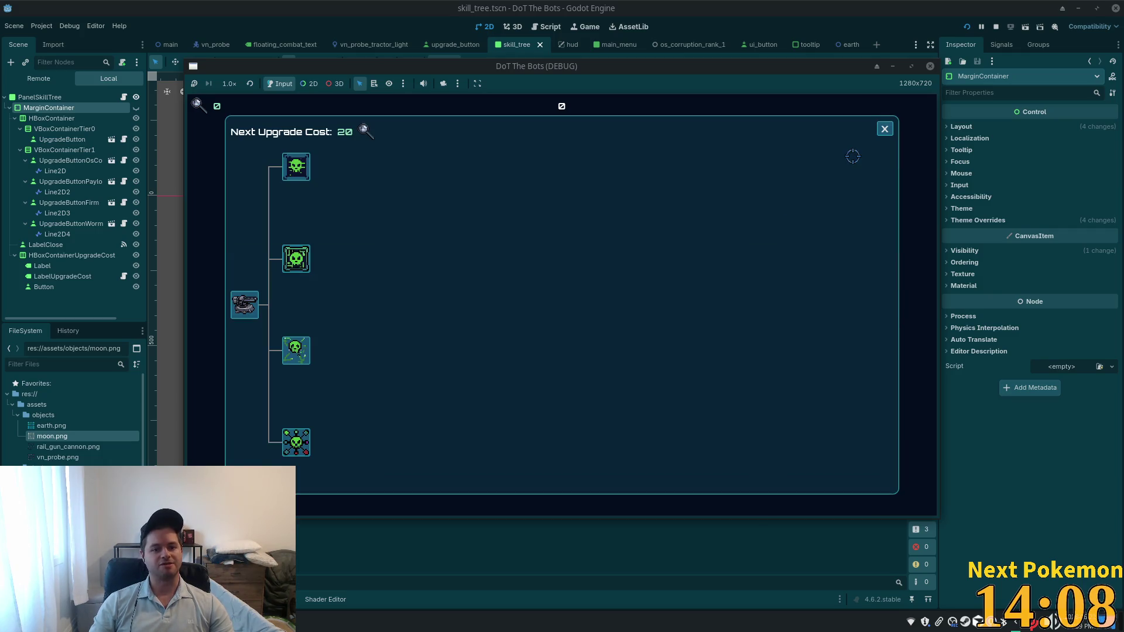
pyautogui.press('Tab')
pyautogui.press('Tab')
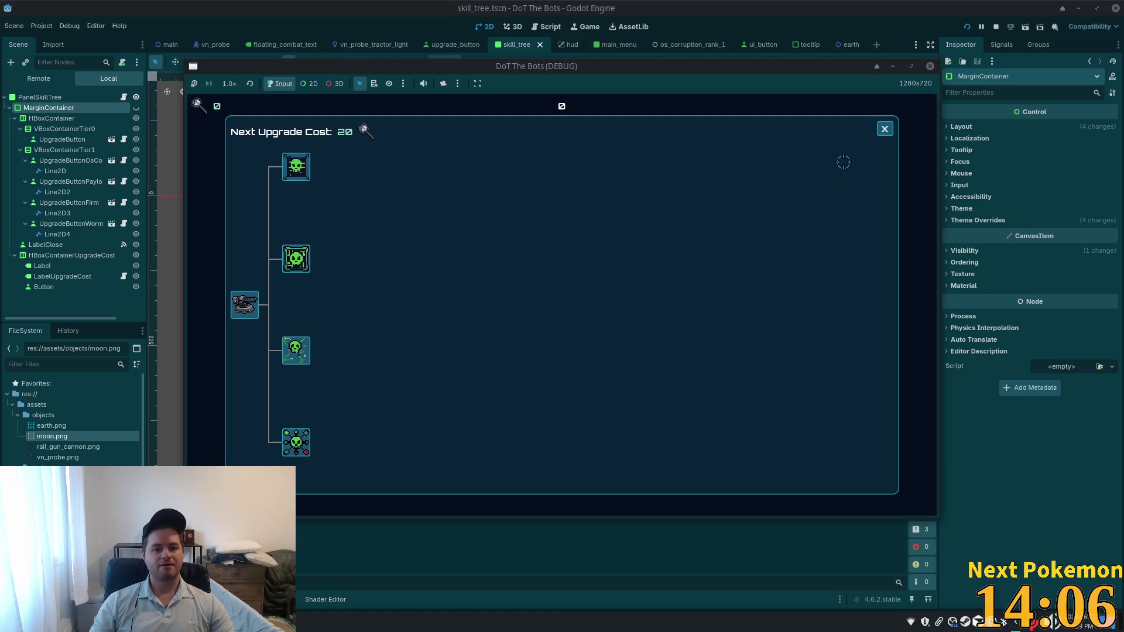
pyautogui.press('Tab')
pyautogui.press('Tab')
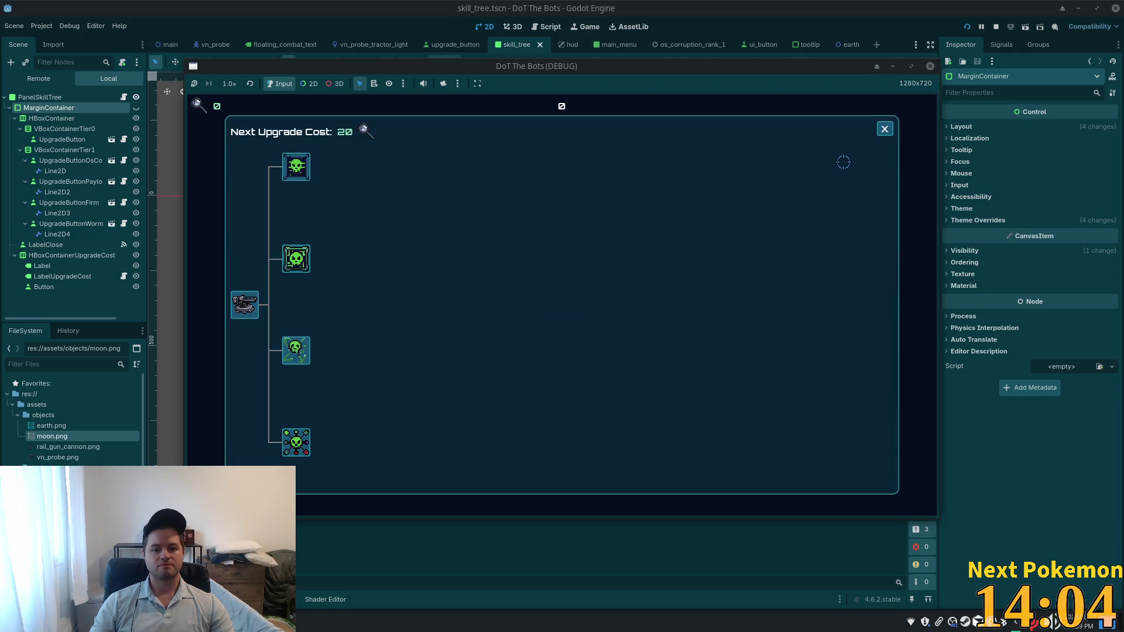
pyautogui.press('Tab')
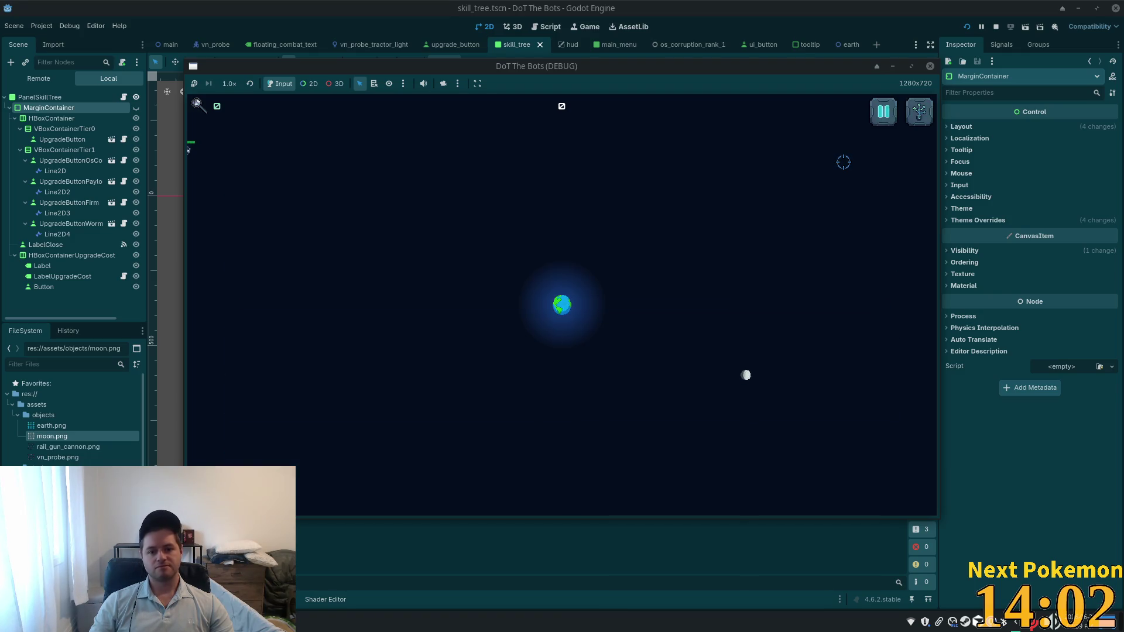
pyautogui.press('Tab')
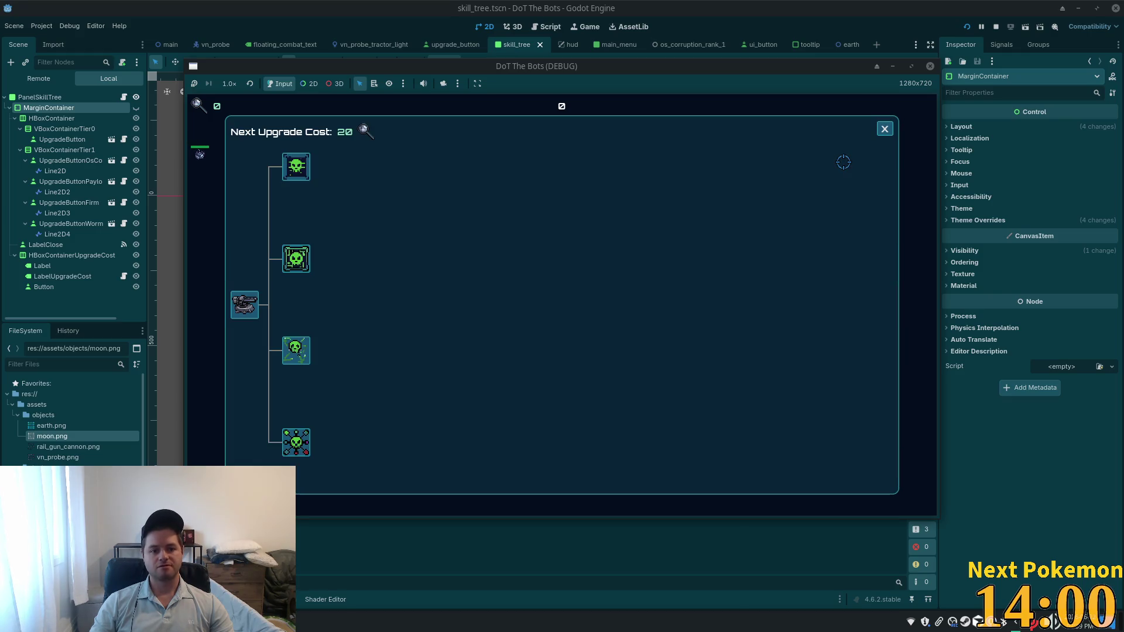
pyautogui.press('Tab')
pyautogui.press('Tab')
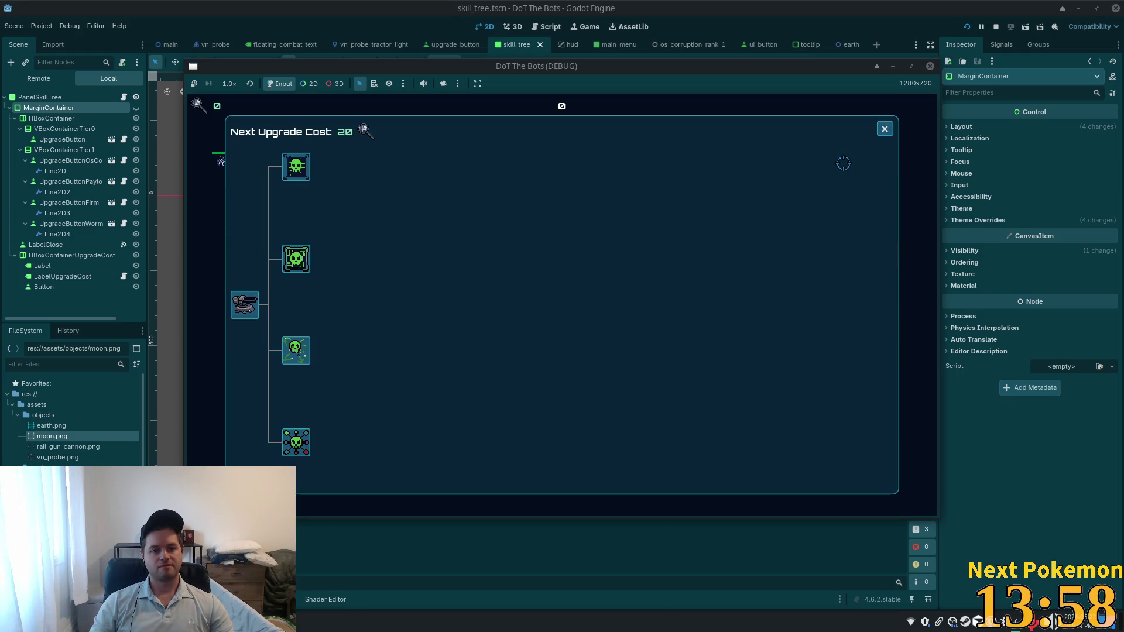
pyautogui.press('Tab')
pyautogui.press('Tab')
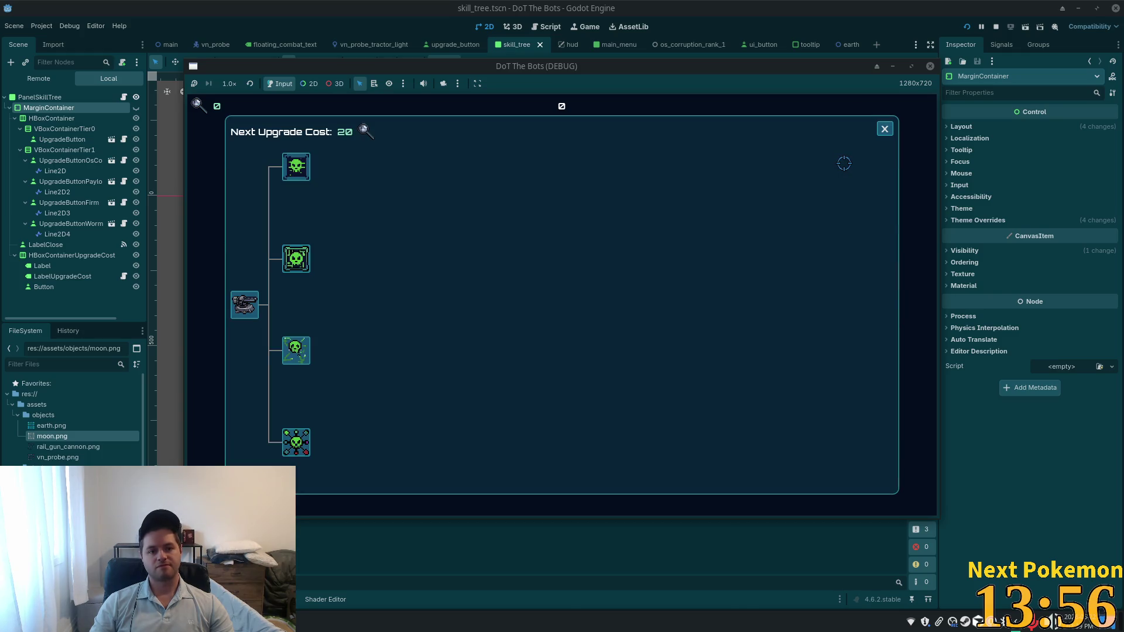
pyautogui.press('Tab')
pyautogui.press('Tab')
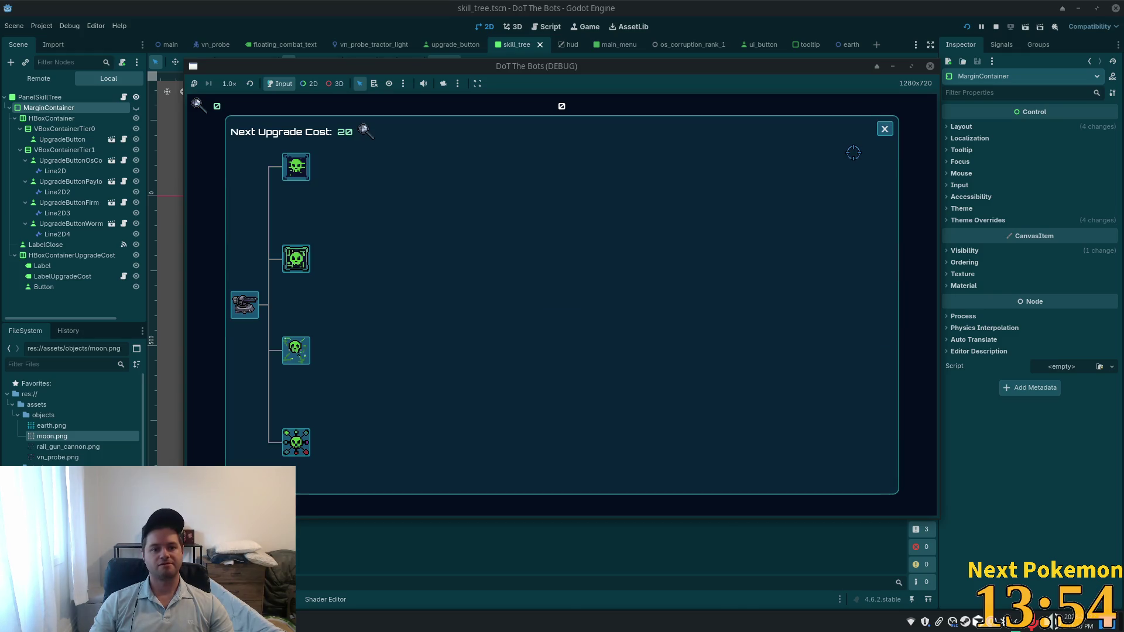
pyautogui.press('Tab')
pyautogui.press('Tab')
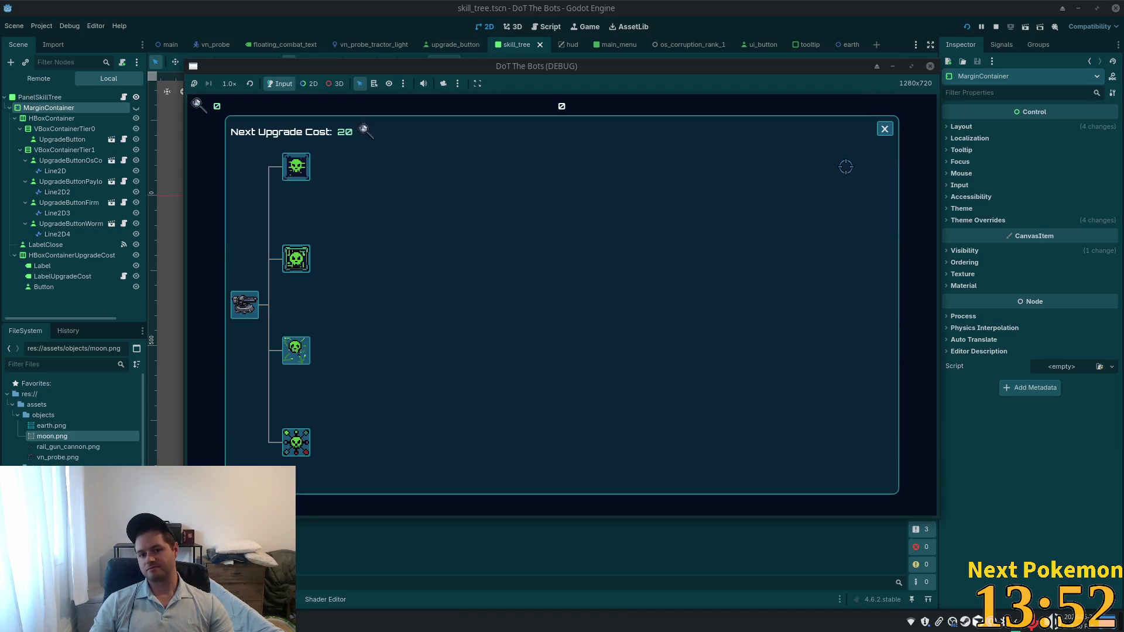
pyautogui.press('Tab')
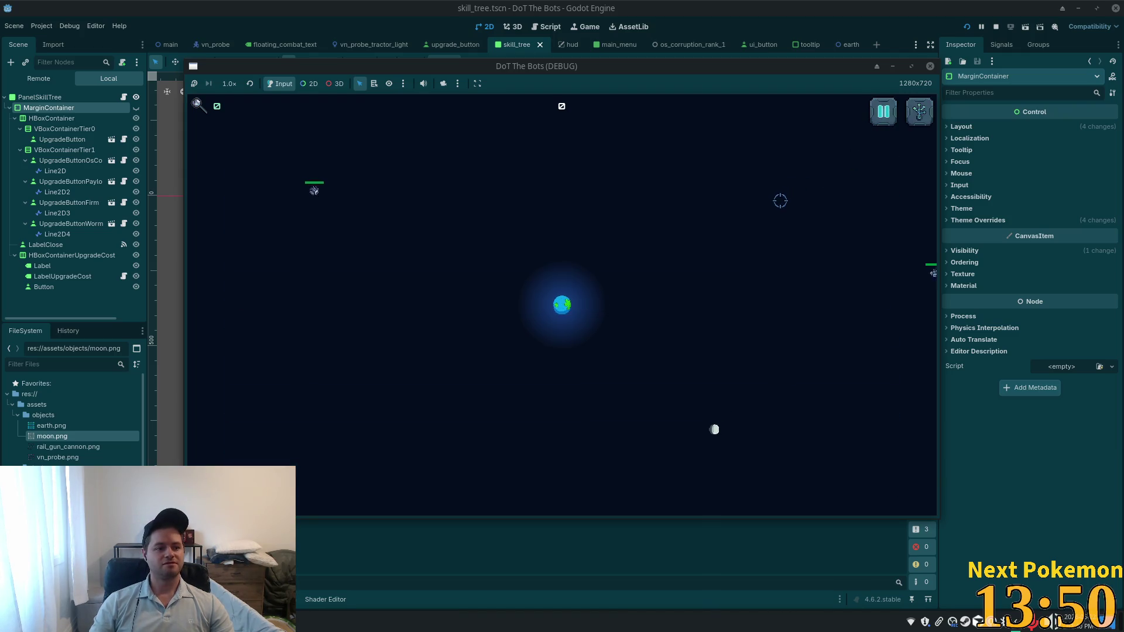
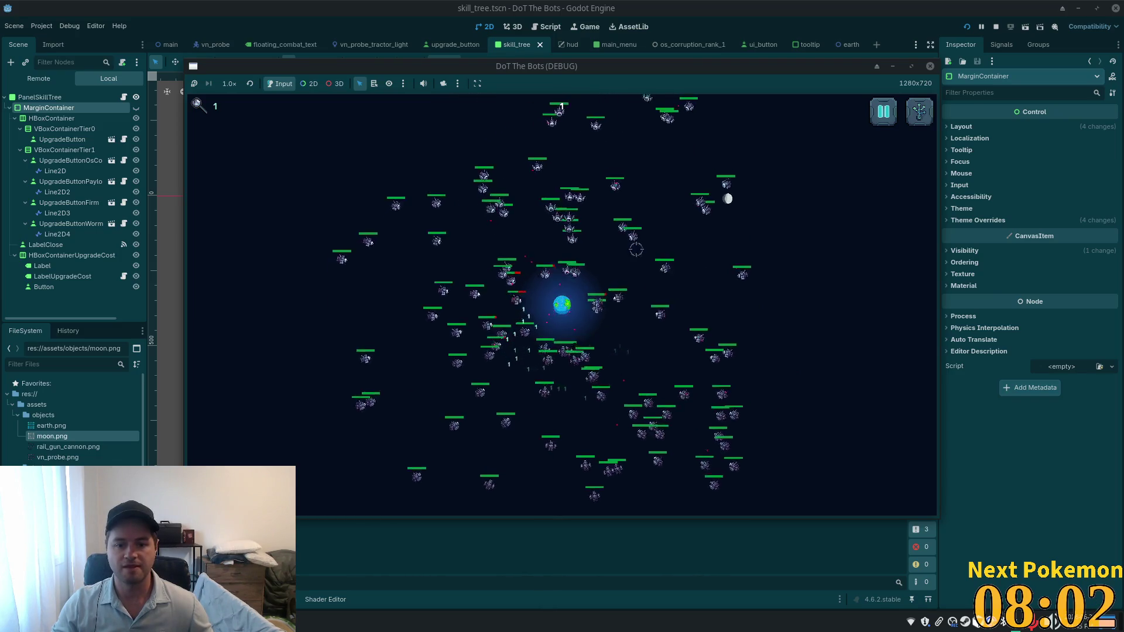
# Bring up the in-game skill tree panel, showing a next upgrade cost of 20
pyautogui.press('Tab')
pyautogui.press('Tab')
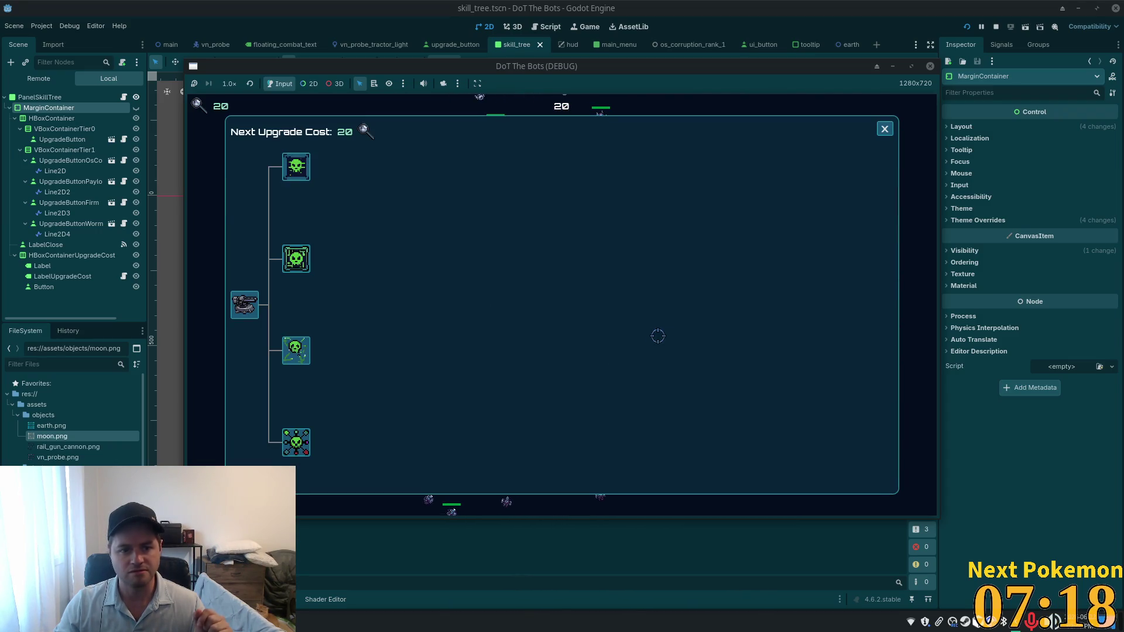
# Buy the top tier-1 upgrade, reopen the skill tree to verify it, then stop the game with F8
pyautogui.click(301, 168)
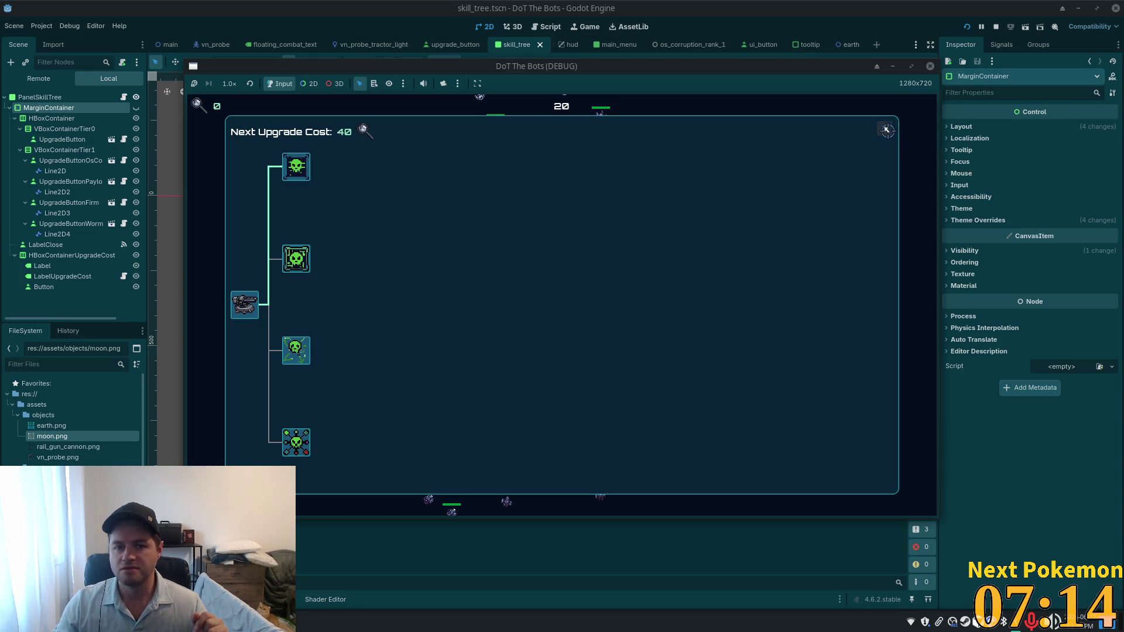
pyautogui.click(887, 130)
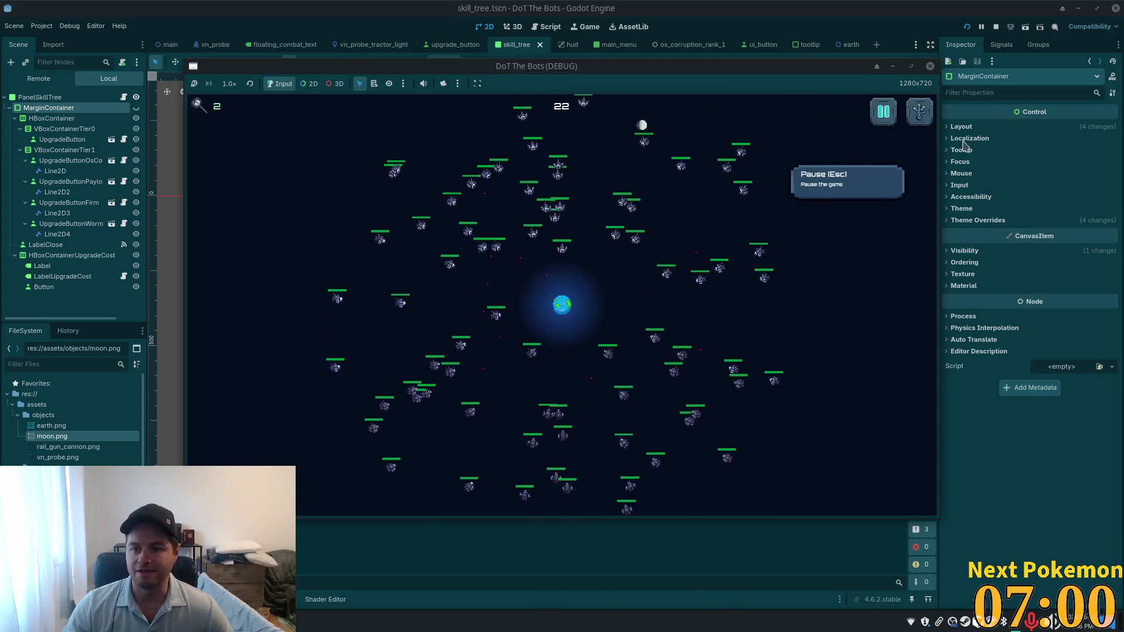
pyautogui.click(929, 121)
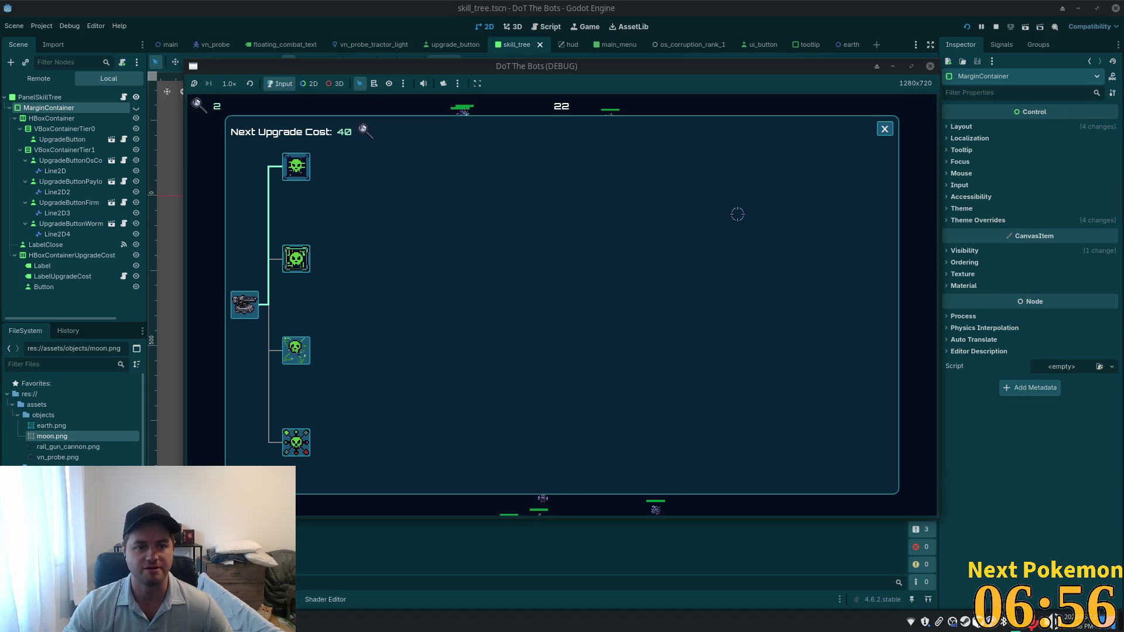
pyautogui.click(884, 129)
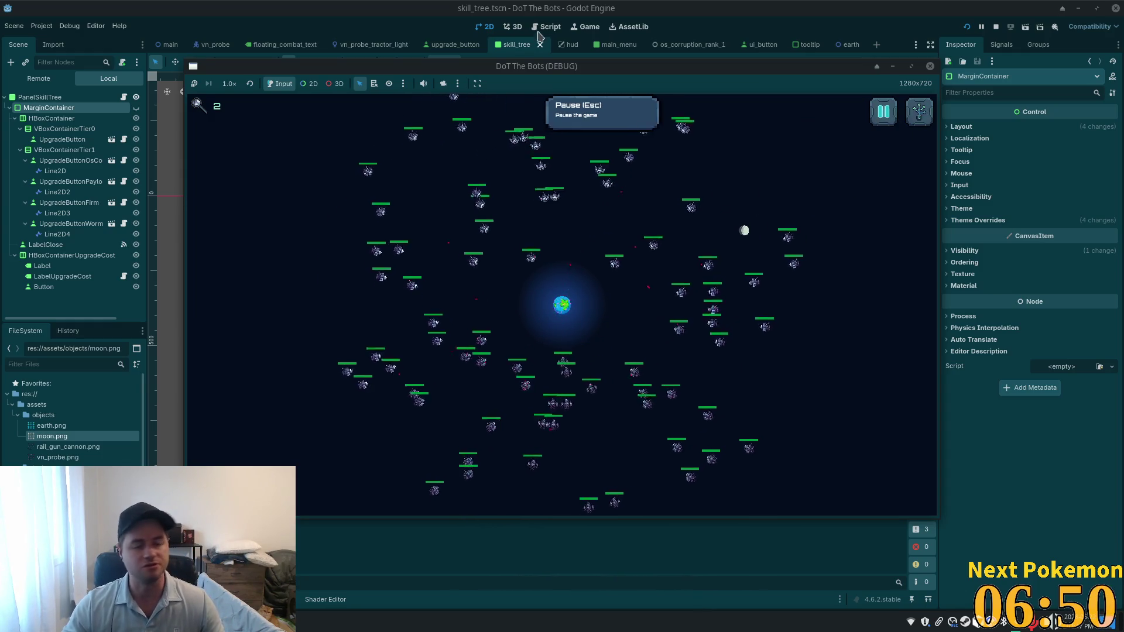
pyautogui.press('F8')
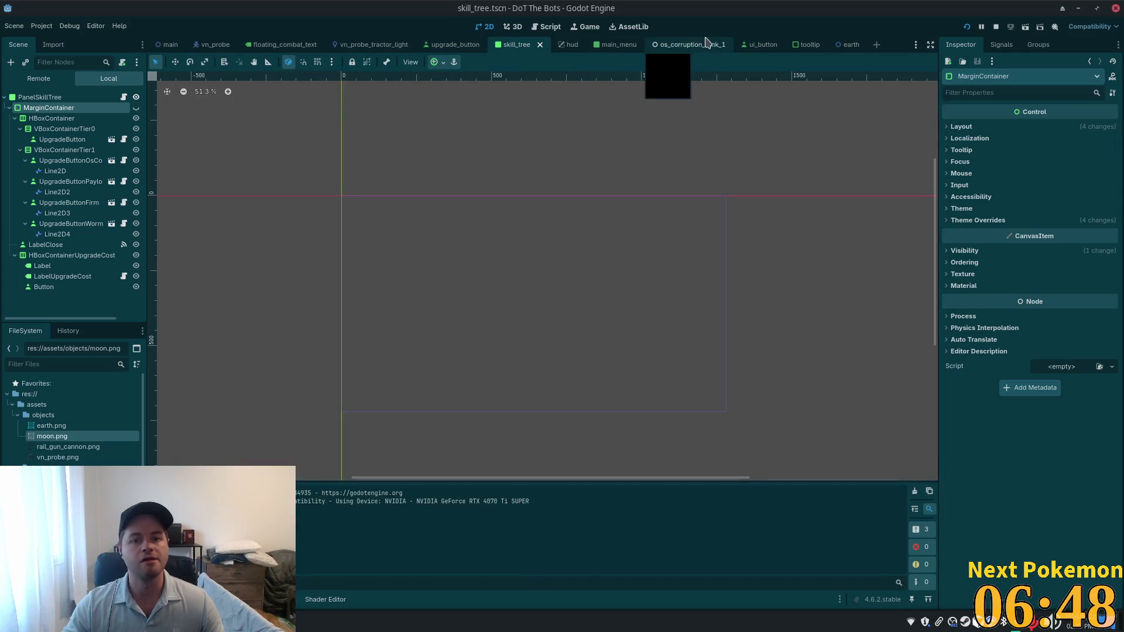
# In the tooltip scene, make the Tooltip root visible, select LabelTitle, then move to the hud scene
pyautogui.click(808, 45)
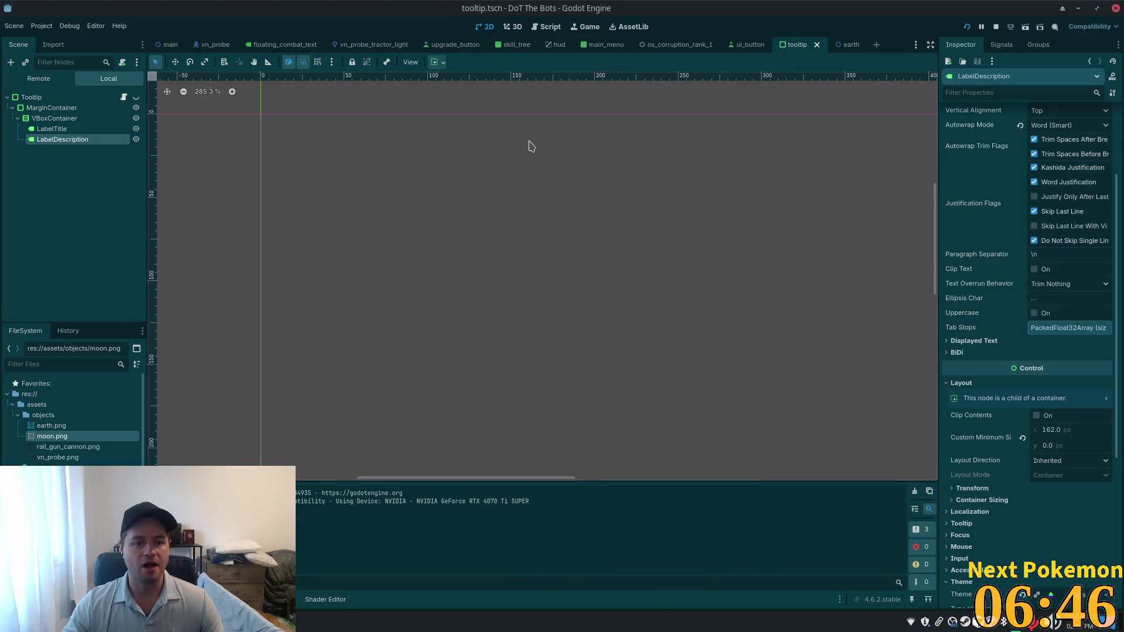
pyautogui.click(136, 97)
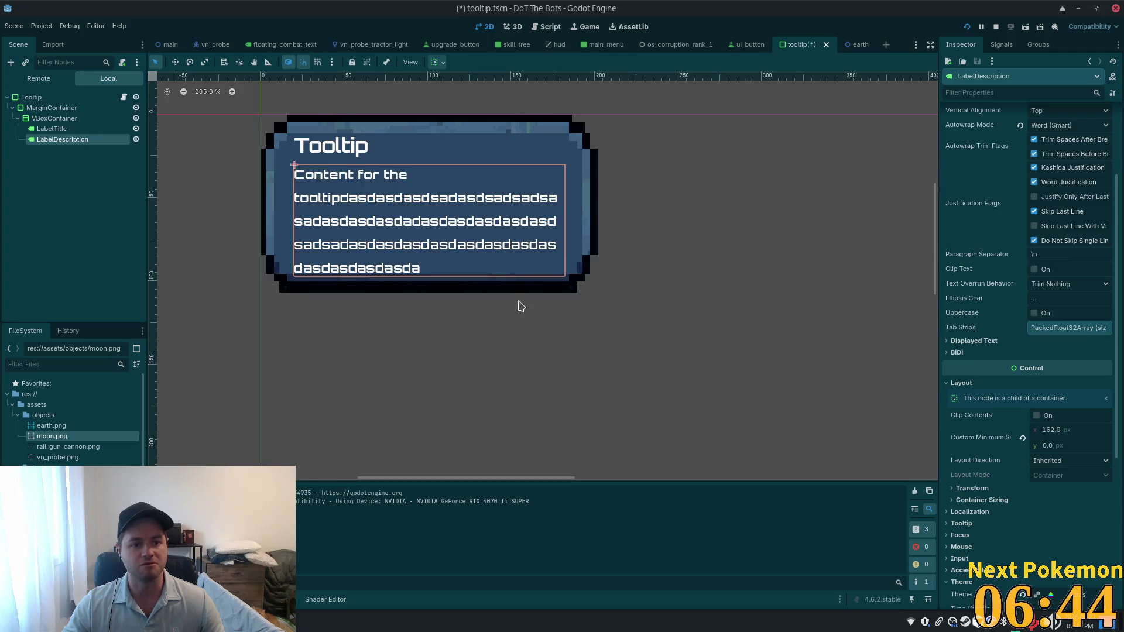
pyautogui.click(117, 129)
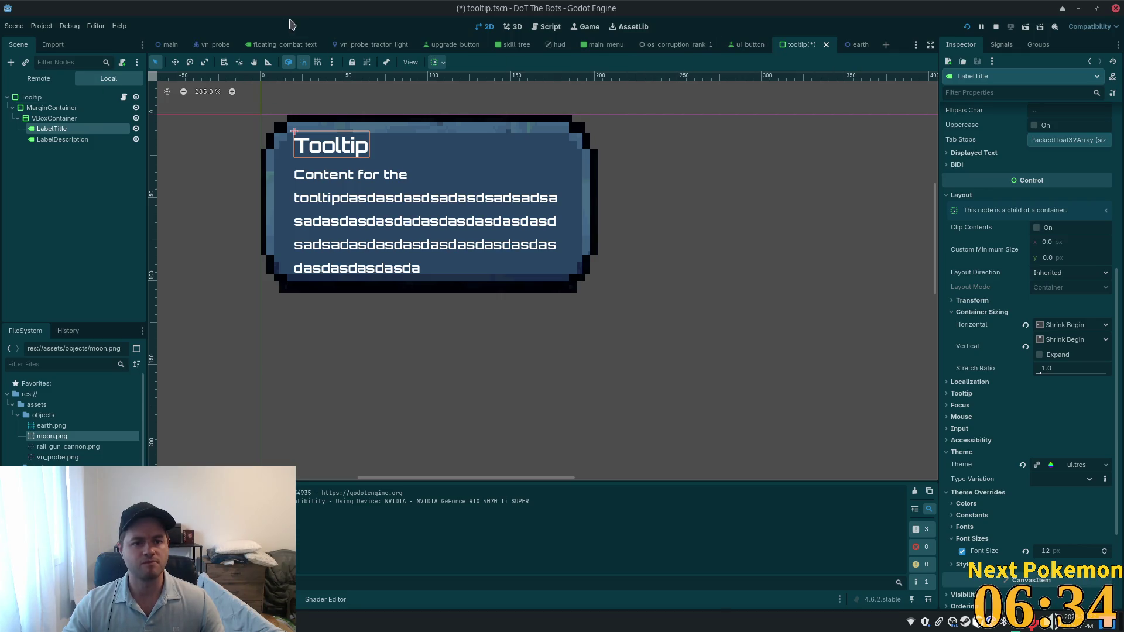
pyautogui.click(556, 47)
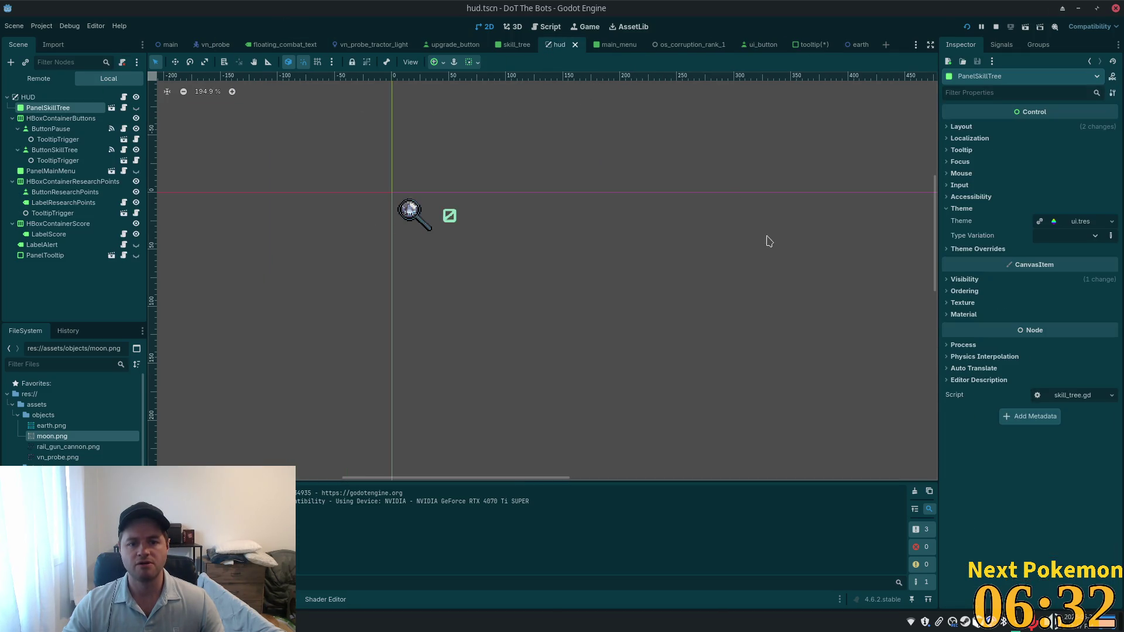
# Zoom the HUD canvas toward the buttons and open PanelMainMenu's own main_menu scene
pyautogui.hscroll(10, 764, 241)
pyautogui.hscroll(5, 860, 197)
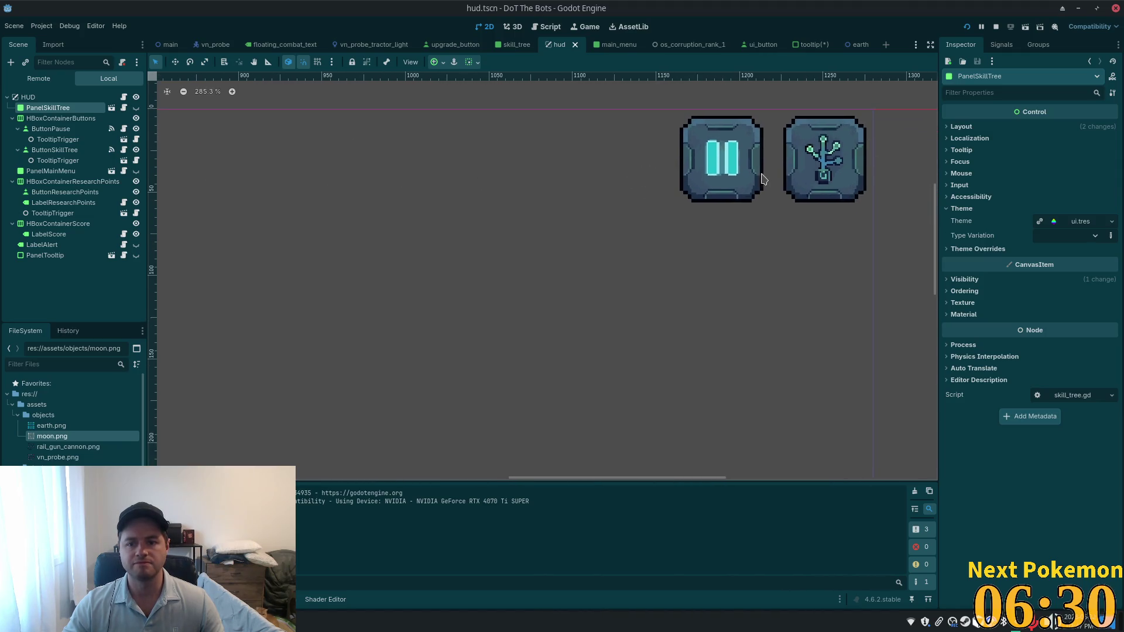
pyautogui.scroll(8, 860, 197)
pyautogui.hscroll(2, 560, 243)
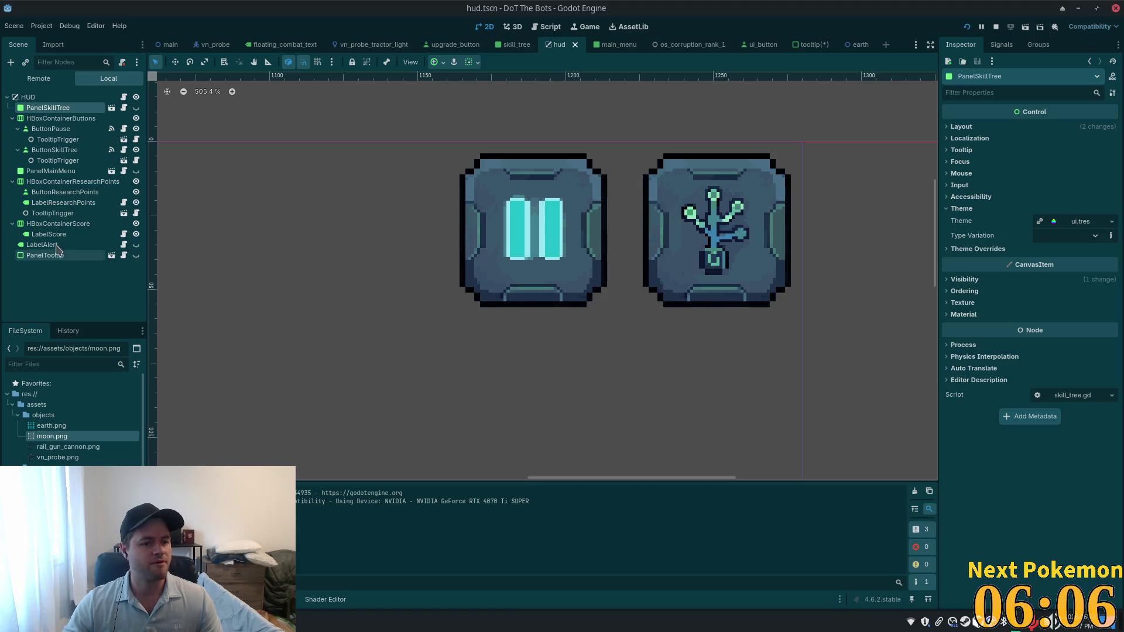
pyautogui.click(111, 173)
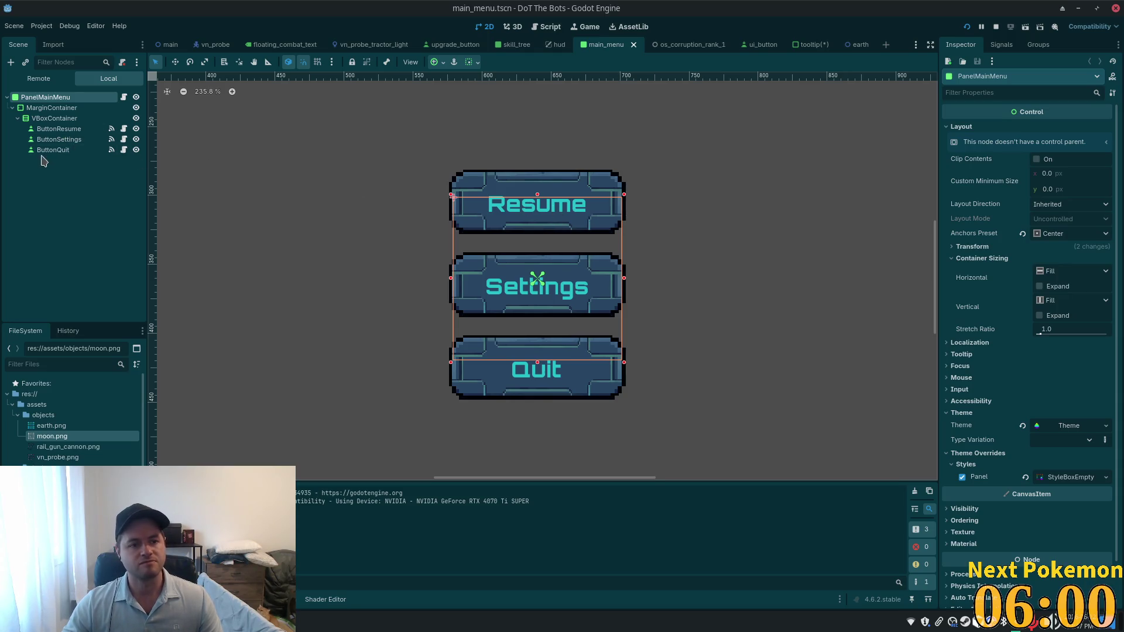
# Read ButtonResume's teal Font Color theme override, then return to the tooltip scene
pyautogui.click(59, 130)
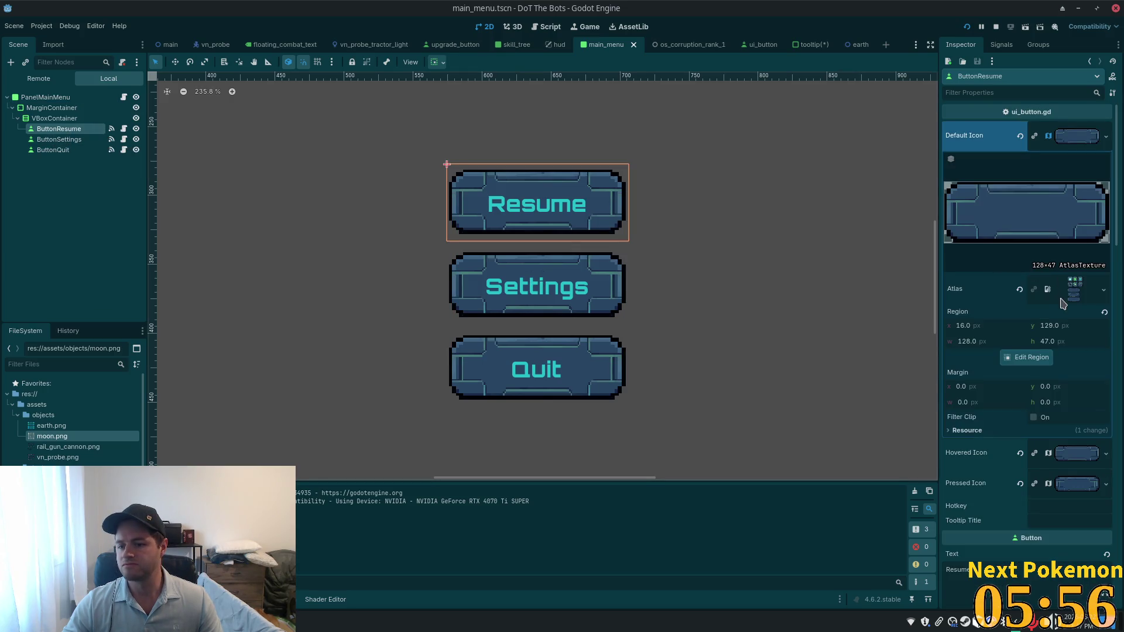
pyautogui.scroll(-5, 1062, 301)
pyautogui.scroll(-4, 987, 300)
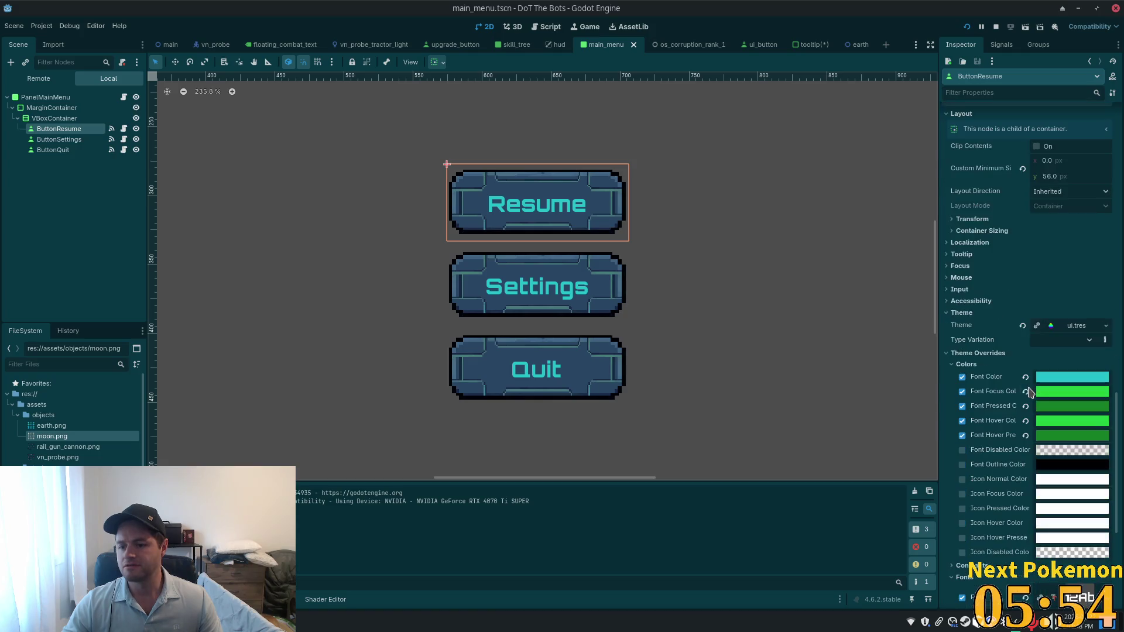
pyautogui.click(1071, 378)
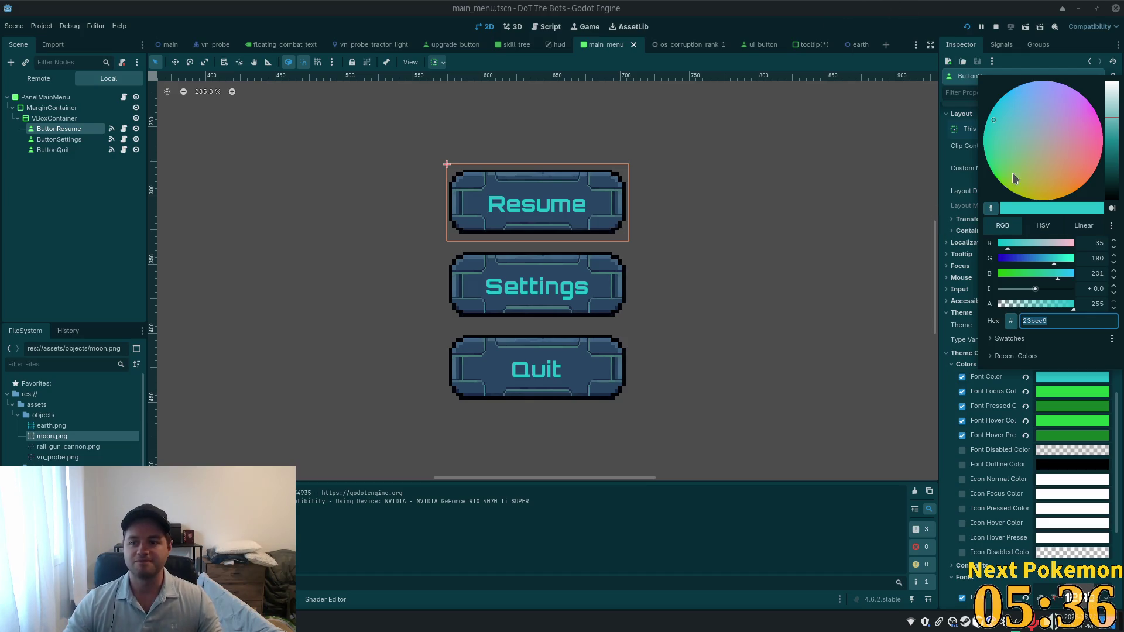
pyautogui.click(806, 43)
pyautogui.click(807, 44)
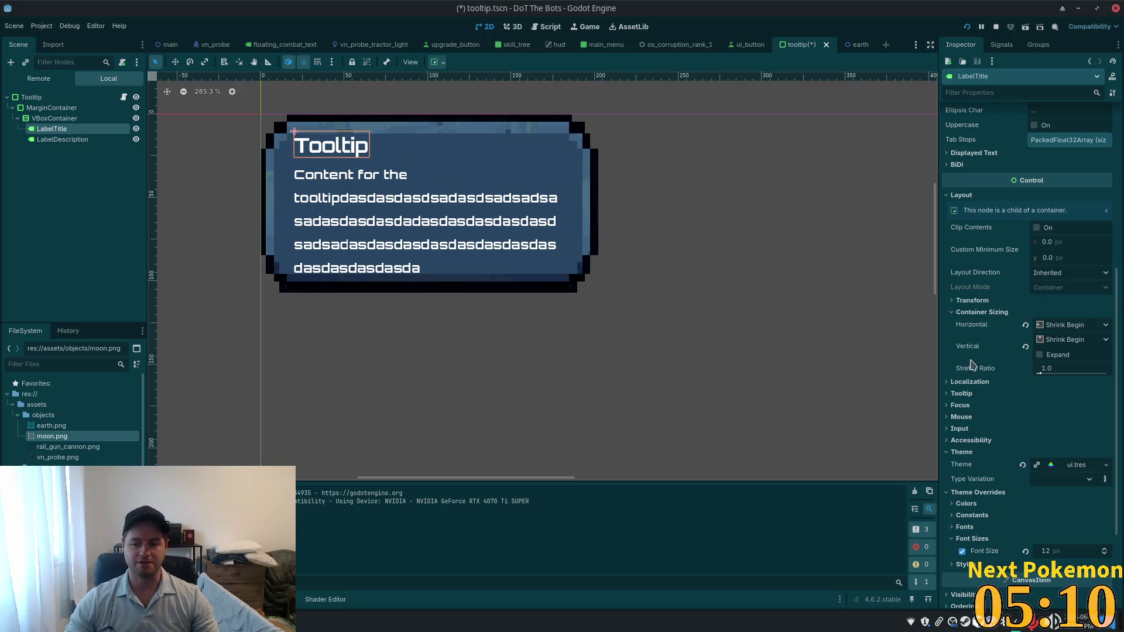
# Override LabelTitle's font colour with teal #23bec9, then return to the hud scene
pyautogui.scroll(-5, 975, 363)
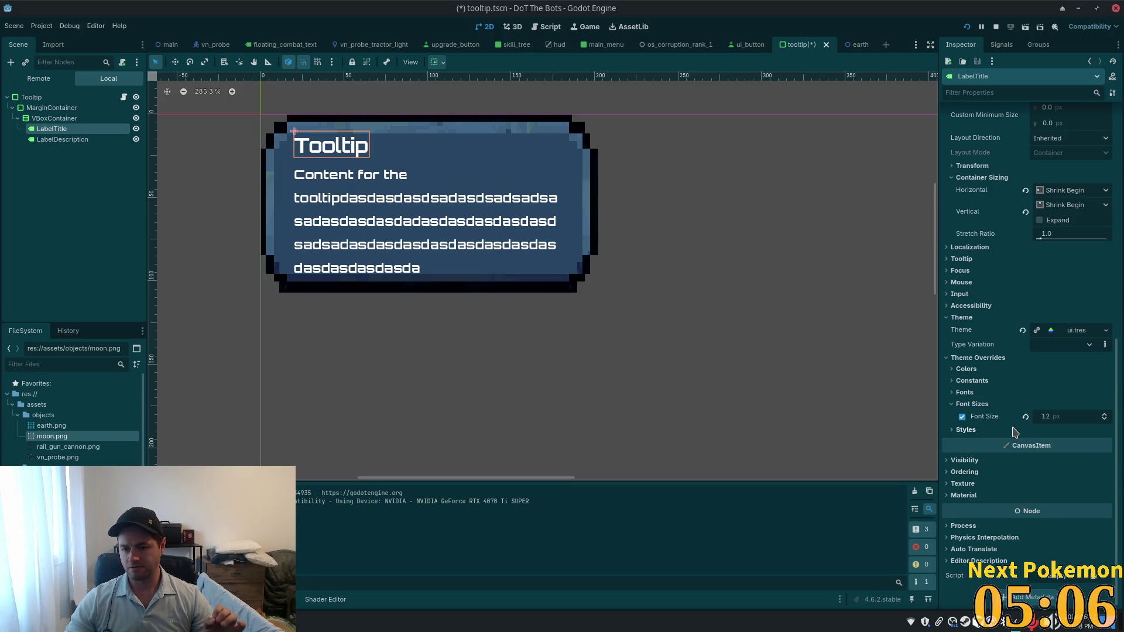
pyautogui.click(974, 371)
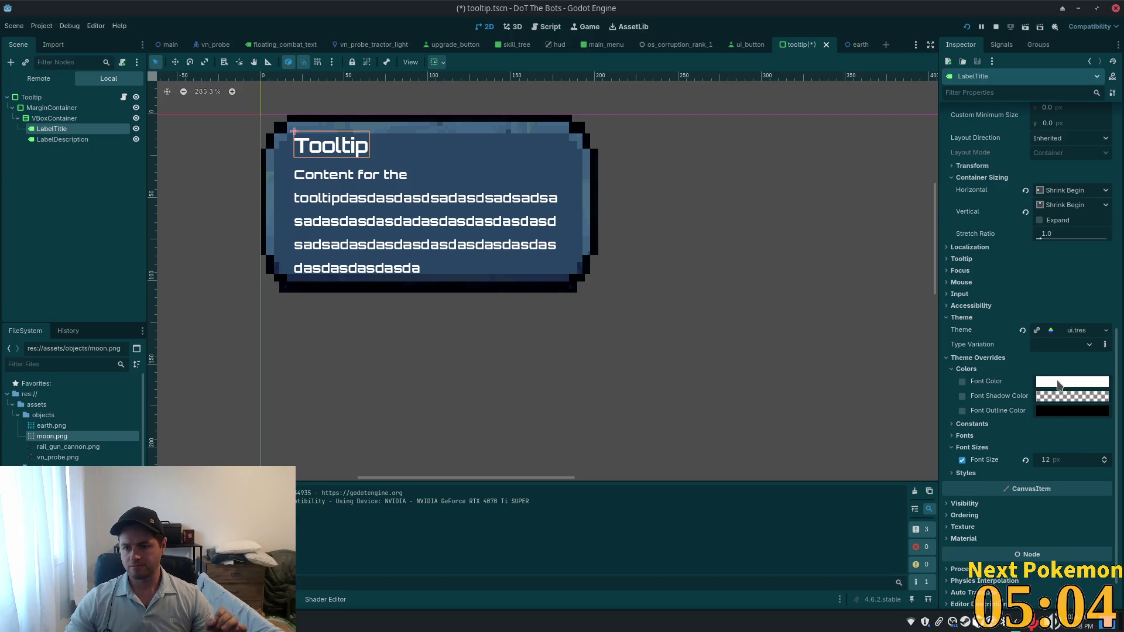
pyautogui.click(1059, 384)
pyautogui.write('23bec9')
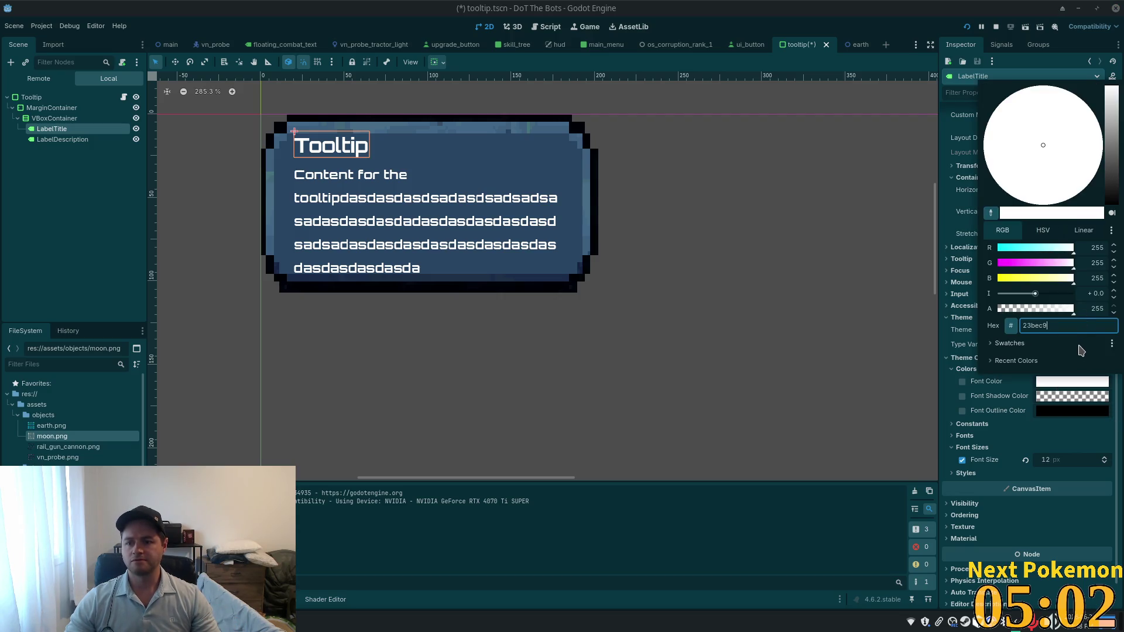
pyautogui.press('Tab')
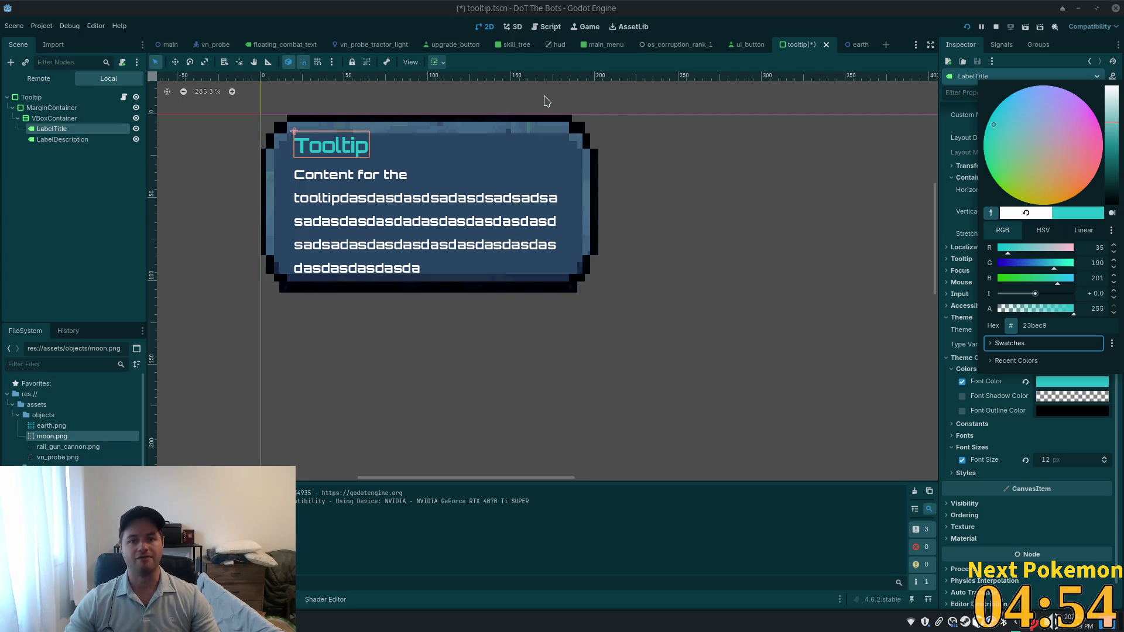
pyautogui.click(558, 48)
pyautogui.click(558, 48)
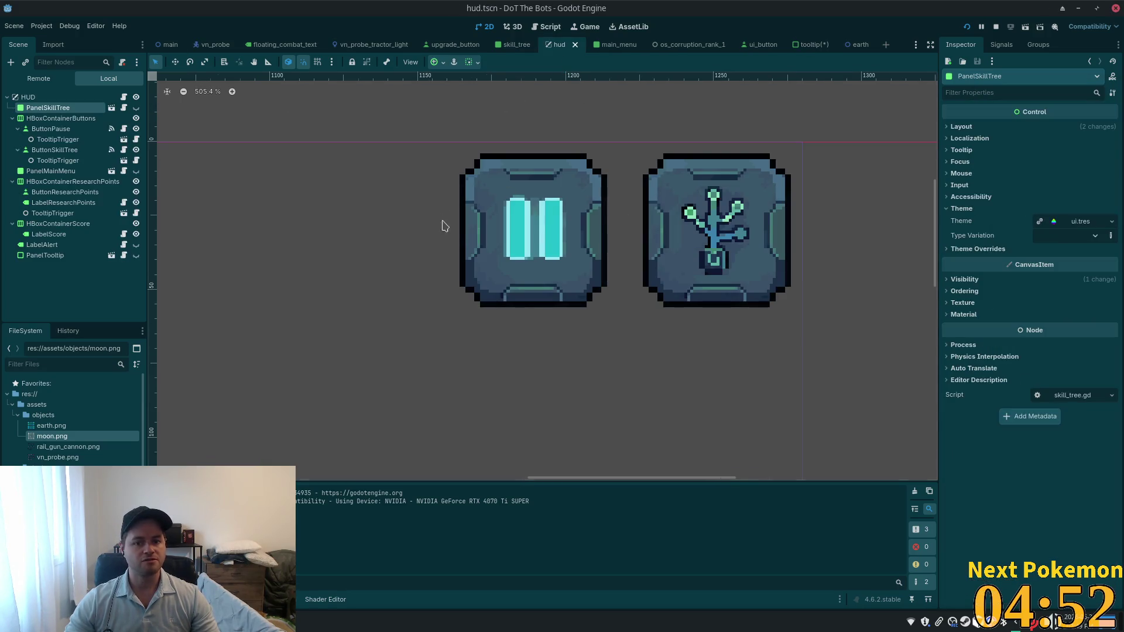
# Zoom out of the HUD canvas and run the project to test the interface changes
pyautogui.scroll(-5, 440, 246)
pyautogui.scroll(-1, 435, 310)
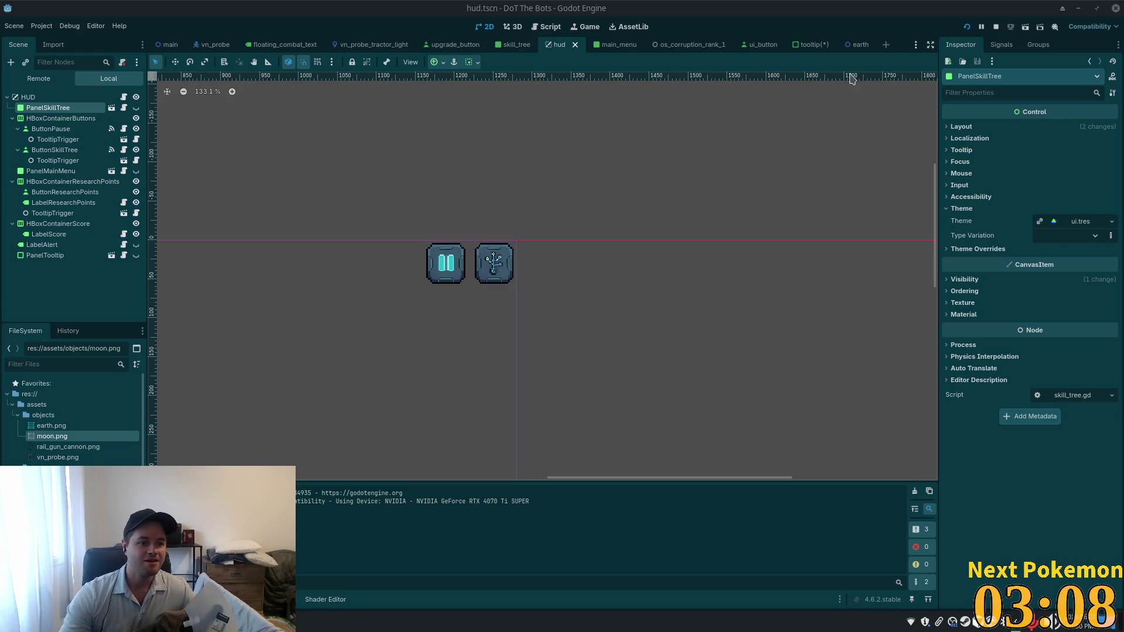
pyautogui.click(966, 27)
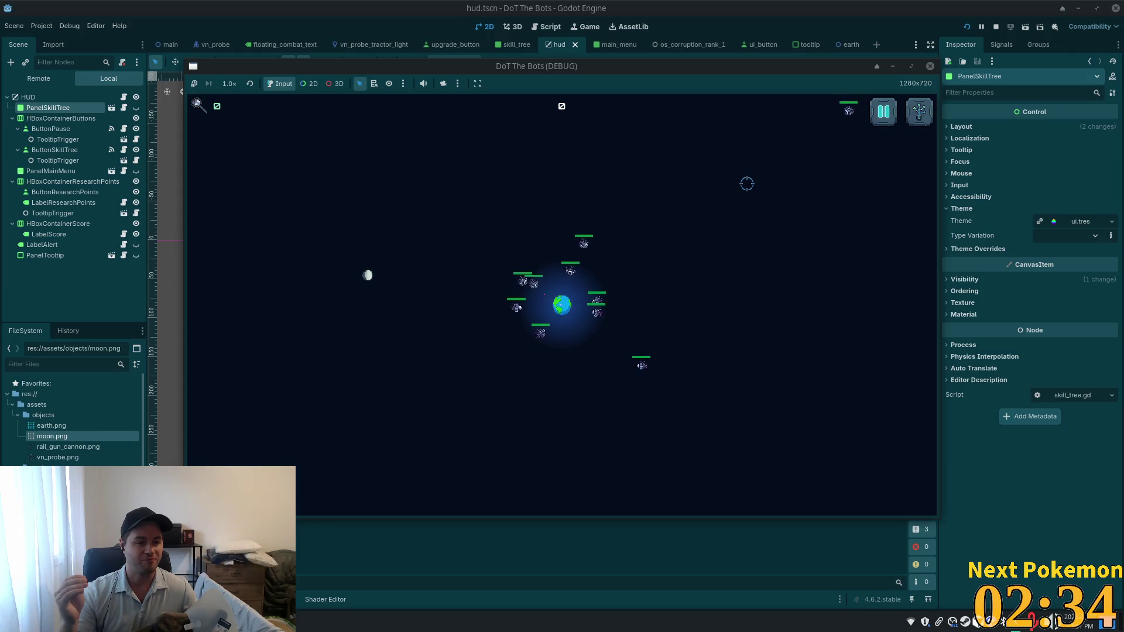
# Show the in-game skill tree panel with next upgrade cost 20, then close it again
pyautogui.press('t')
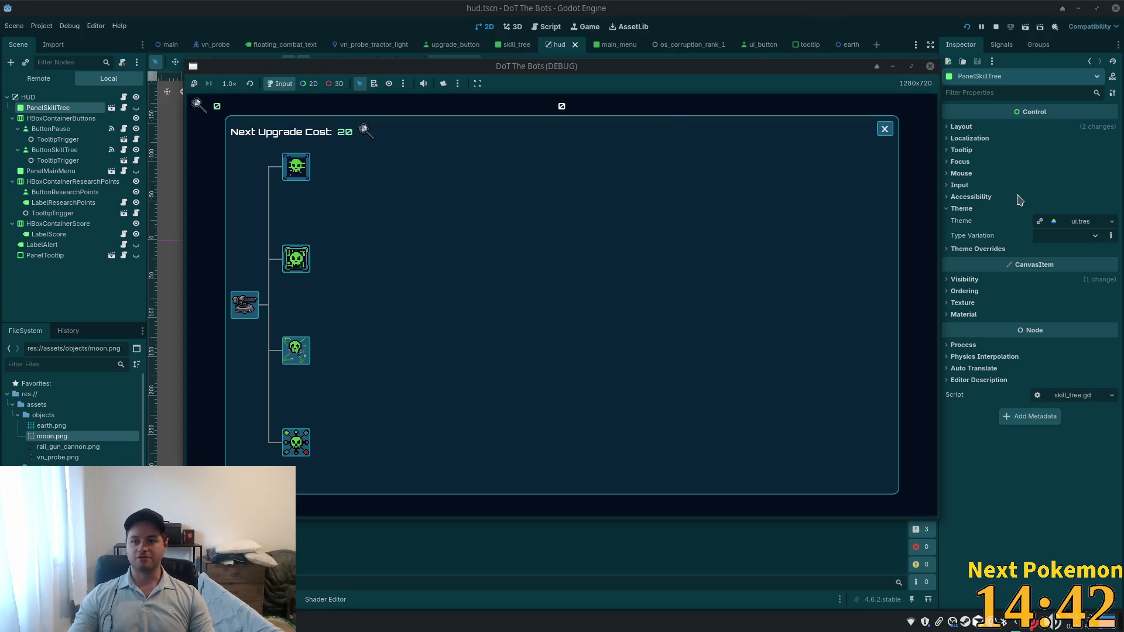
pyautogui.click(885, 129)
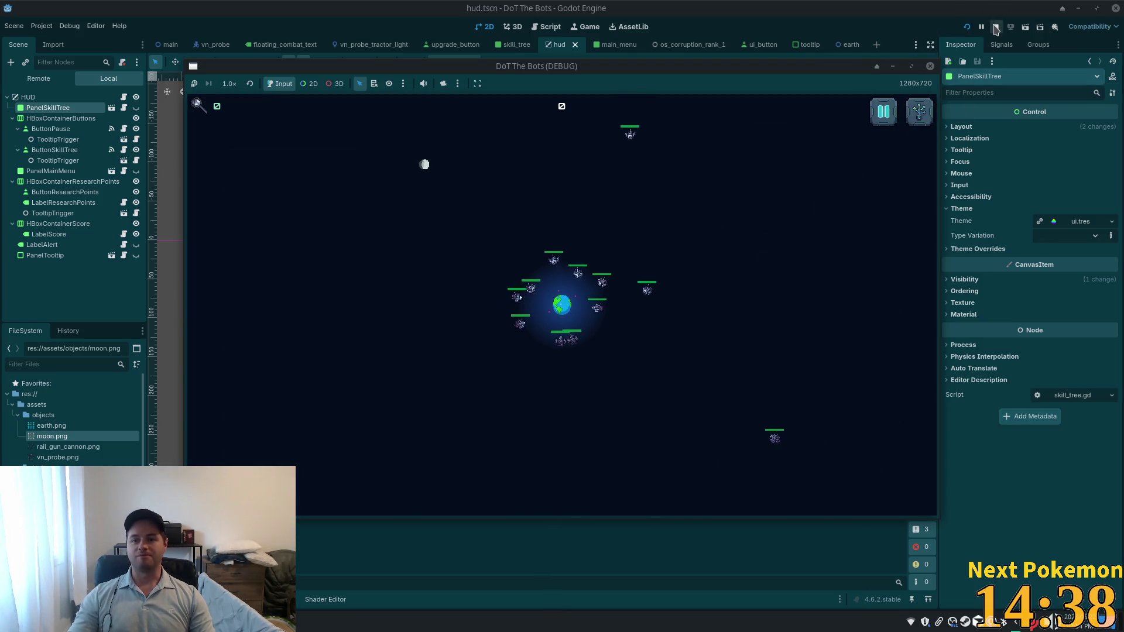
# Launch a new Godot instance from the app launcher, open the Alchemy project, and run it
pyautogui.press('super')
pyautogui.write('godot')
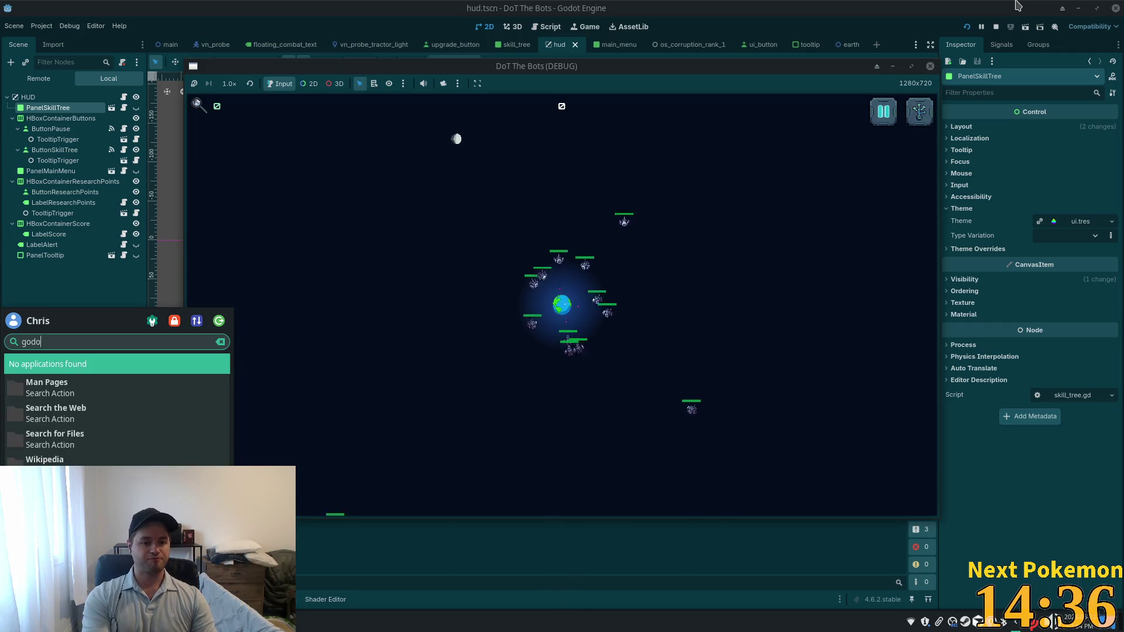
pyautogui.click(88, 366)
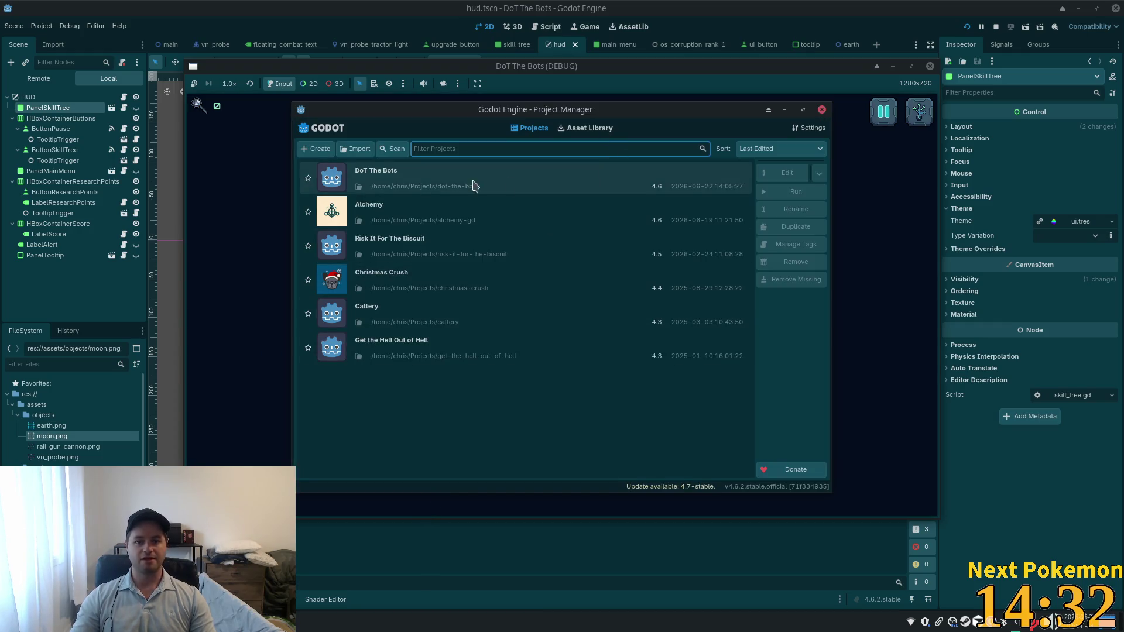
pyautogui.doubleClick(419, 211)
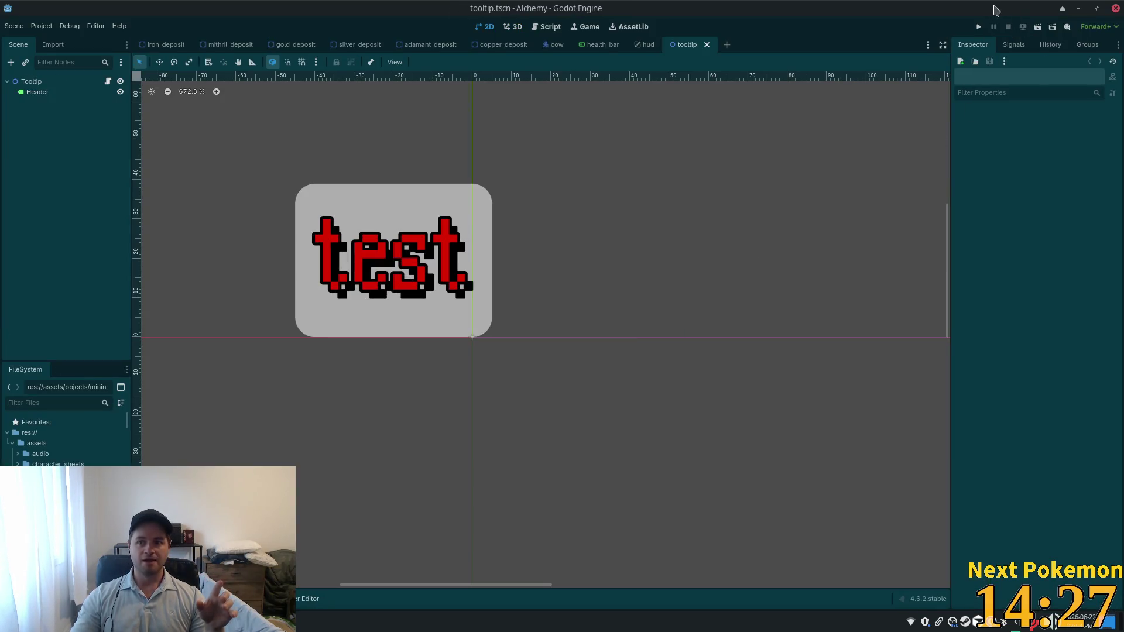
pyautogui.click(978, 26)
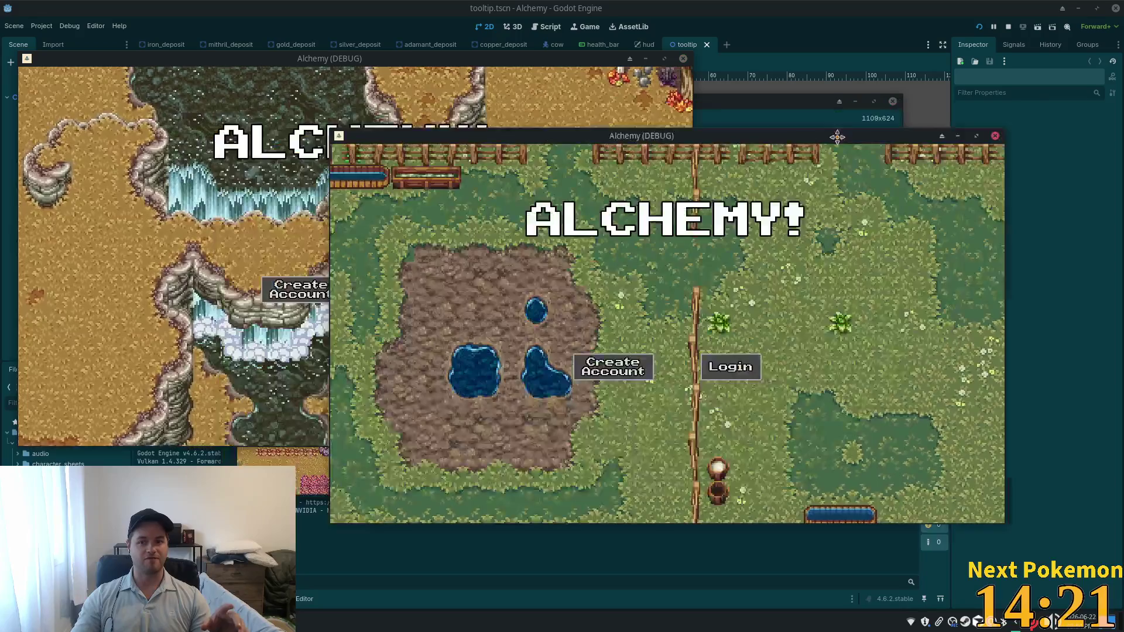
# Move the second game window to the lower right and walk the character through the village and farm
pyautogui.moveTo(836, 133); pyautogui.dragTo(900, 170)
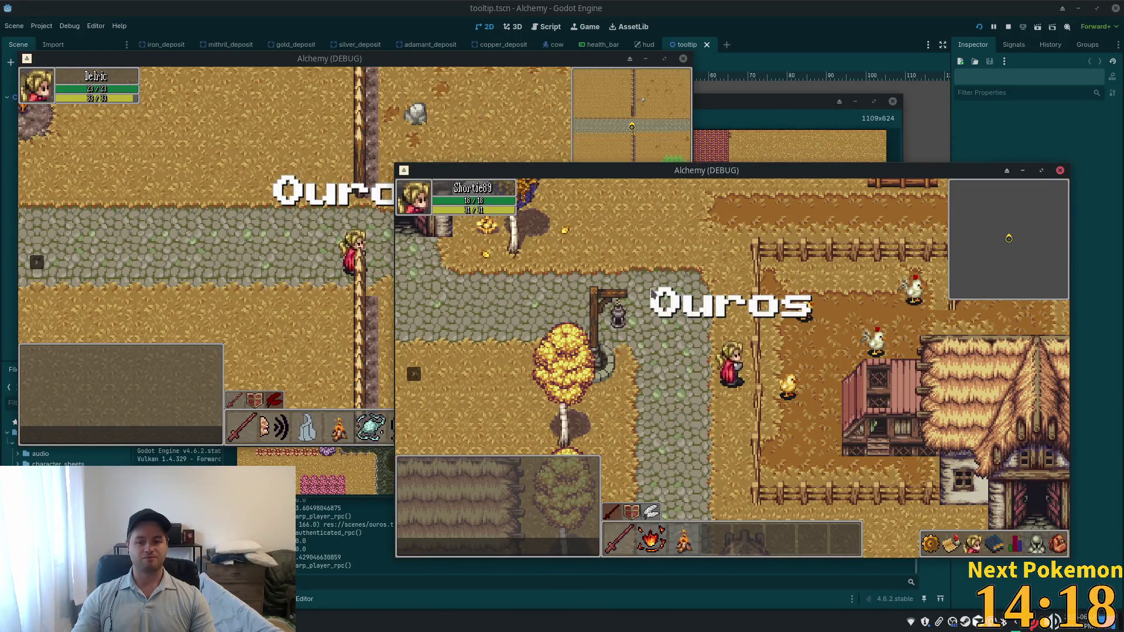
pyautogui.press('w')
pyautogui.press('a')
pyautogui.press('d')
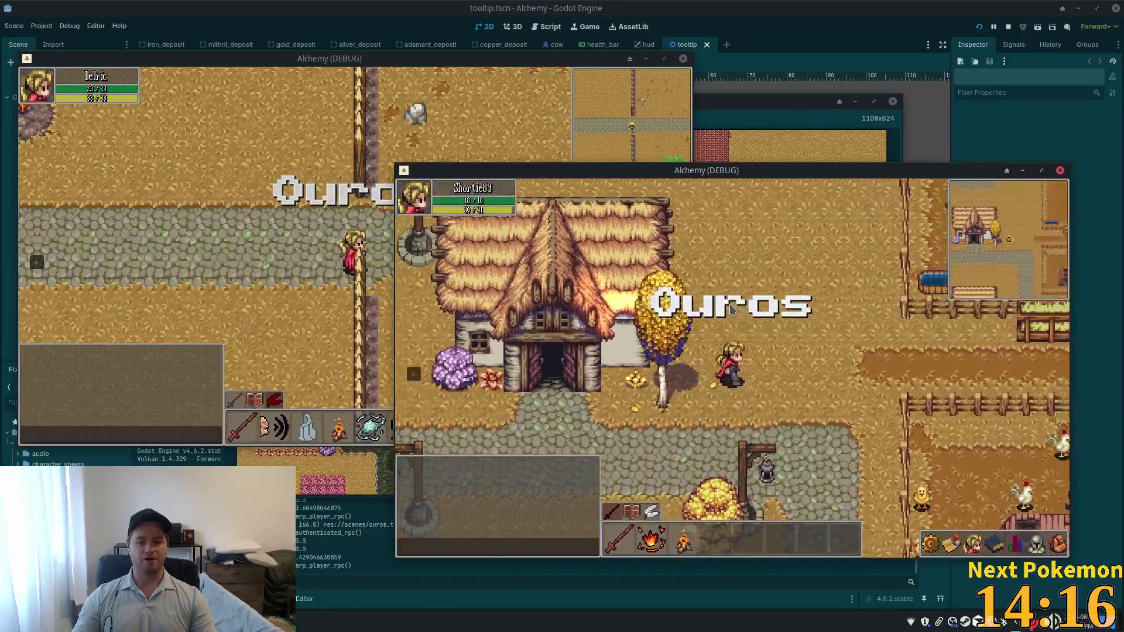
pyautogui.click(777, 354)
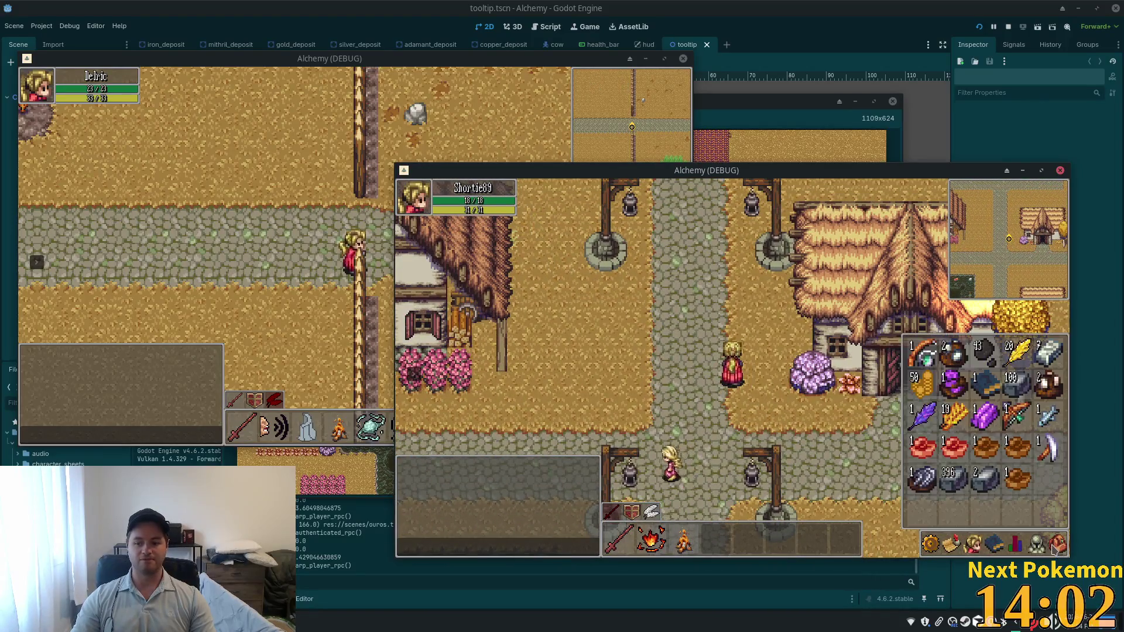
pyautogui.click(1030, 536)
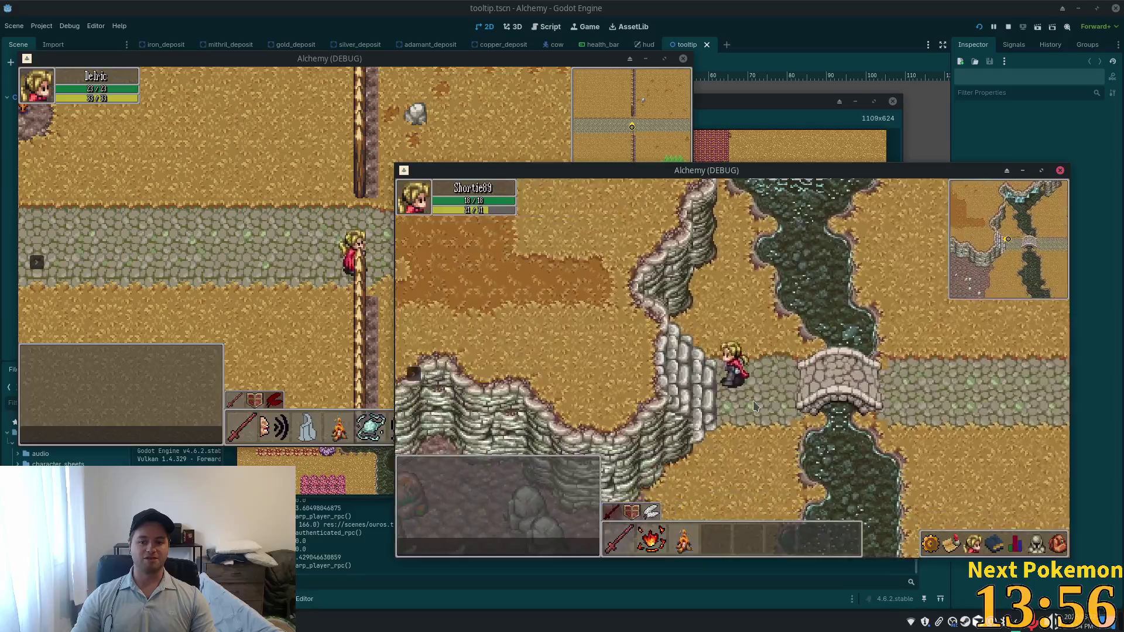
# Teleport to Indigo Bog, attack a Bog Slime, and walk through the cave into Sunken Pass
pyautogui.click(415, 378)
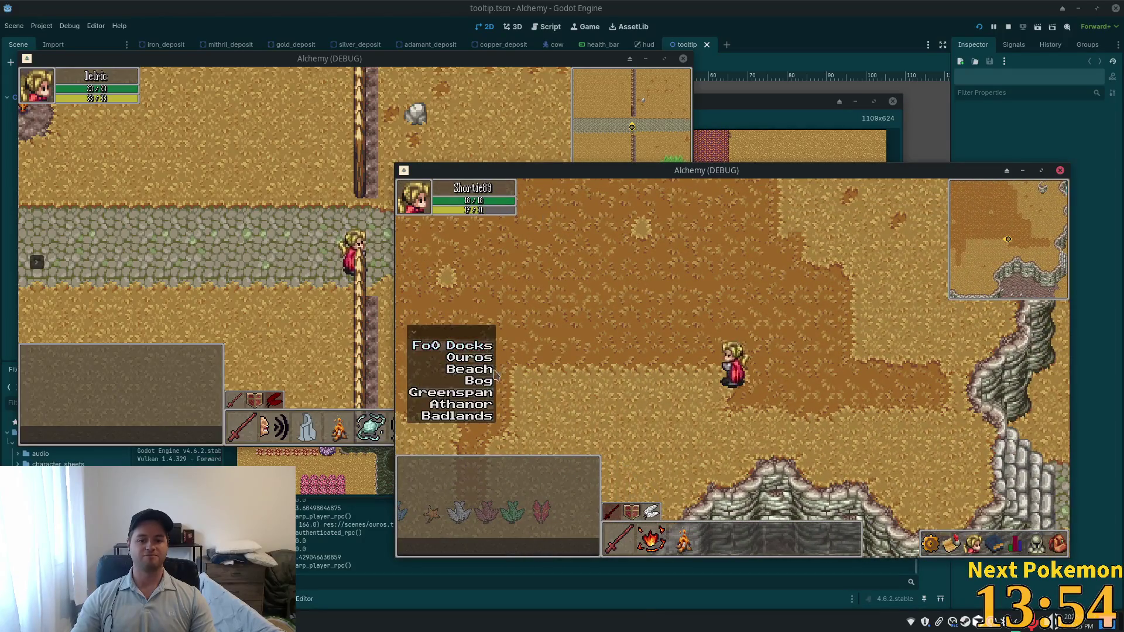
pyautogui.click(481, 386)
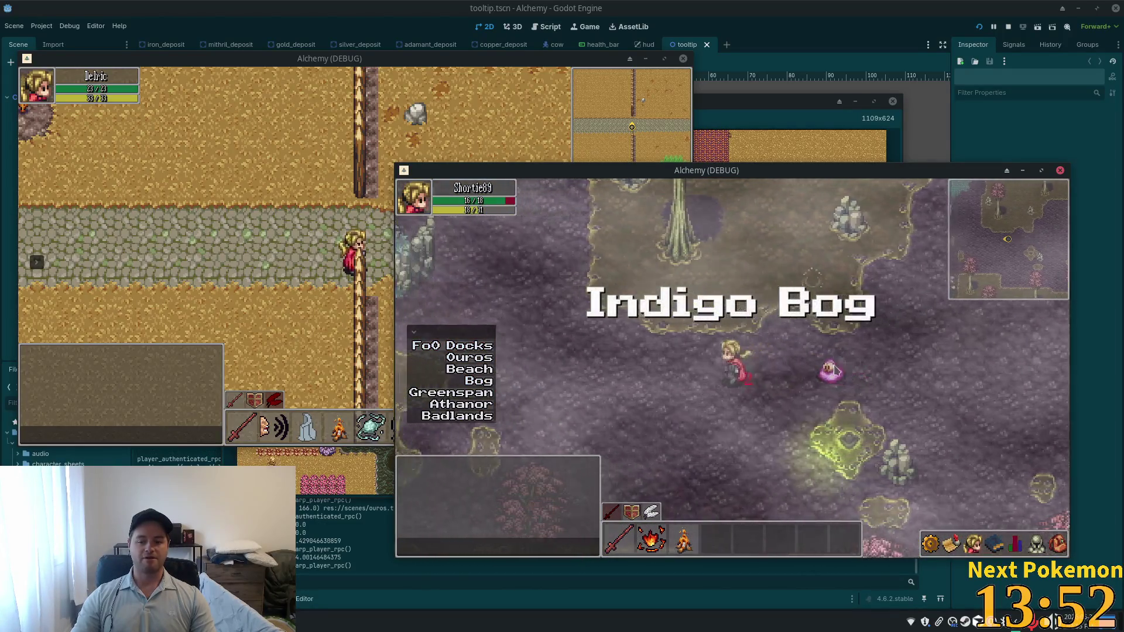
pyautogui.click(804, 366)
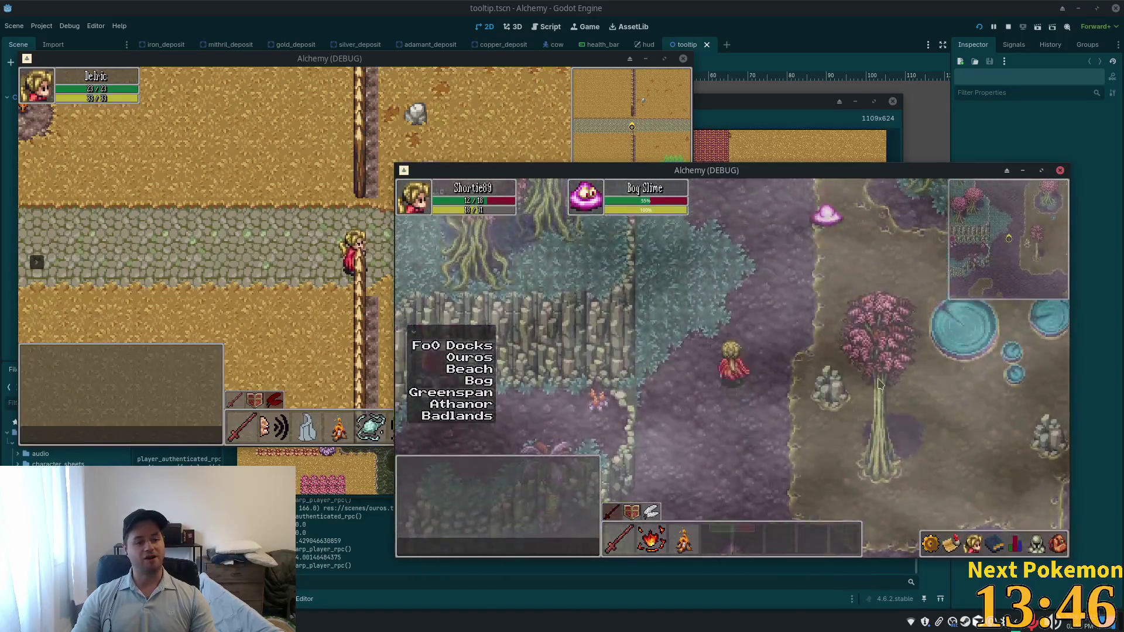
pyautogui.click(806, 284)
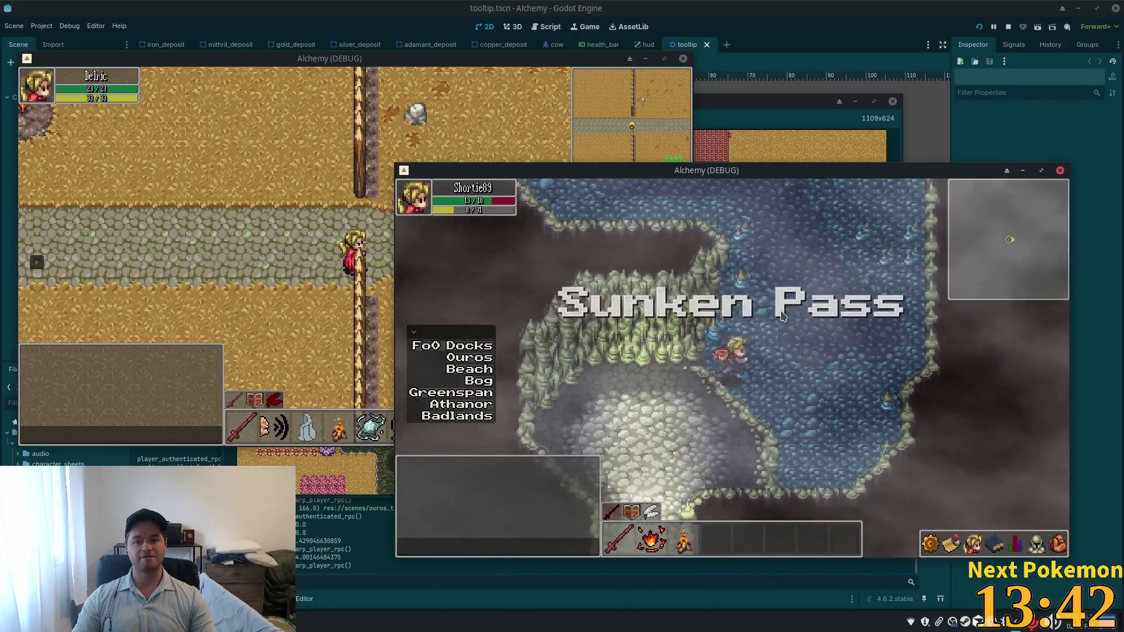
pyautogui.click(783, 316)
pyautogui.click(827, 309)
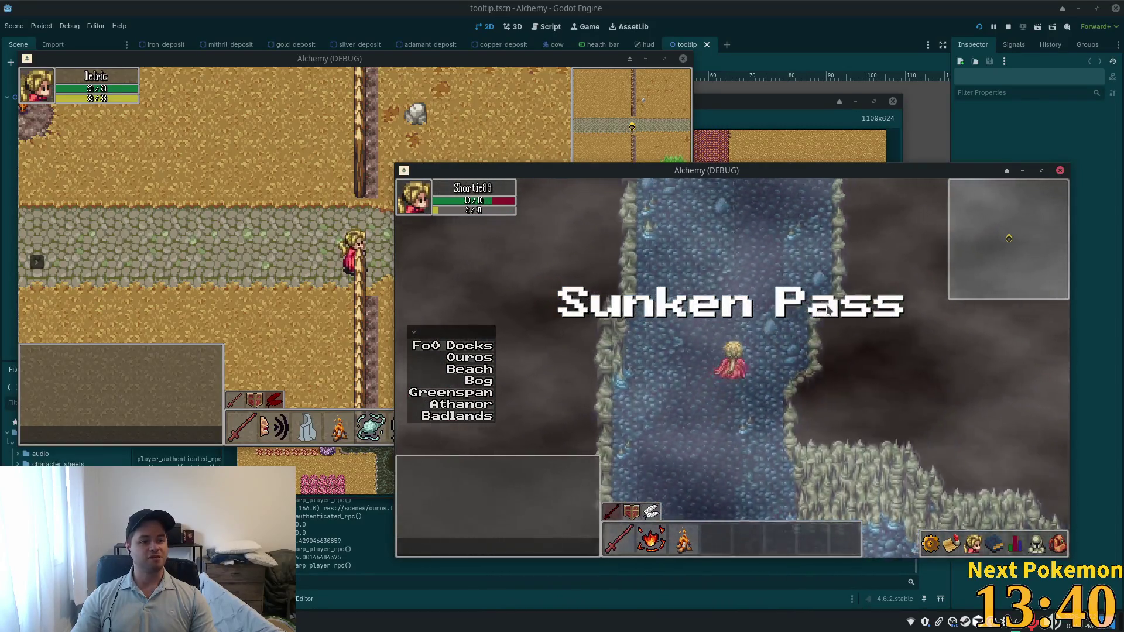
pyautogui.click(859, 303)
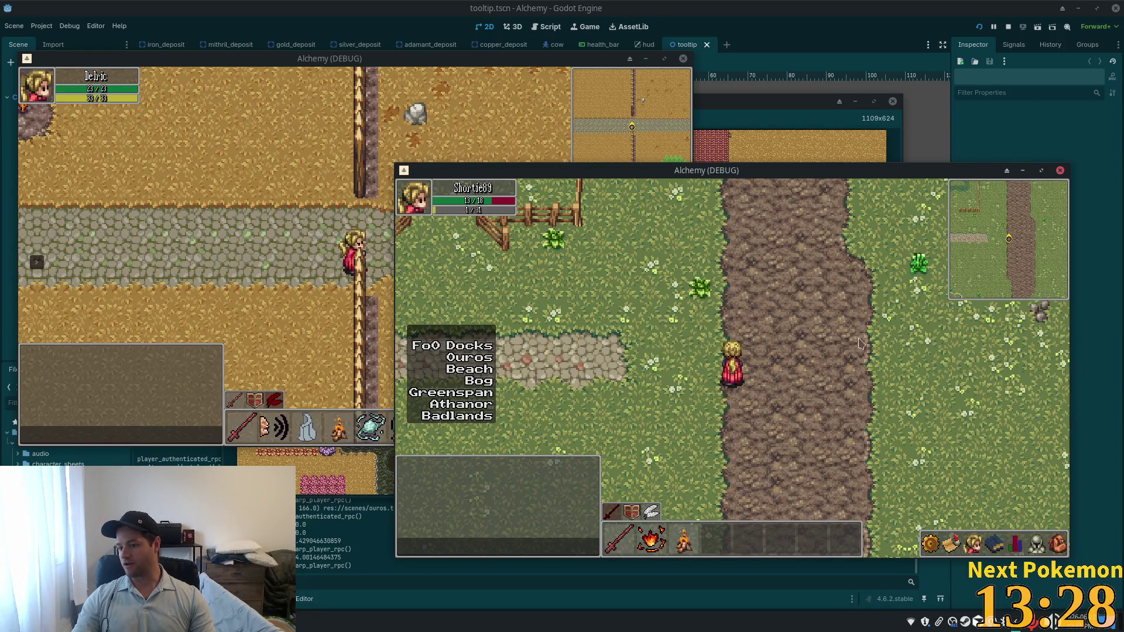
# Walk along the cobblestone path, through the garden gate, and north past the house toward the pond
pyautogui.press('a')
pyautogui.press('d')
pyautogui.press('a')
pyautogui.press('w')
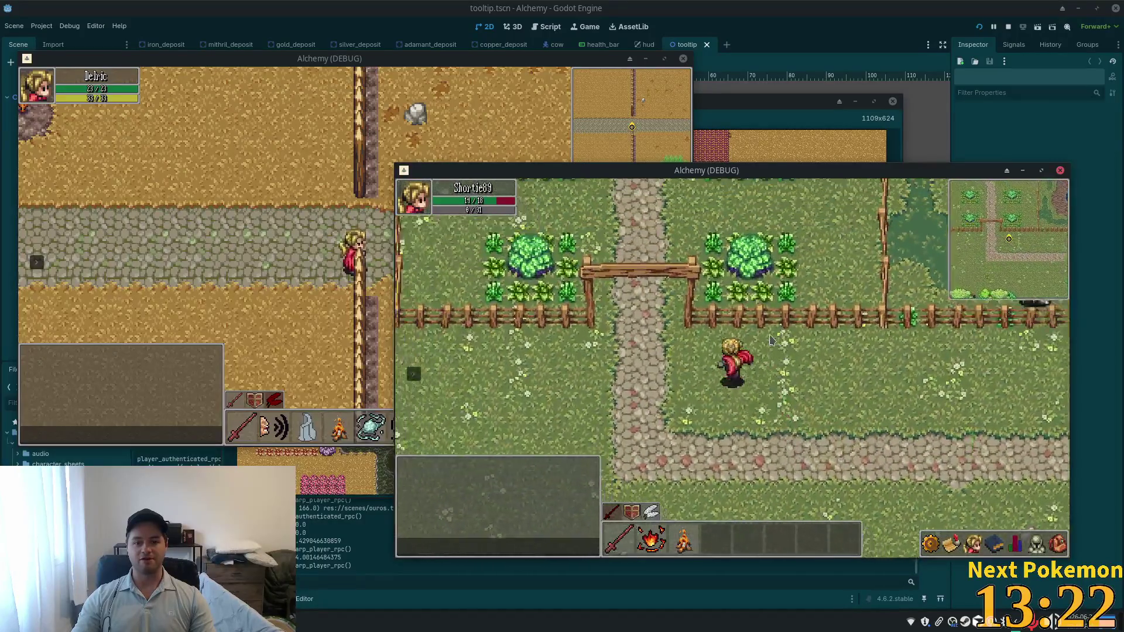
pyautogui.press('a')
pyautogui.press('w')
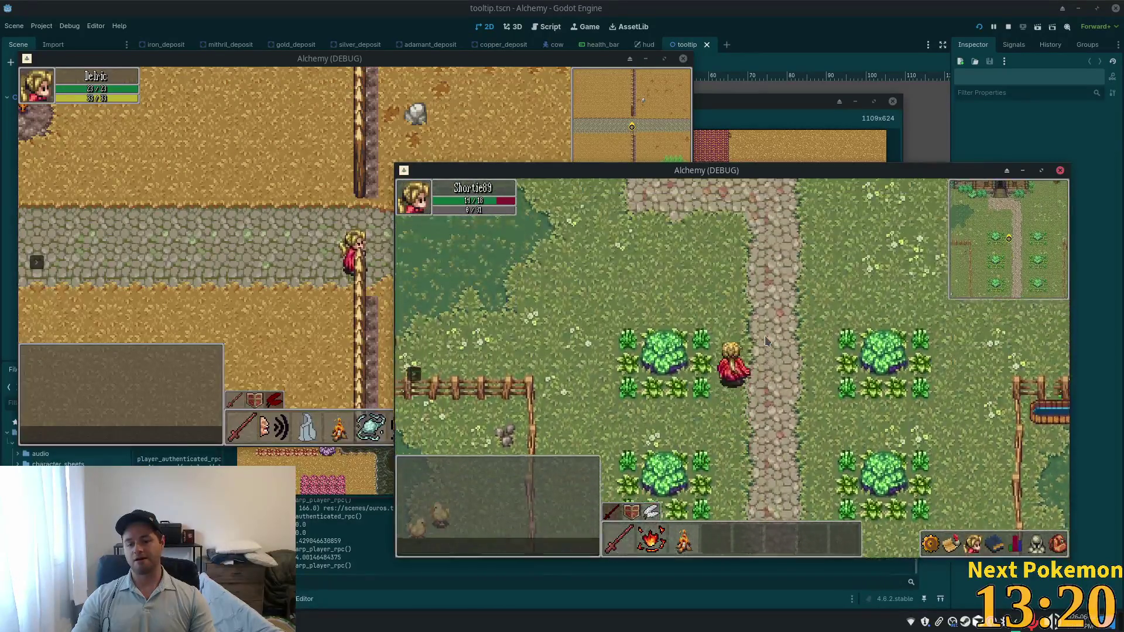
pyautogui.press('d')
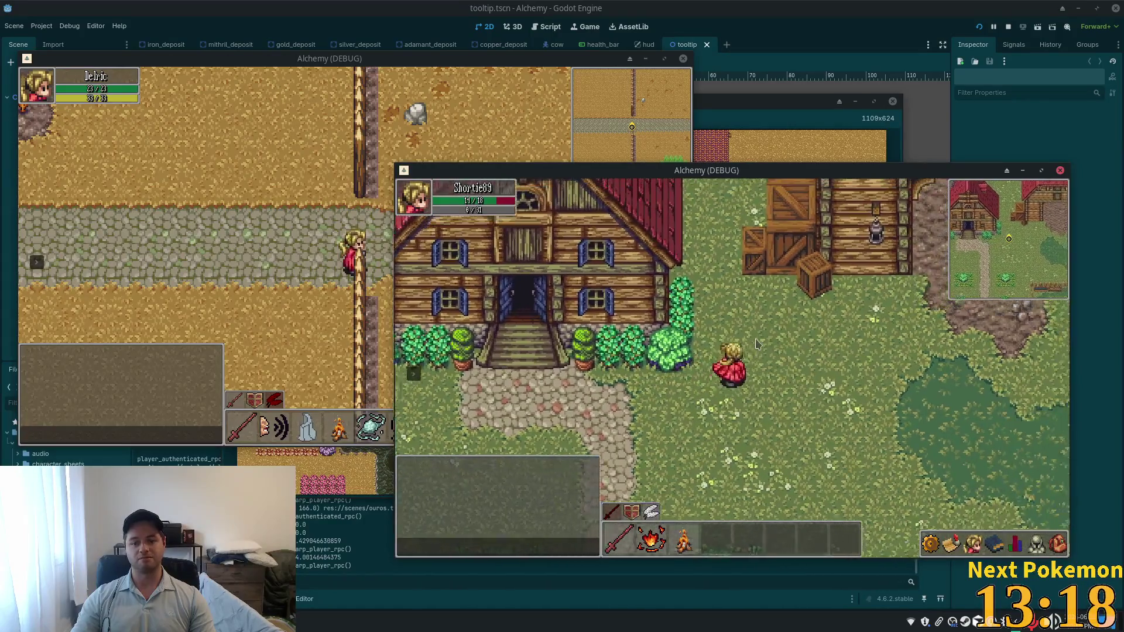
pyautogui.press('w')
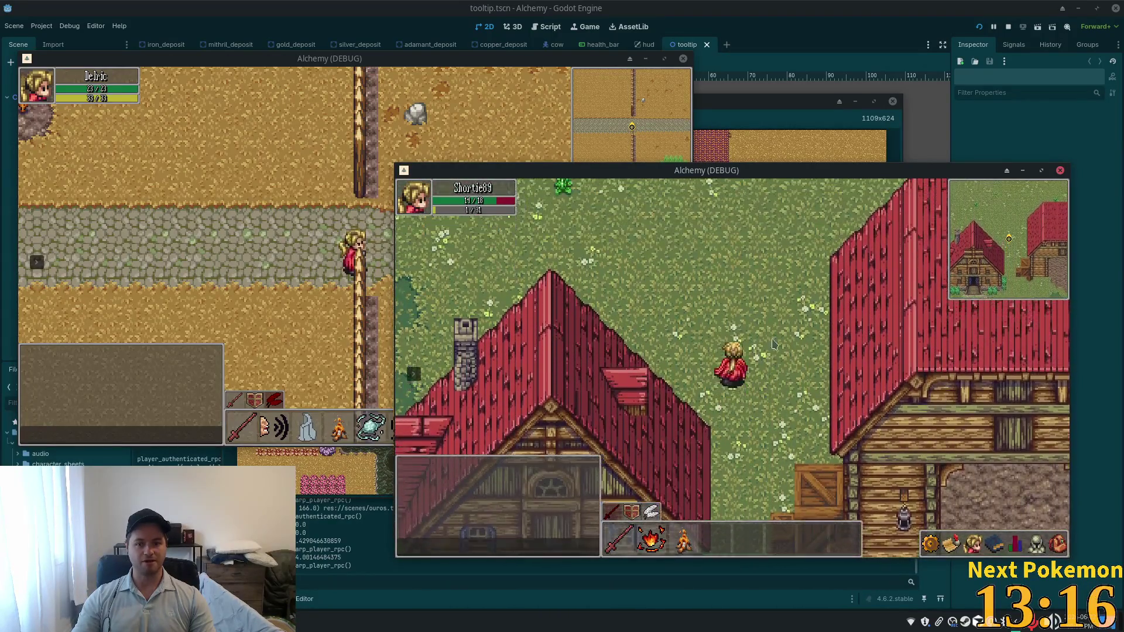
pyautogui.press('w')
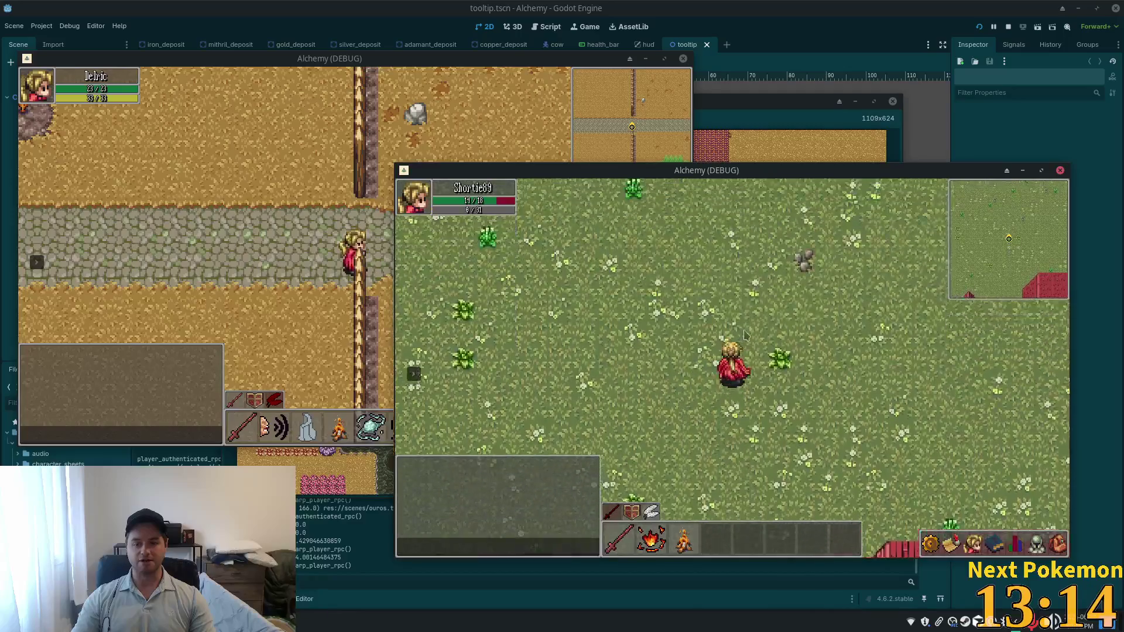
pyautogui.press('w')
pyautogui.press('w')
pyautogui.press('w')
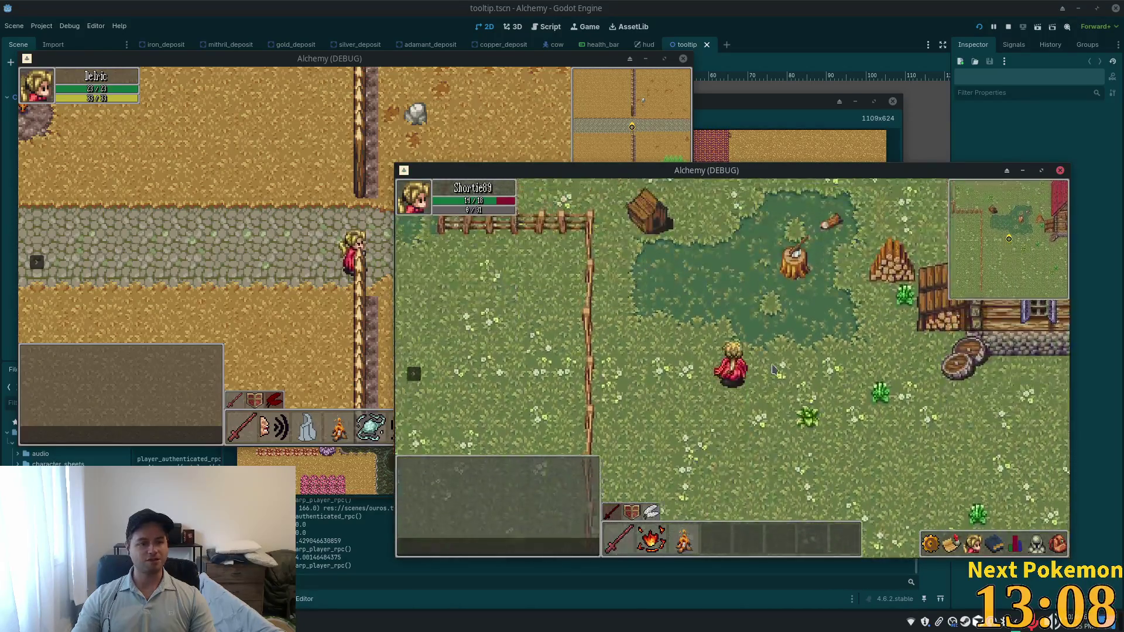
pyautogui.press('w')
pyautogui.press('d')
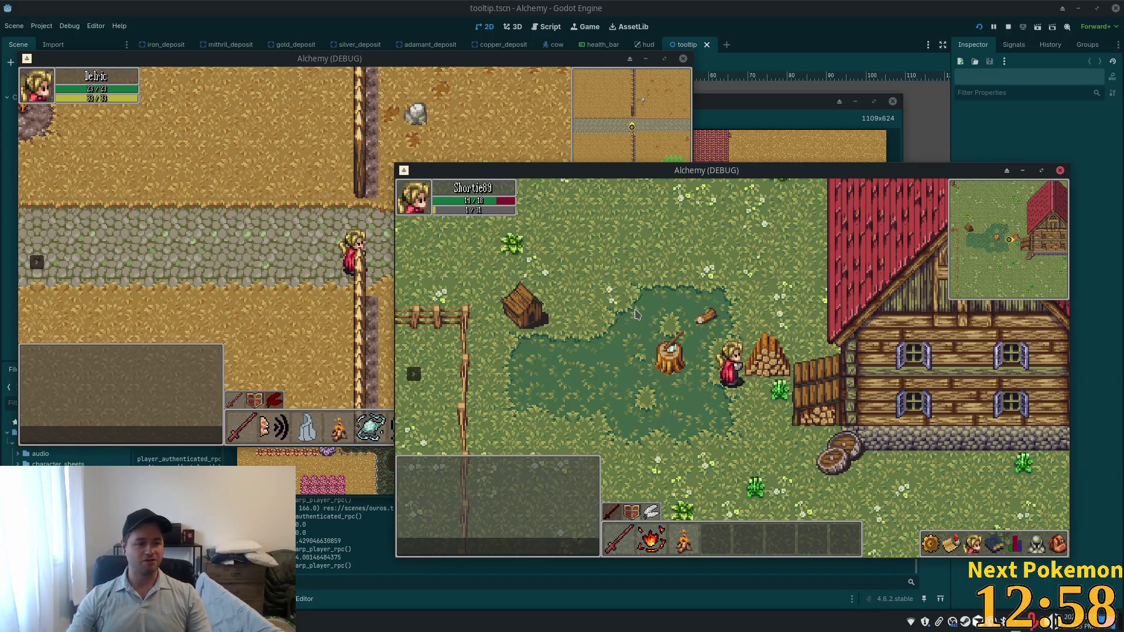
# Walk the character into the house, back out, and down-right onto the grass
pyautogui.press('Right')
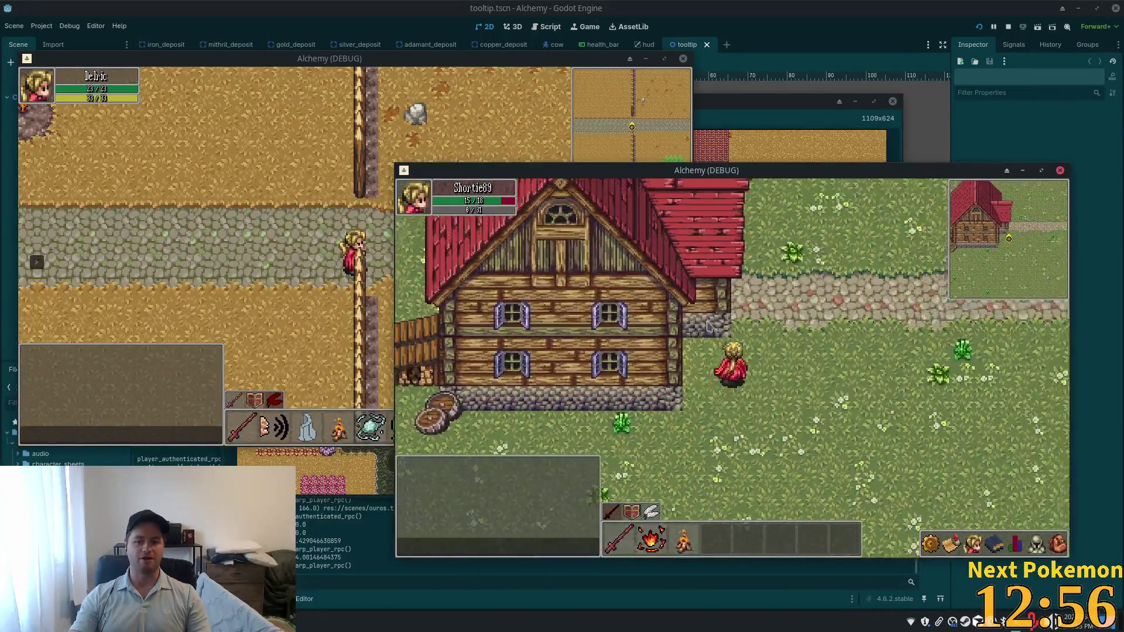
pyautogui.press('Up')
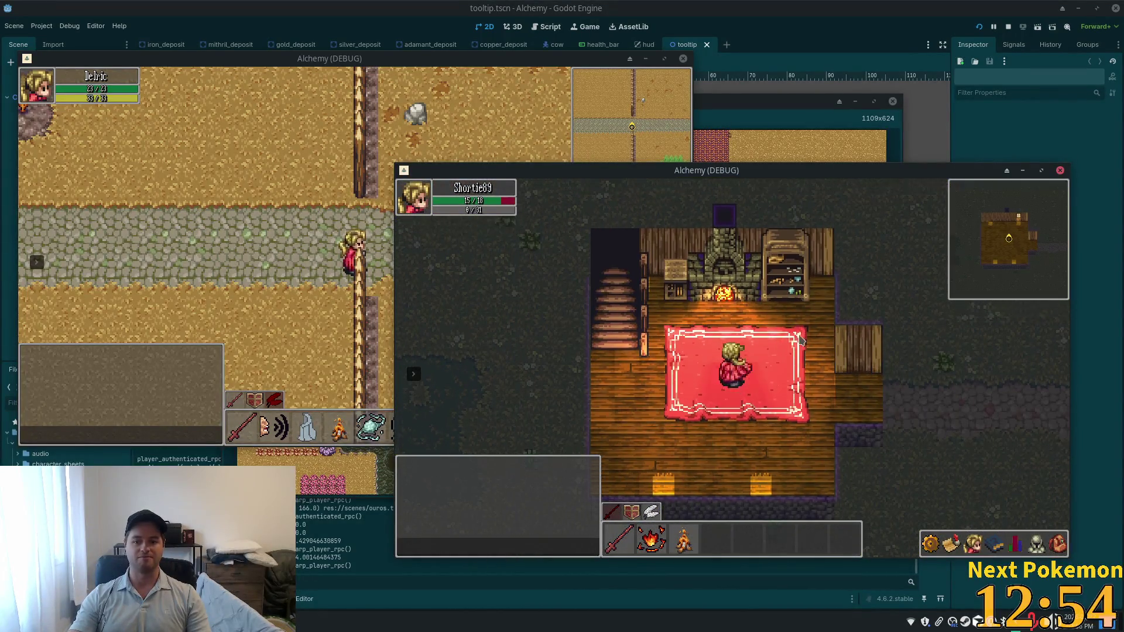
pyautogui.press('Right')
pyautogui.press('Down')
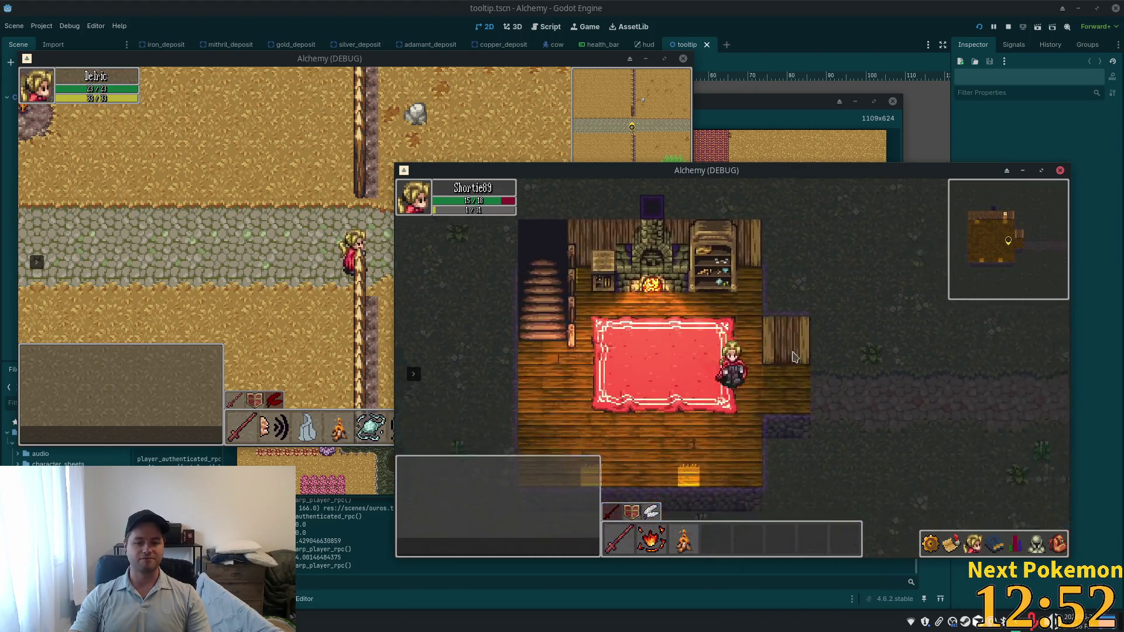
pyautogui.press('Down')
pyautogui.press('Right')
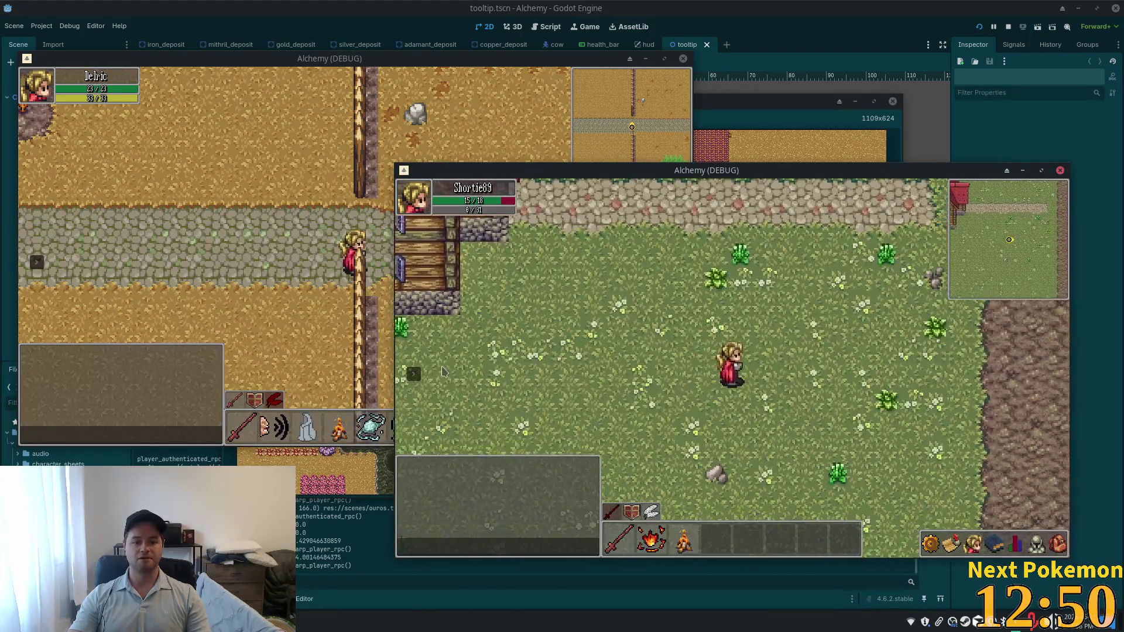
# Teleport the character to Beach from the location list, then bring up the itch.io LDG Jam 4 page
pyautogui.click(414, 376)
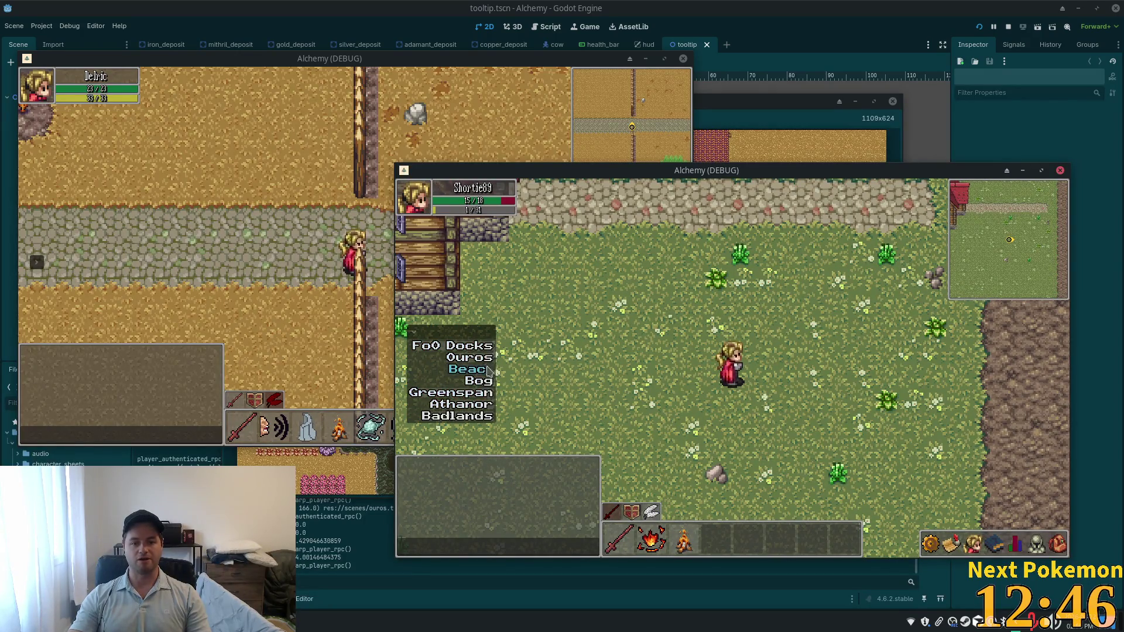
pyautogui.click(487, 373)
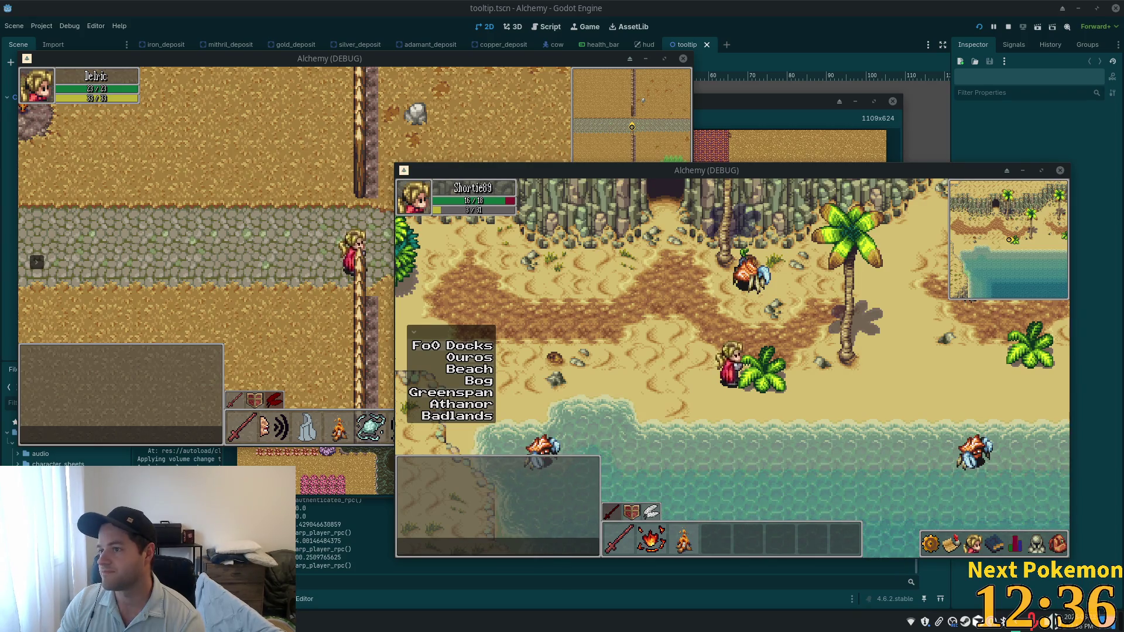
pyautogui.hotkey('alt', 'Tab')
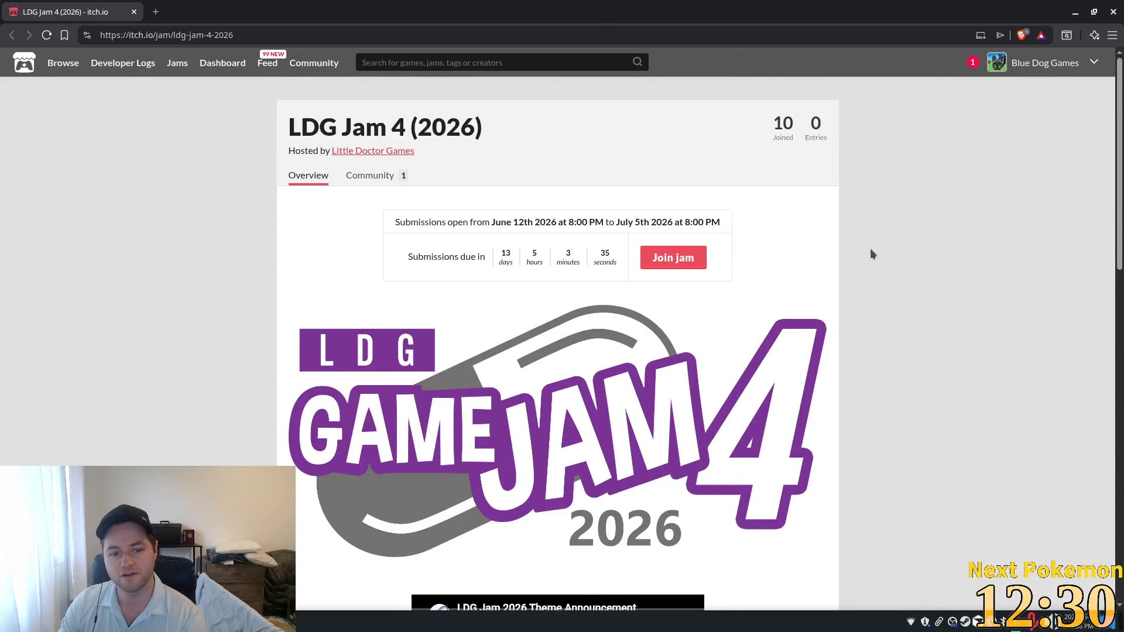
pyautogui.scroll(-3, 757, 258)
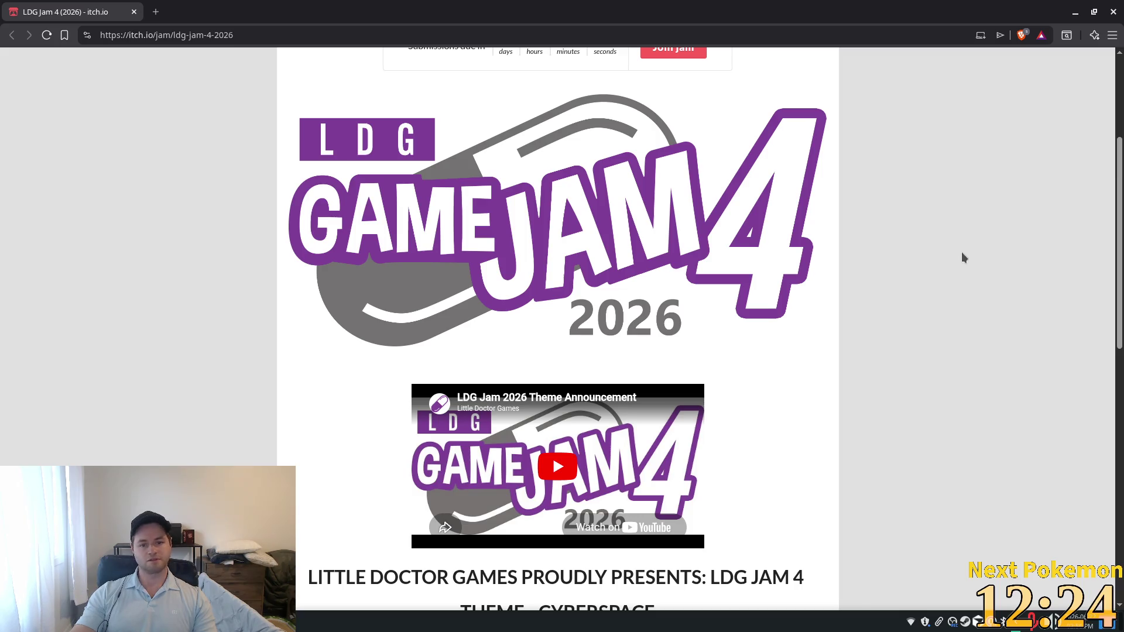
pyautogui.scroll(-3, 964, 249)
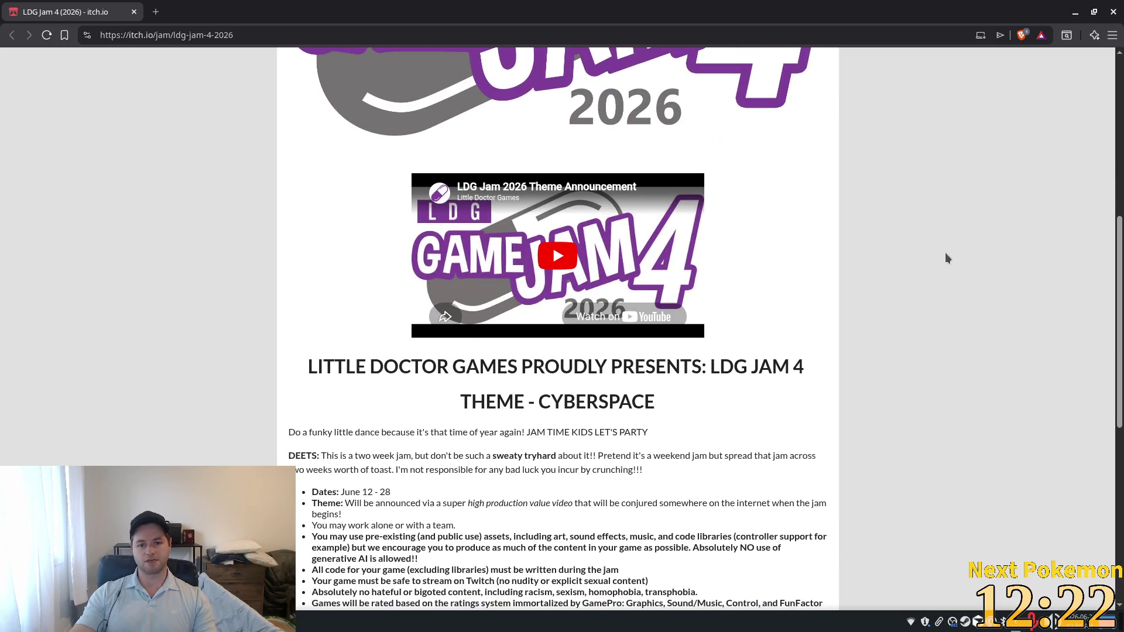
pyautogui.scroll(-2, 945, 258)
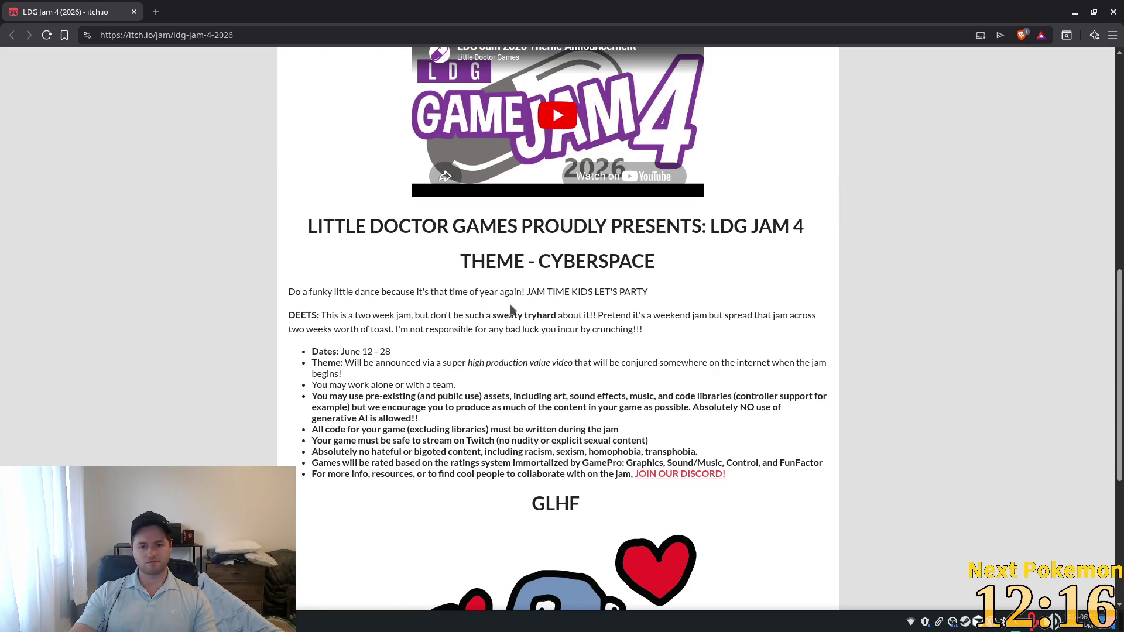
pyautogui.moveTo(469, 258); pyautogui.dragTo(697, 267)
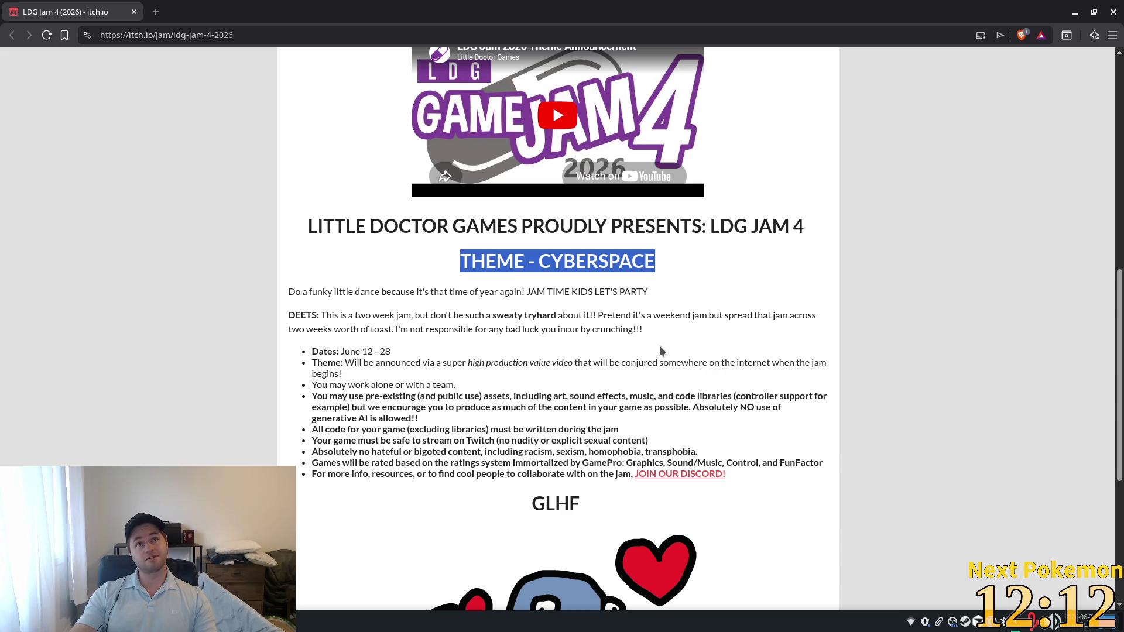
pyautogui.scroll(-2, 662, 307)
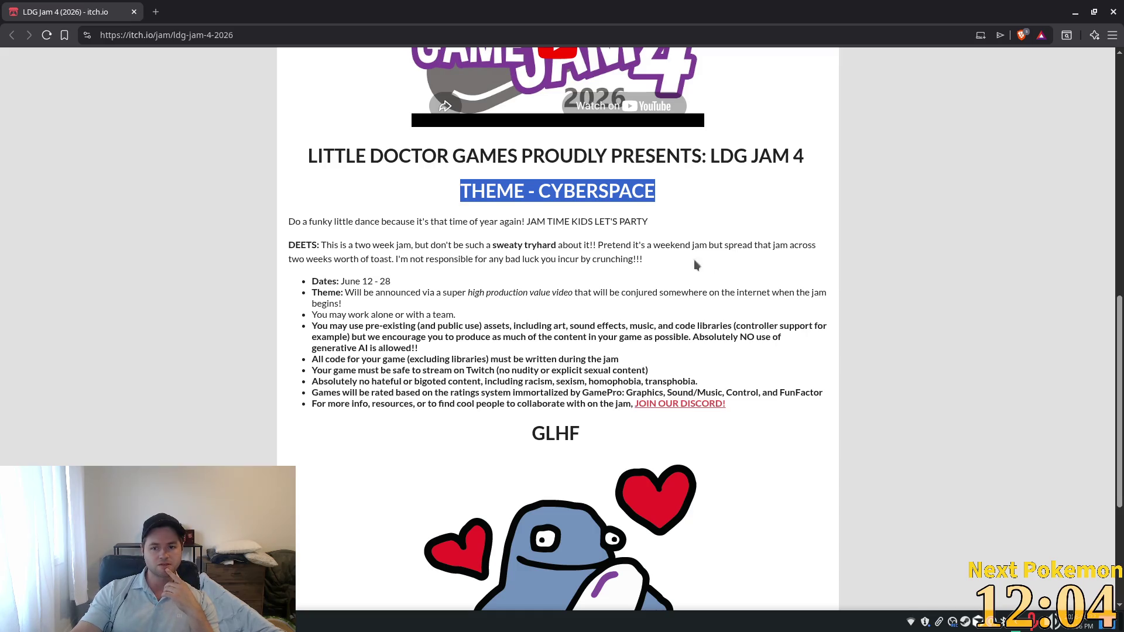
pyautogui.moveTo(333, 259); pyautogui.dragTo(391, 259)
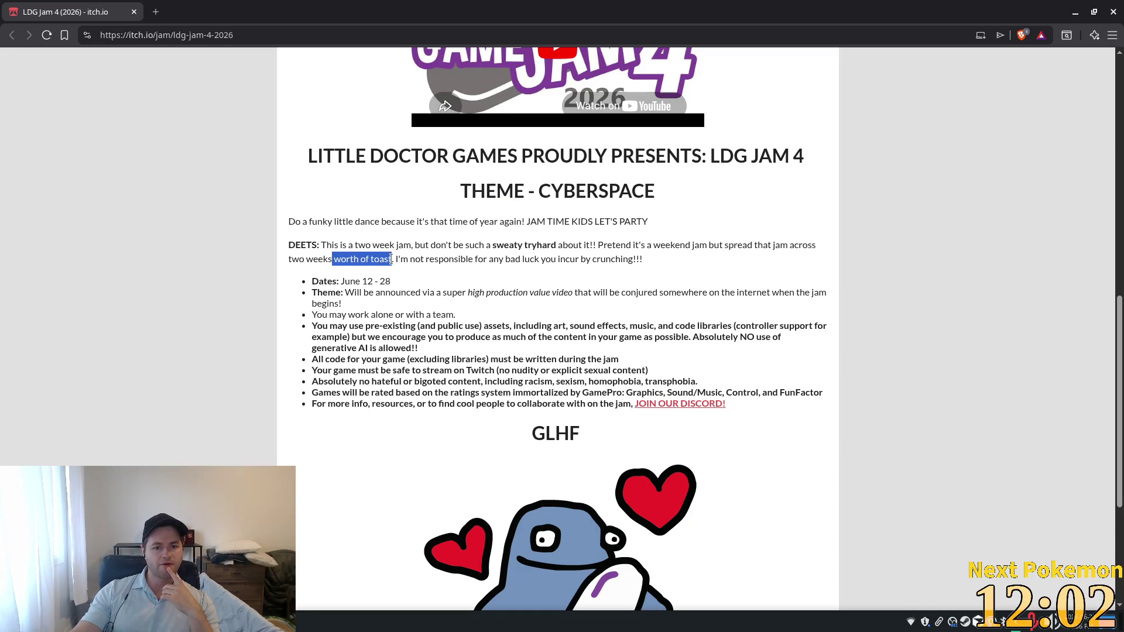
pyautogui.scroll(-2, 500, 265)
pyautogui.moveTo(361, 211); pyautogui.dragTo(390, 210)
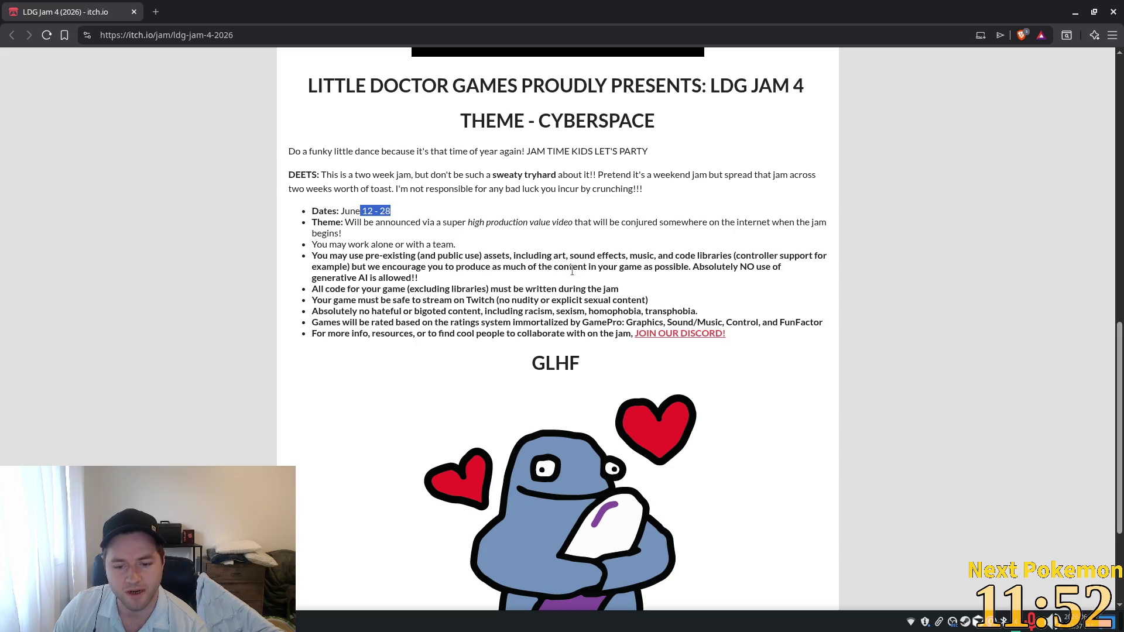
# Scroll the LDG Jam 4 page, then switch to the browser showing the Pulsar Crash Steam page
pyautogui.scroll(-3, 572, 270)
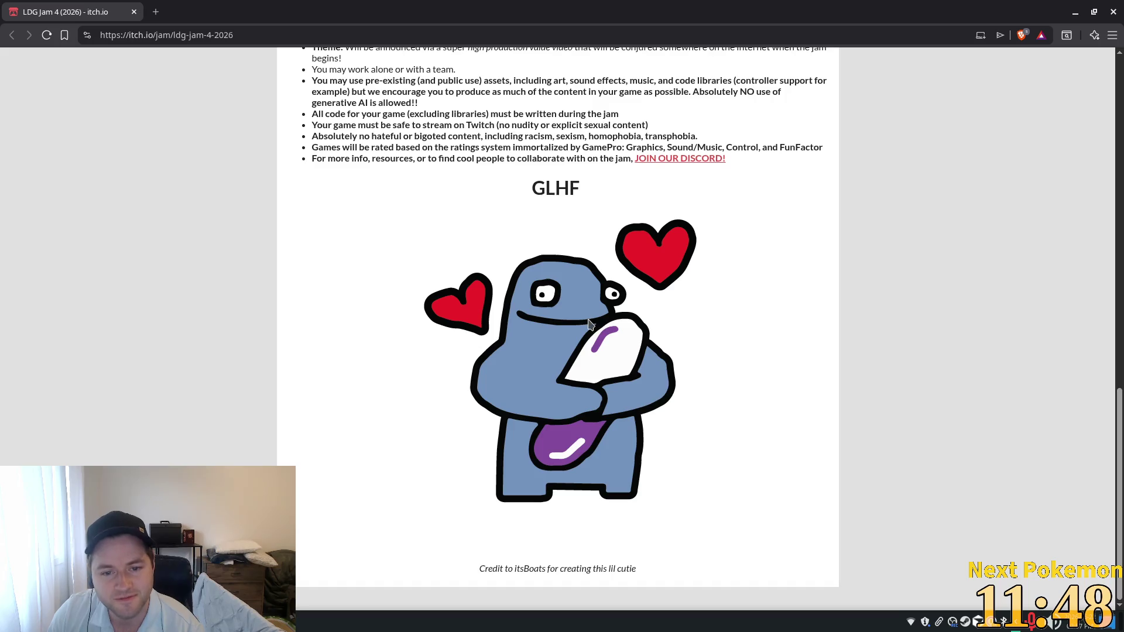
pyautogui.scroll(2, 603, 336)
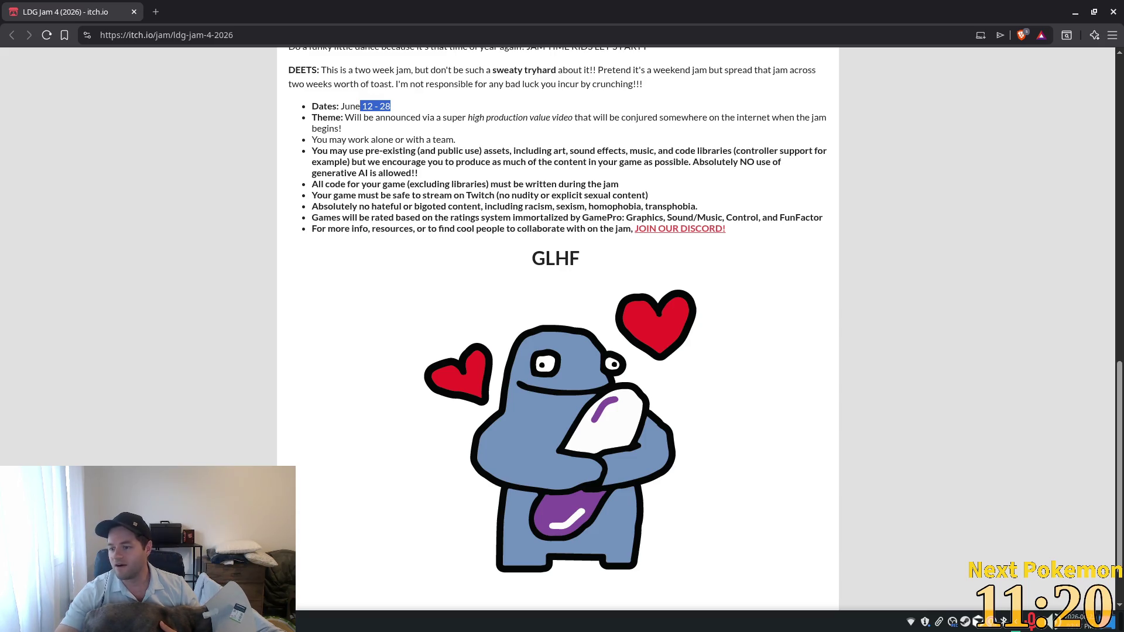
pyautogui.hotkey('alt', 'Tab')
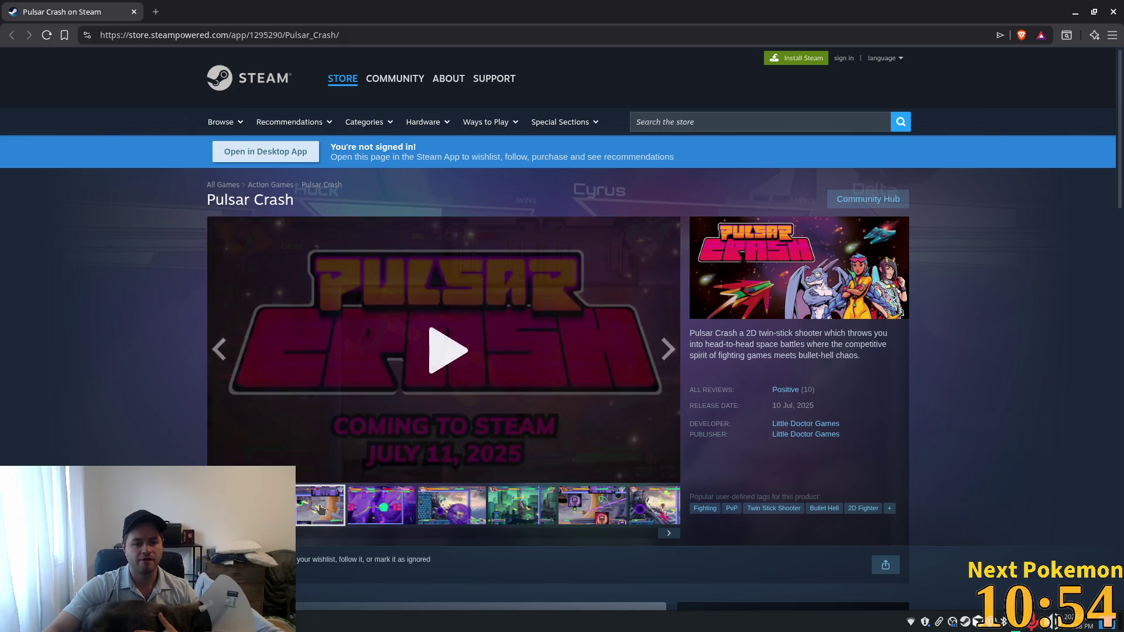
# View the next Pulsar Crash screenshot, then return the trailer to the main viewer
pyautogui.click(482, 515)
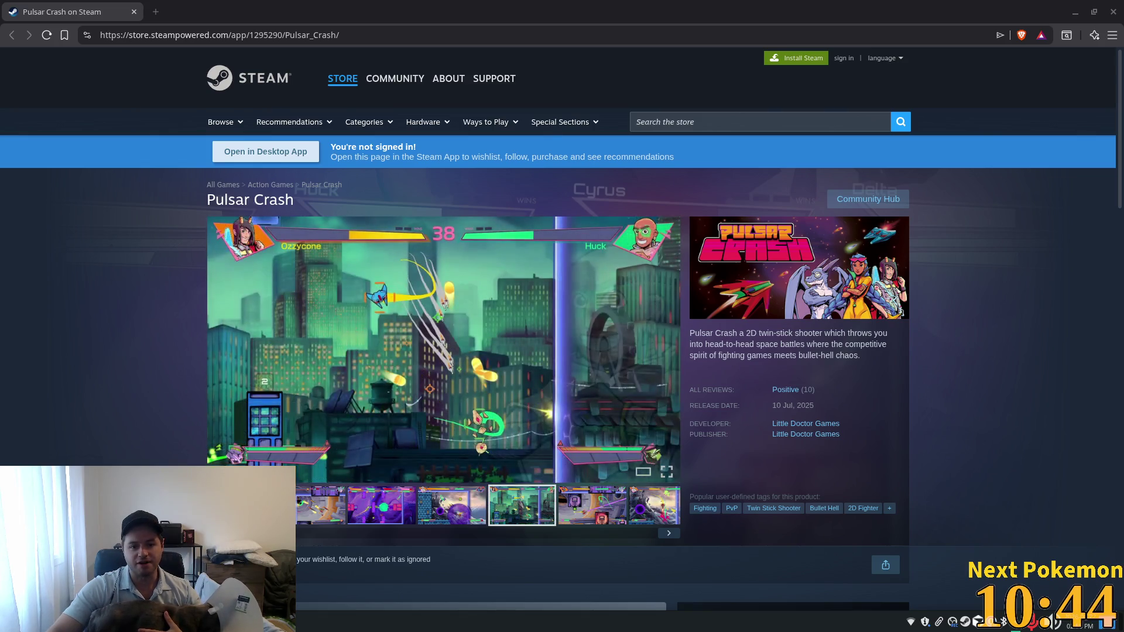
pyautogui.click(367, 508)
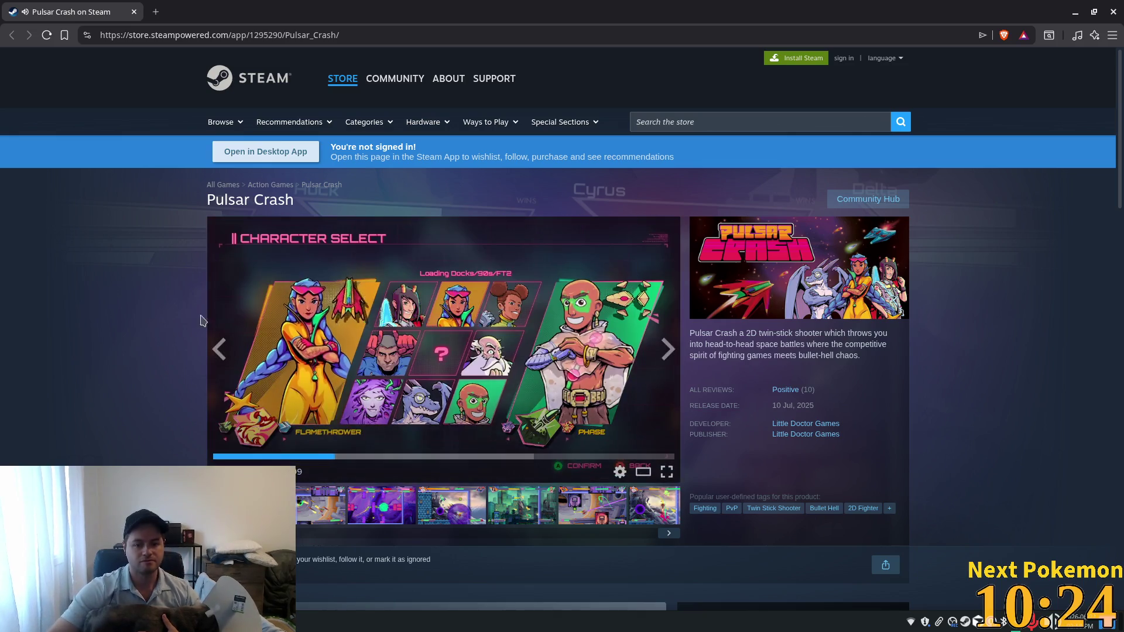
pyautogui.scroll(-3, 533, 386)
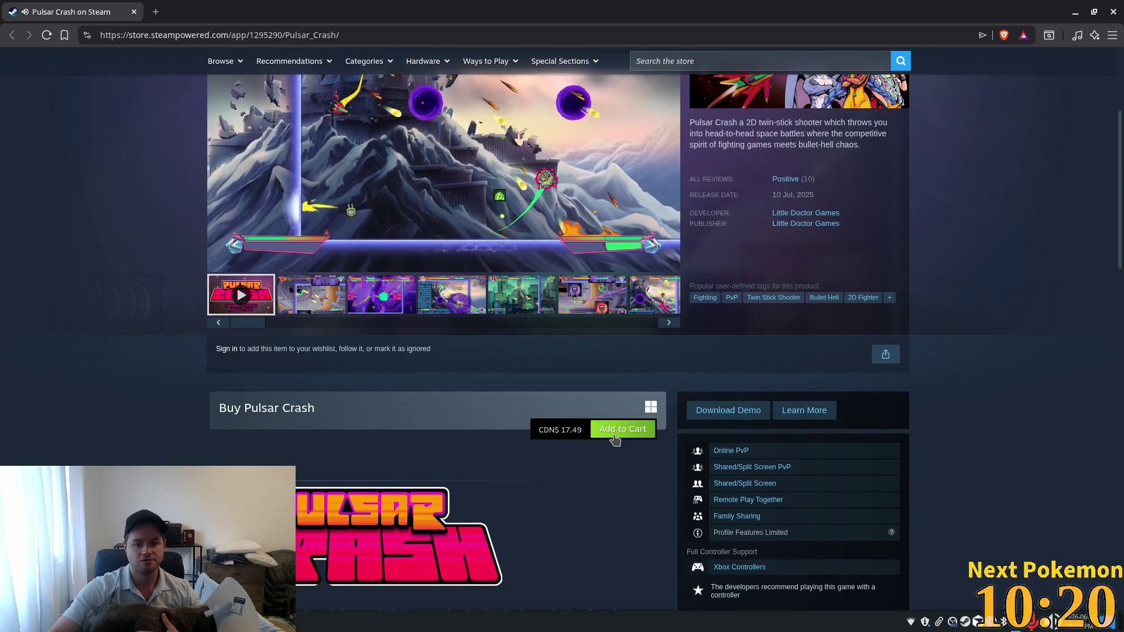
# Add Pulsar Crash at C$ 17.49 to the Steam cart and continue shopping
pyautogui.scroll(-10, 619, 436)
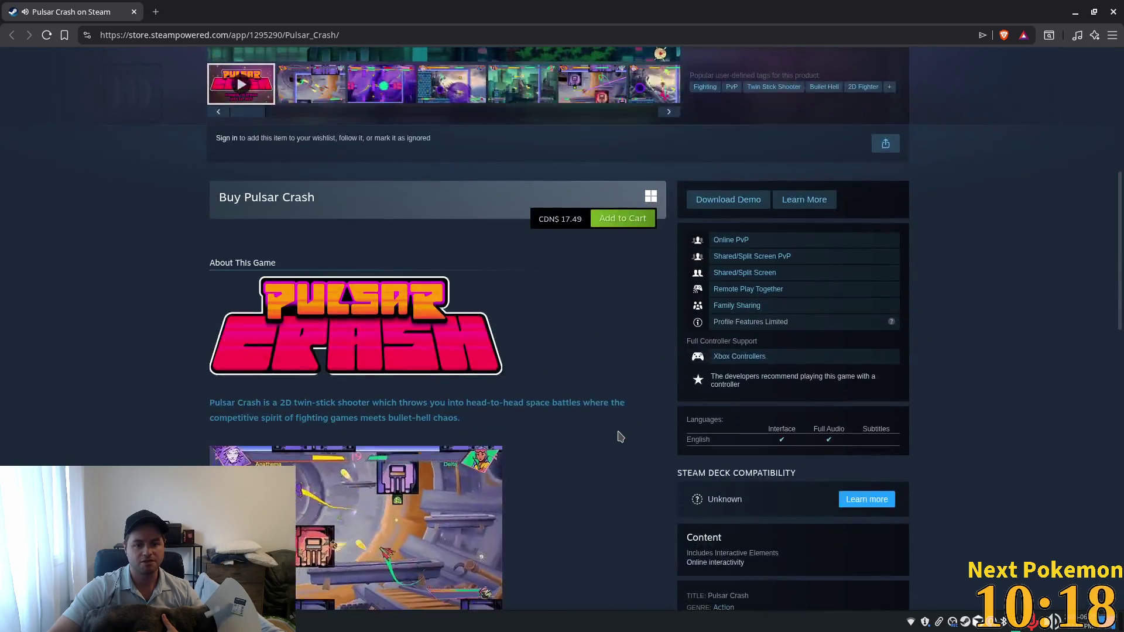
pyautogui.scroll(5, 626, 443)
pyautogui.scroll(8, 627, 444)
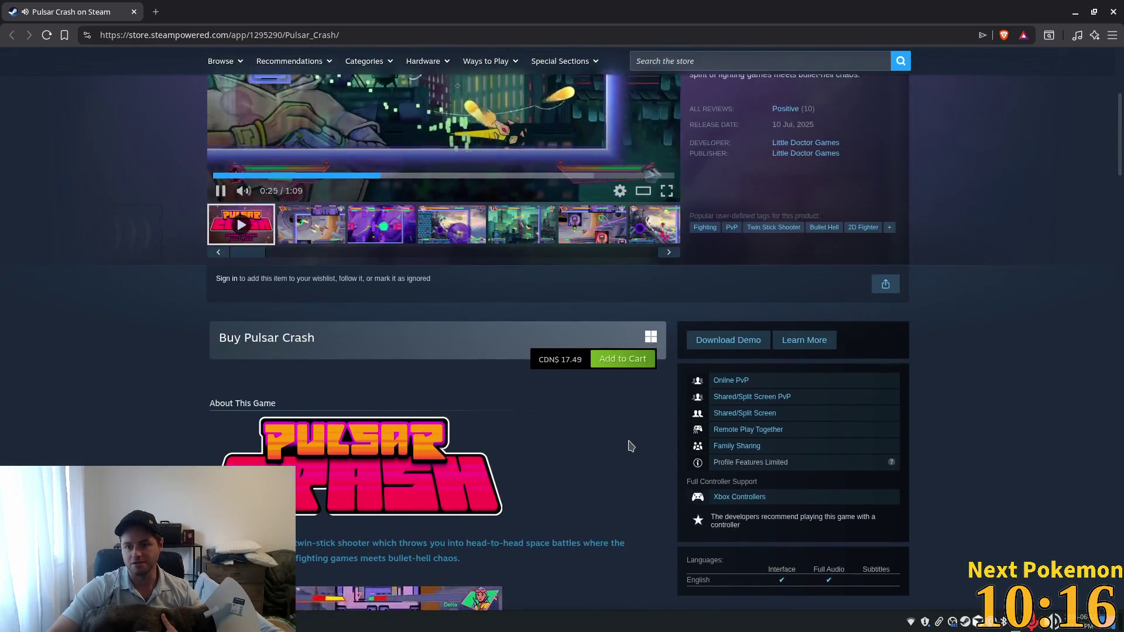
pyautogui.scroll(-1, 615, 452)
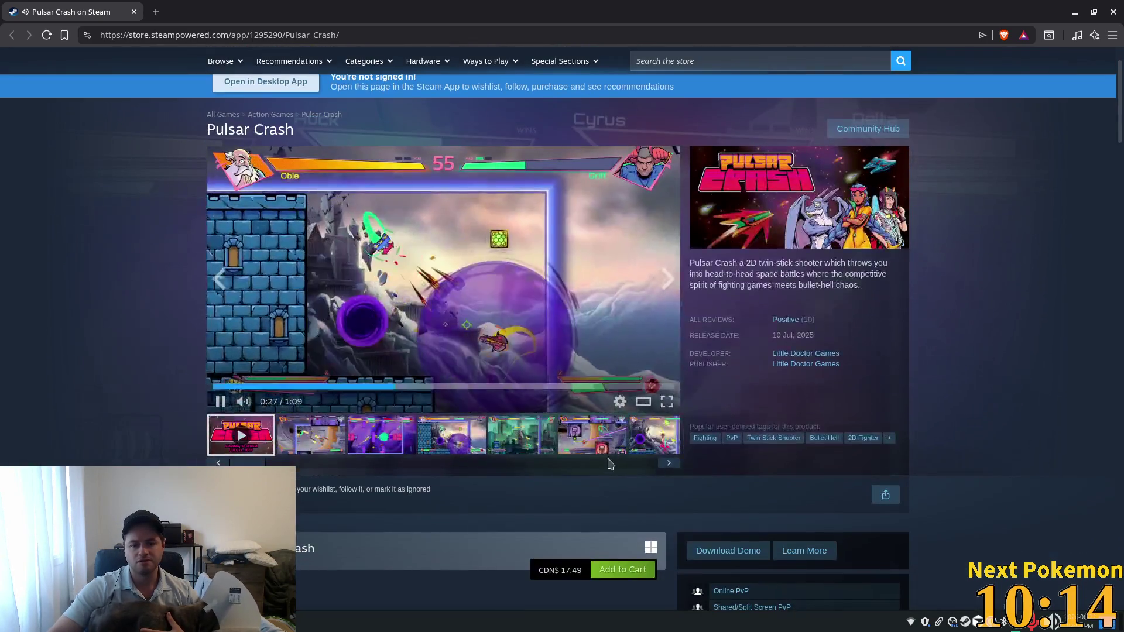
pyautogui.click(624, 570)
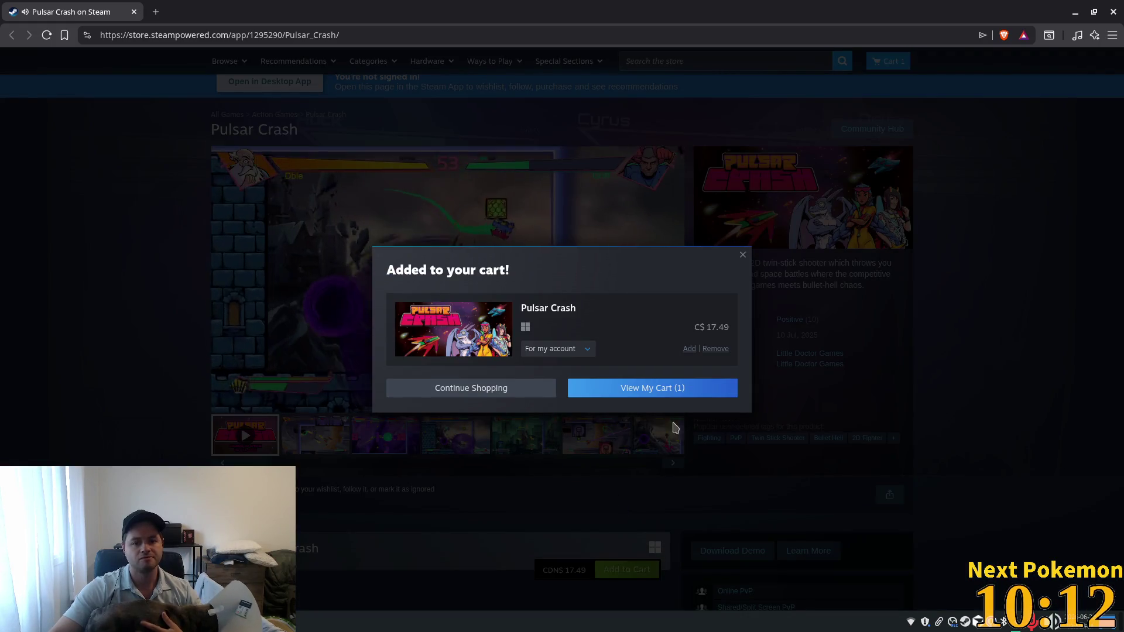
pyautogui.click(481, 421)
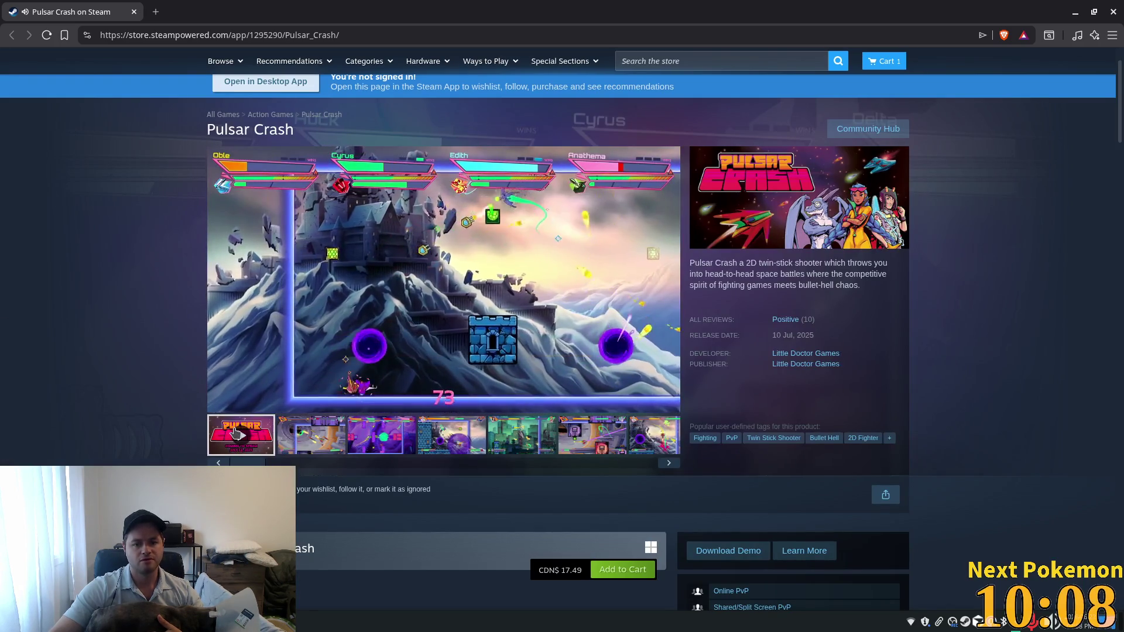
pyautogui.scroll(2, 236, 433)
pyautogui.scroll(-4, 333, 337)
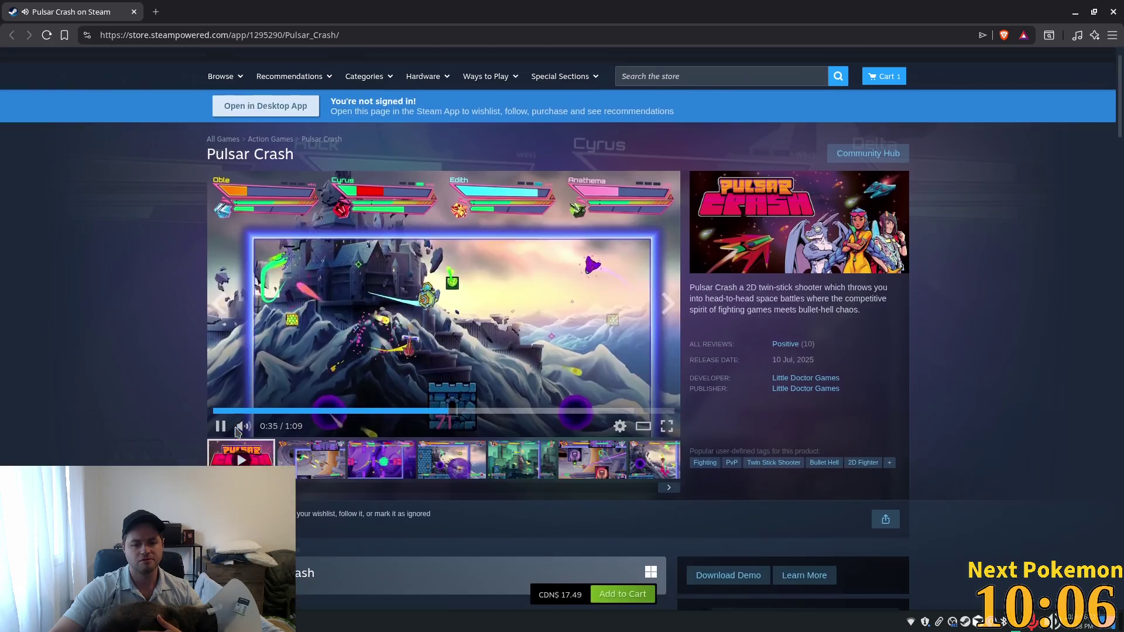
pyautogui.scroll(4, 333, 337)
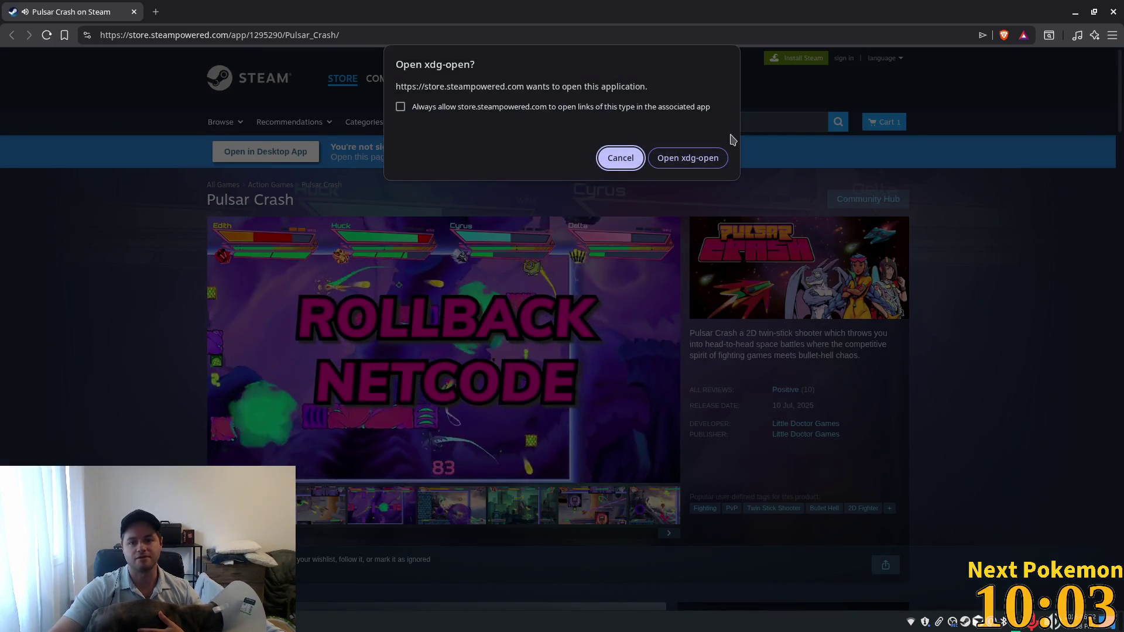
# Open the page in the Steam client, wishlist Pulsar Crash, and list Little Doctor Games' titles
pyautogui.click(709, 158)
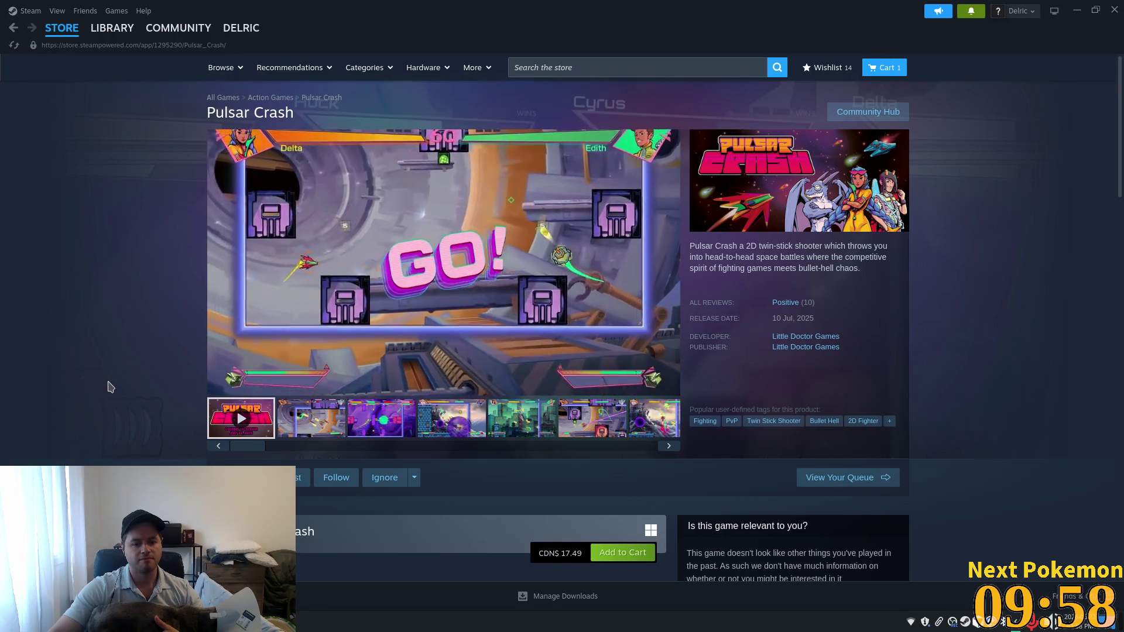
pyautogui.scroll(-5, 108, 384)
pyautogui.scroll(5, 291, 384)
pyautogui.click(263, 476)
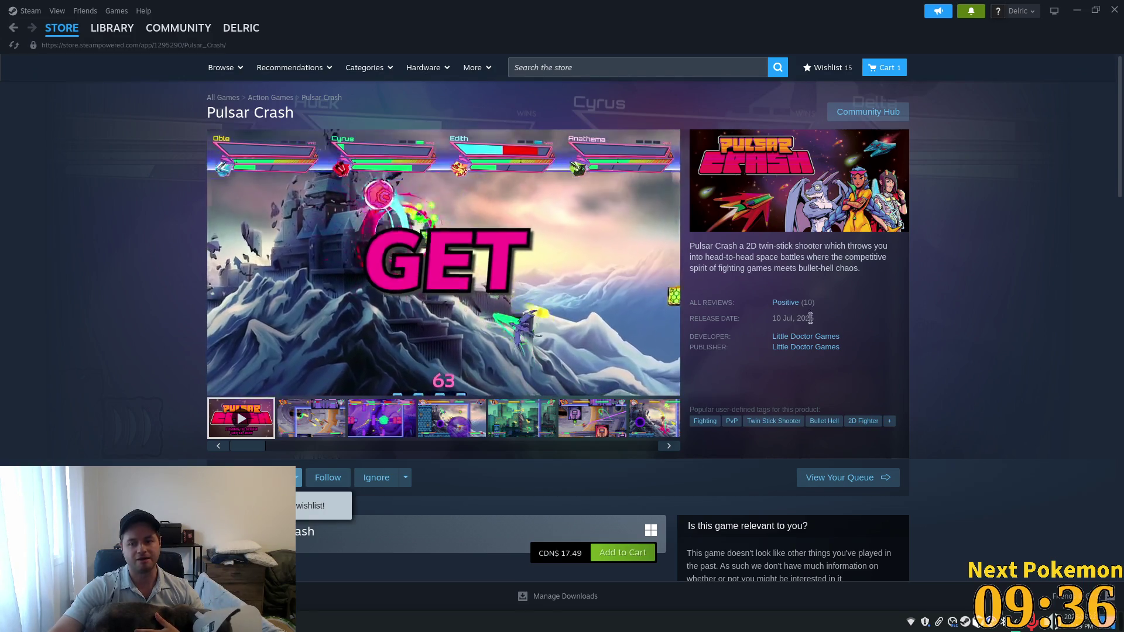
pyautogui.click(807, 337)
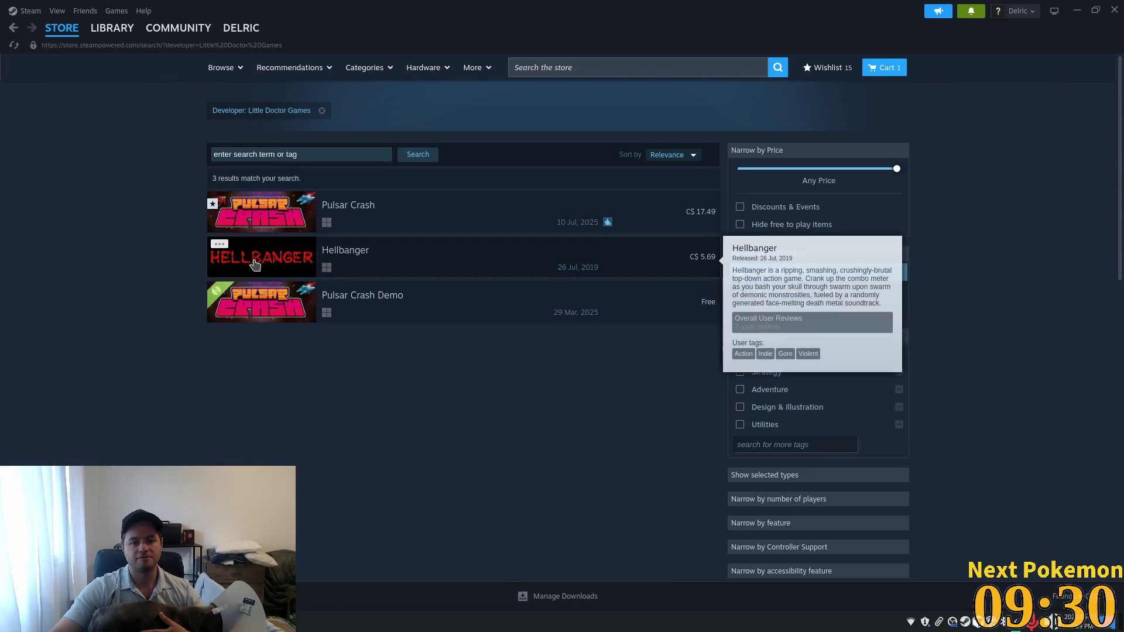
# Open the Hellbanger store page and view its second through sixth screenshots
pyautogui.click(275, 274)
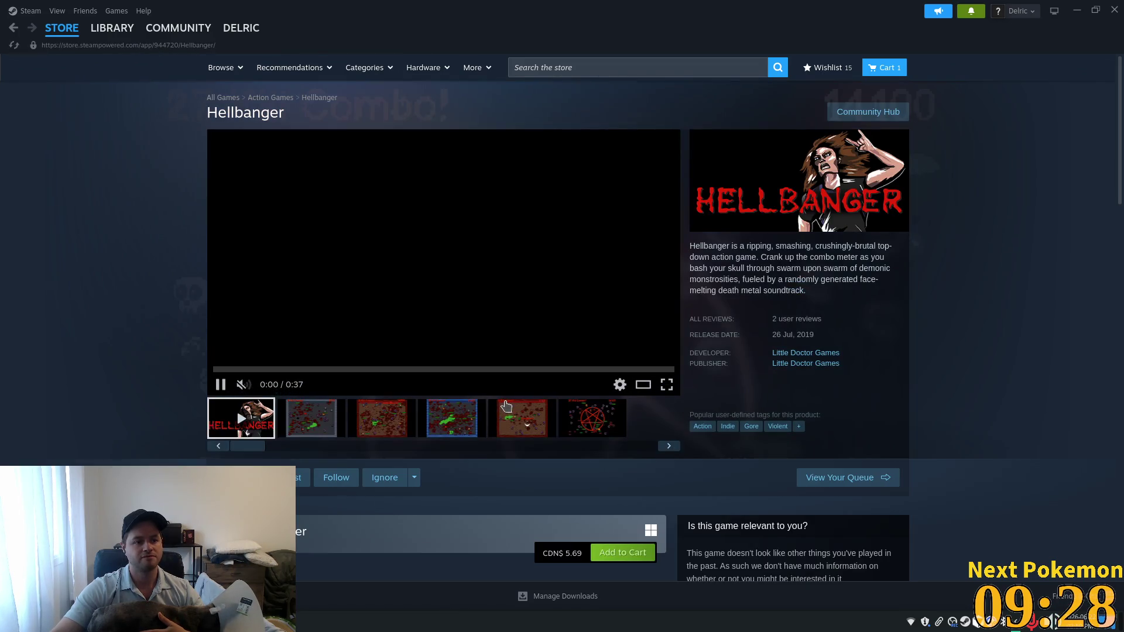
pyautogui.click(325, 433)
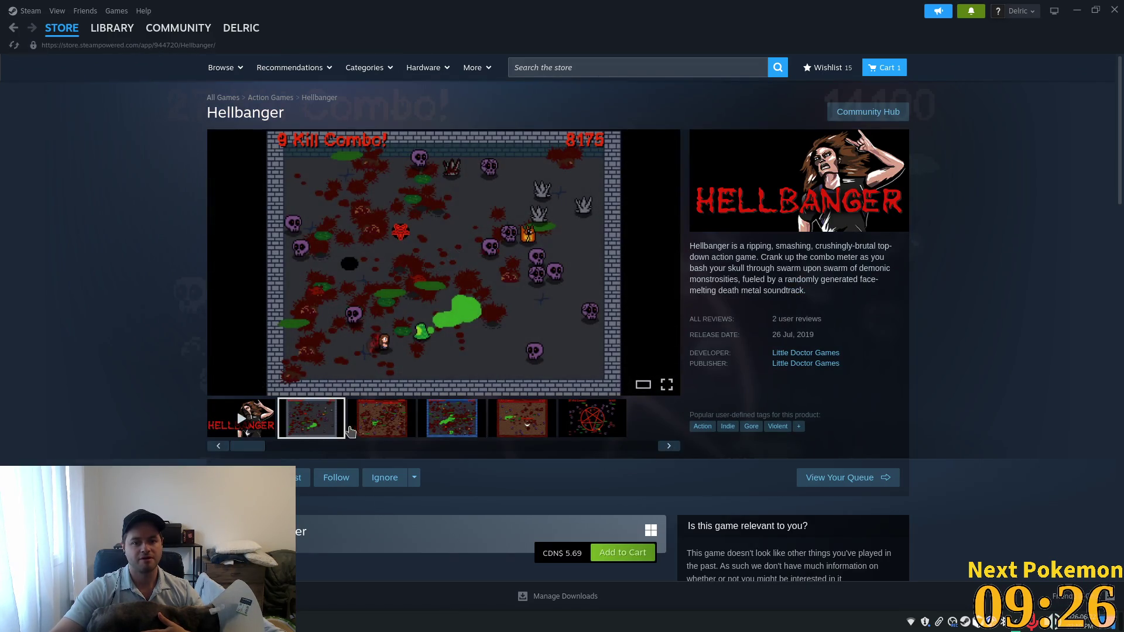
pyautogui.click(353, 434)
pyautogui.click(454, 431)
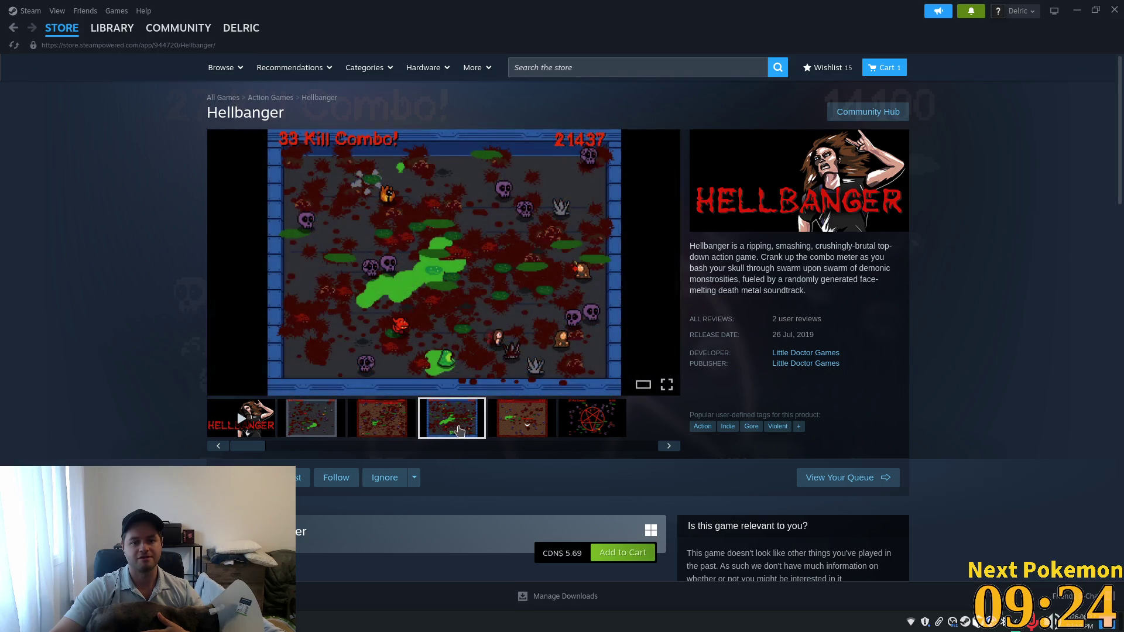
pyautogui.click(519, 418)
pyautogui.click(581, 434)
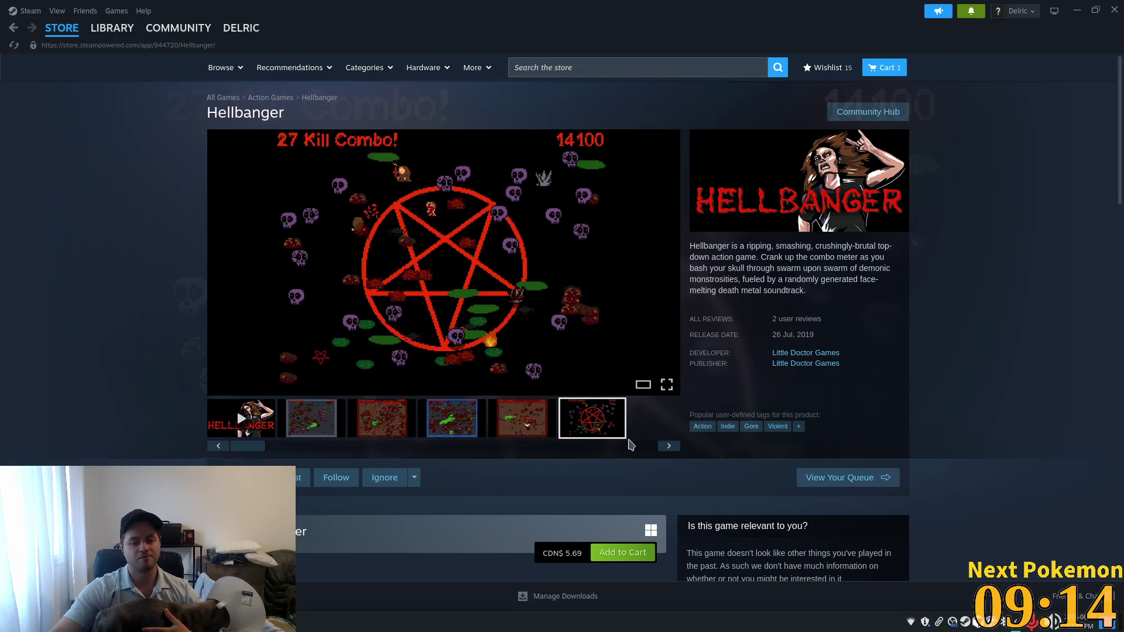
# Advance through the Hellbanger gallery, then revisit the fifth and third screenshots
pyautogui.click(668, 446)
pyautogui.click(669, 447)
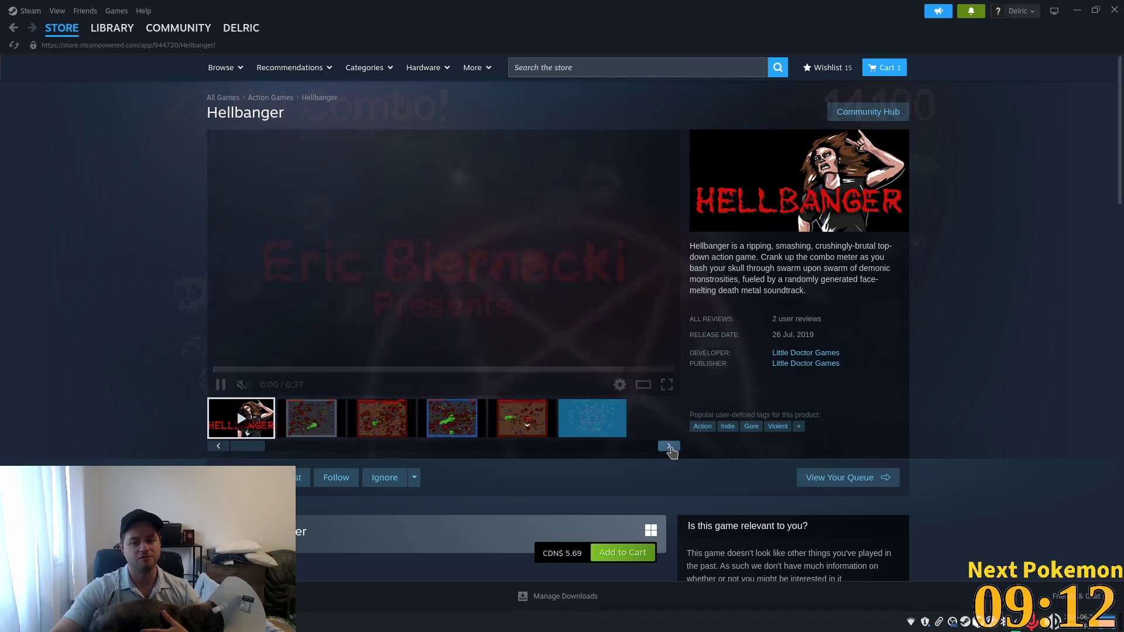
pyautogui.click(668, 447)
pyautogui.click(669, 447)
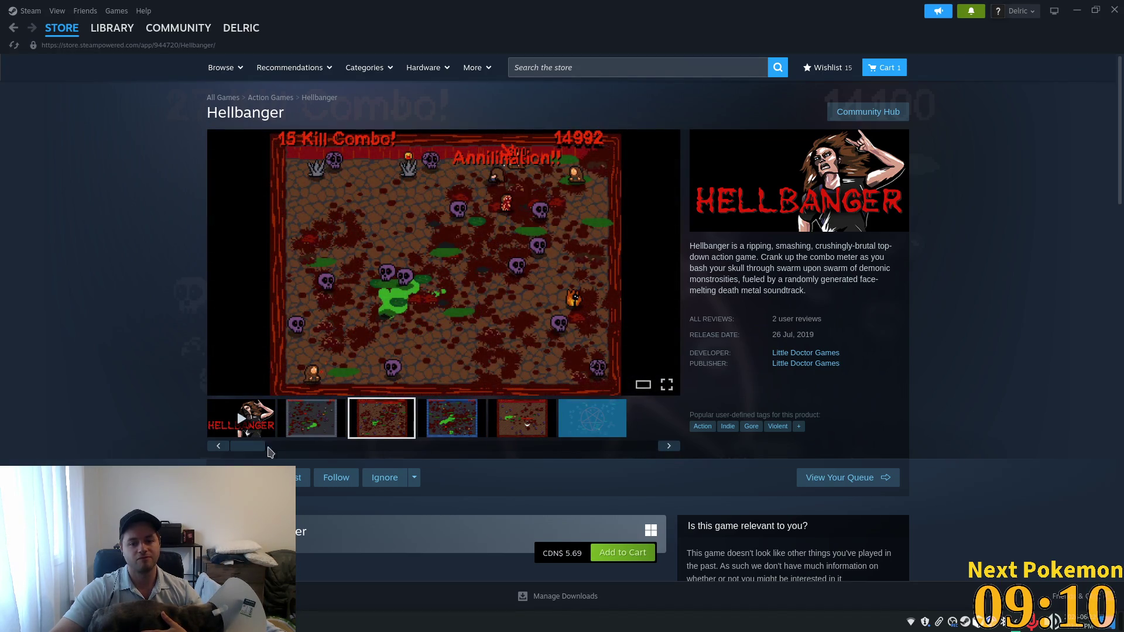
pyautogui.click(519, 433)
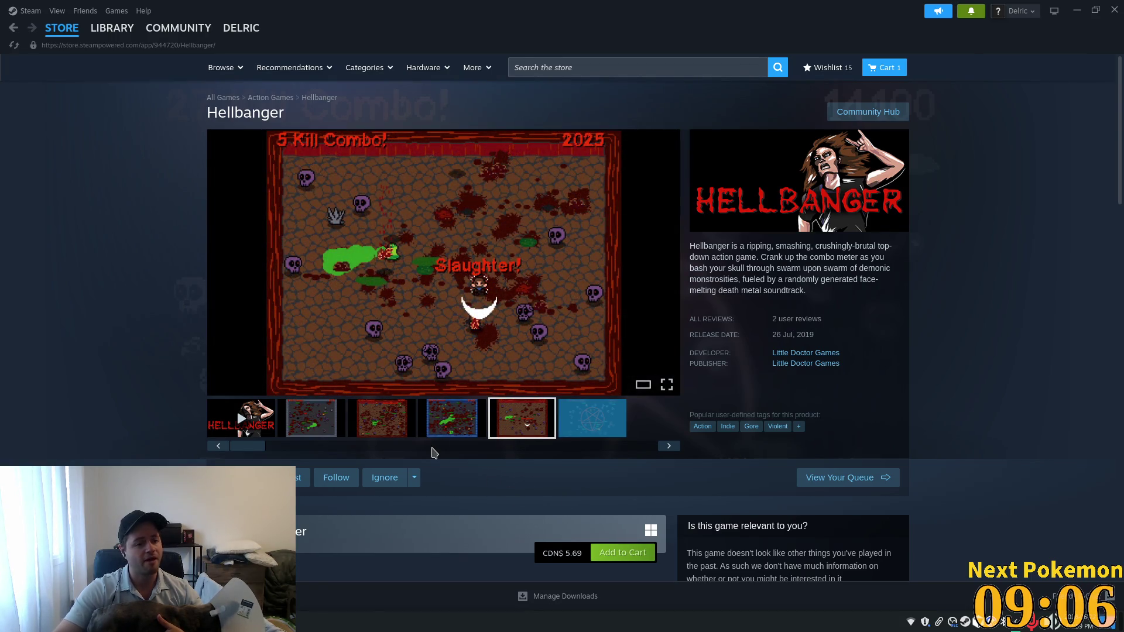
pyautogui.click(372, 419)
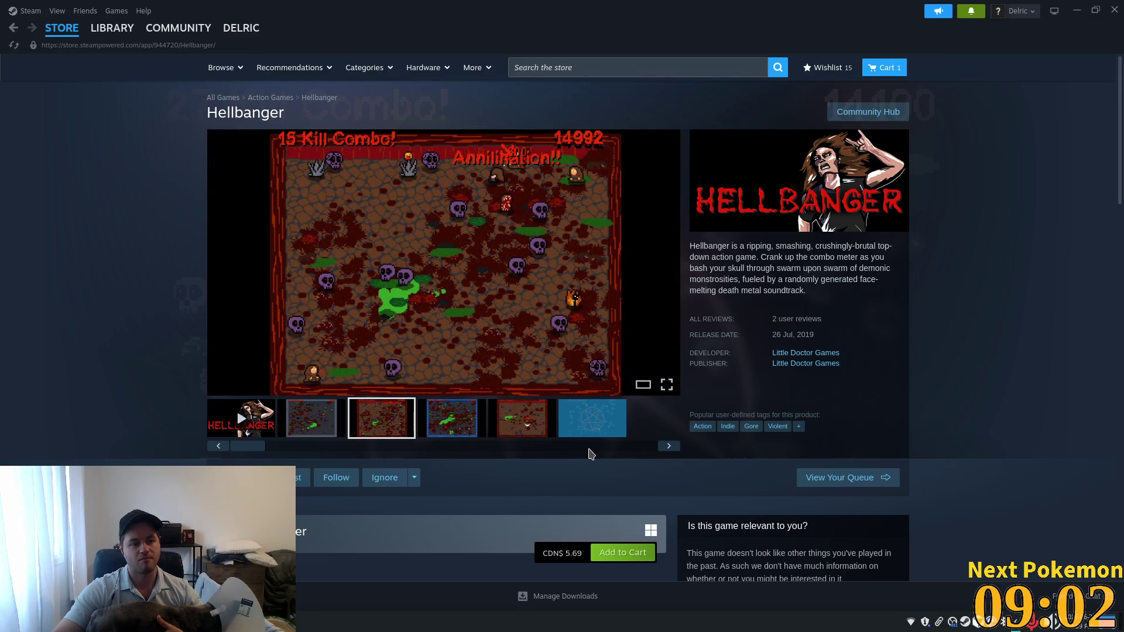
pyautogui.scroll(-6, 590, 454)
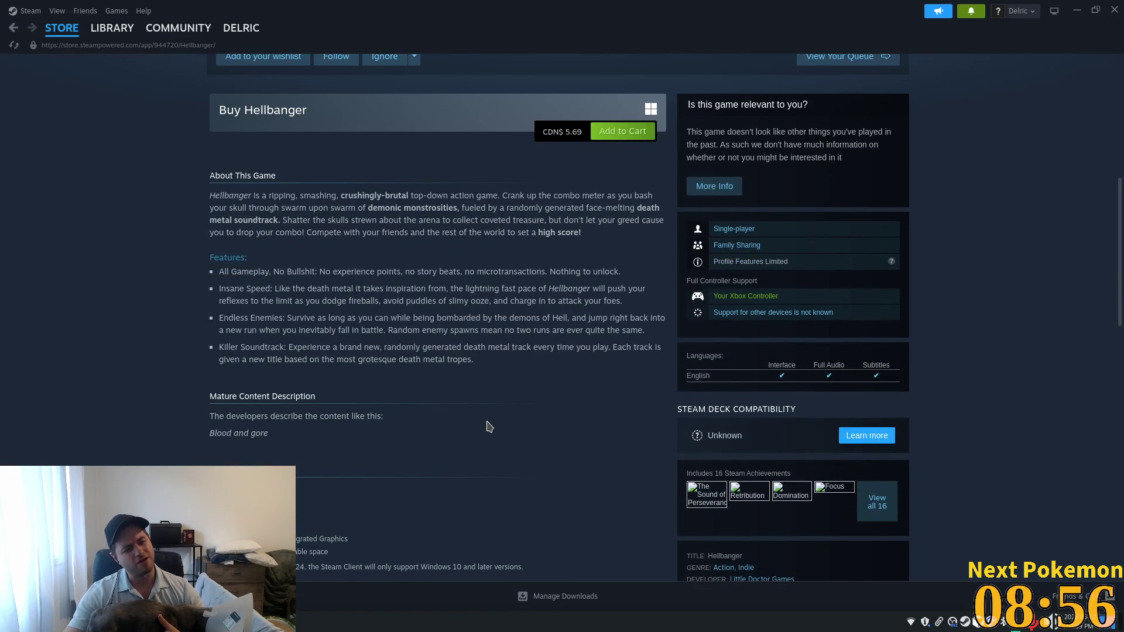
# Add Hellbanger to the wishlist, bringing it to 16 games, and close the Steam client
pyautogui.scroll(6, 489, 419)
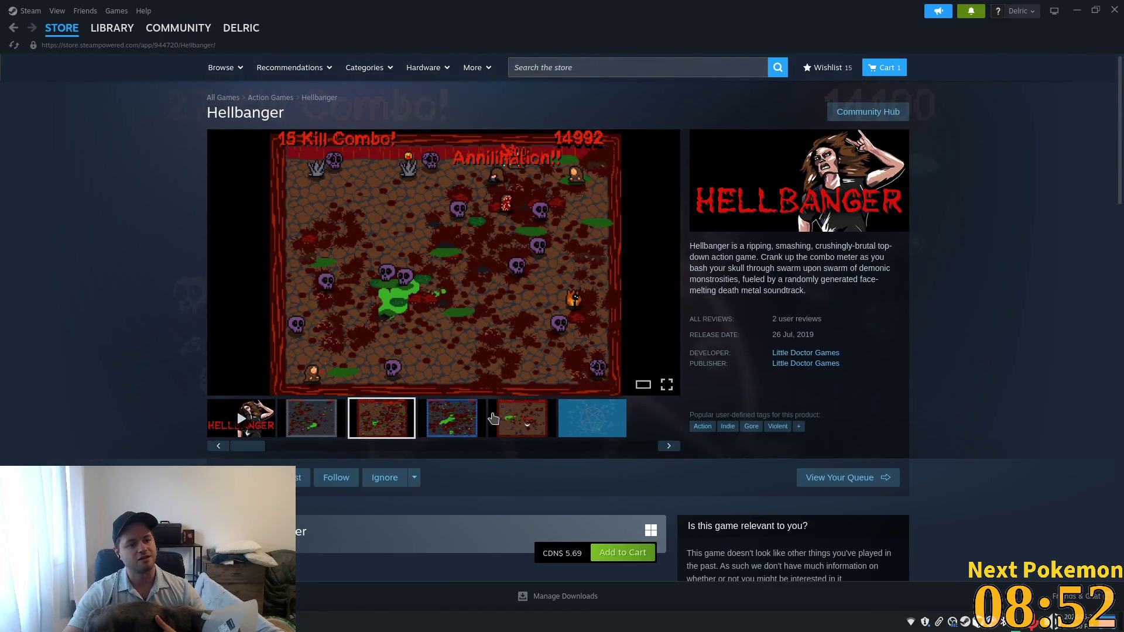
pyautogui.scroll(-2, 491, 419)
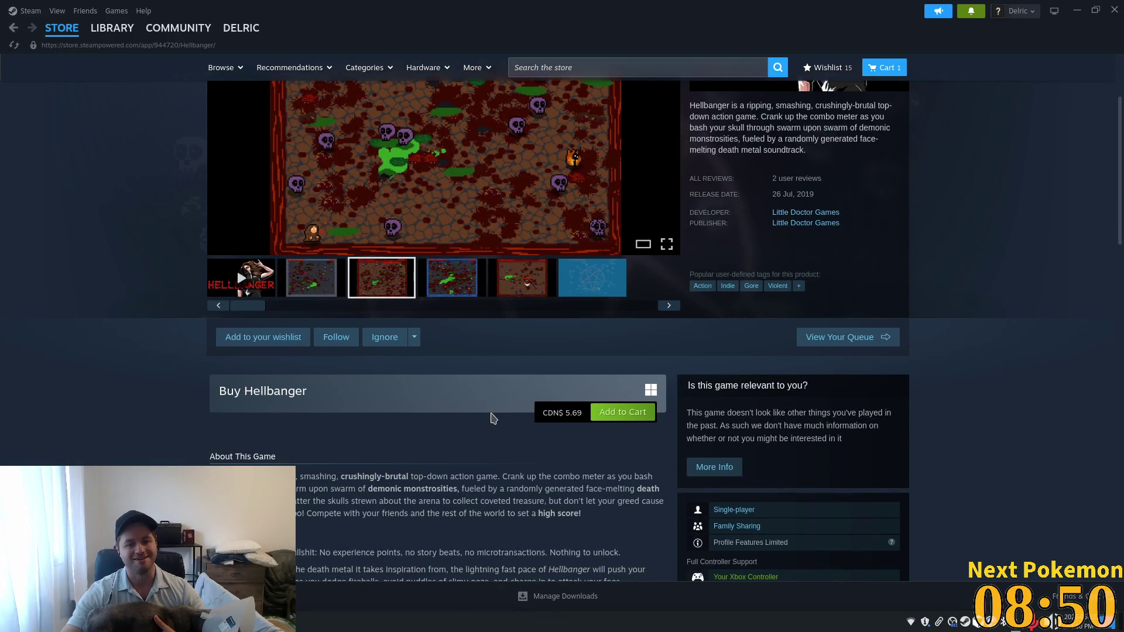
pyautogui.scroll(2, 491, 418)
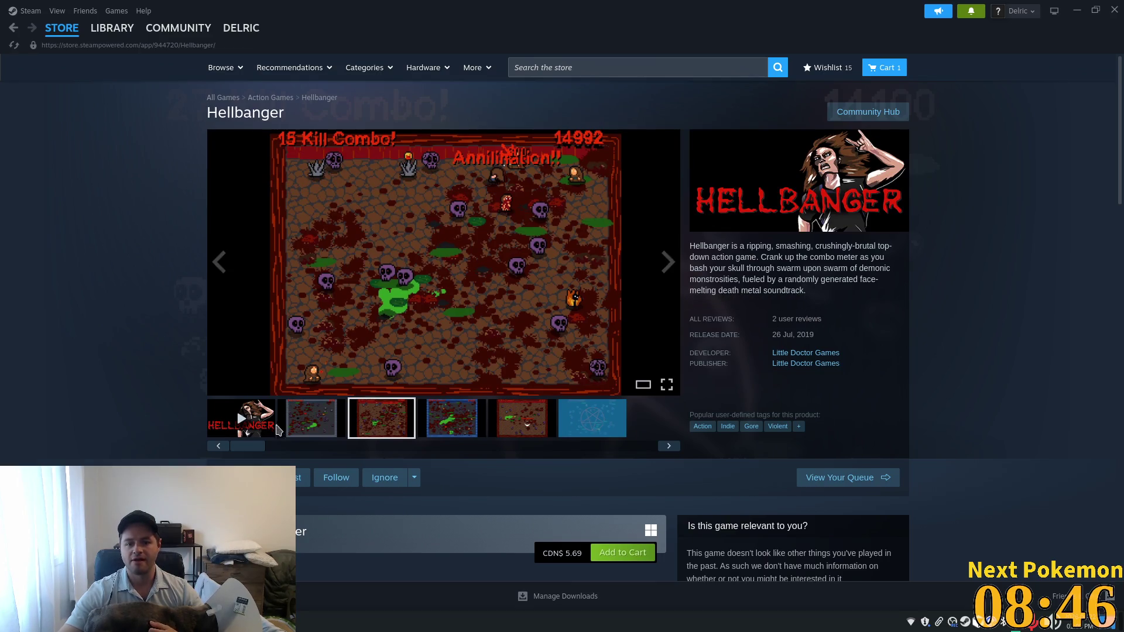
pyautogui.click(263, 477)
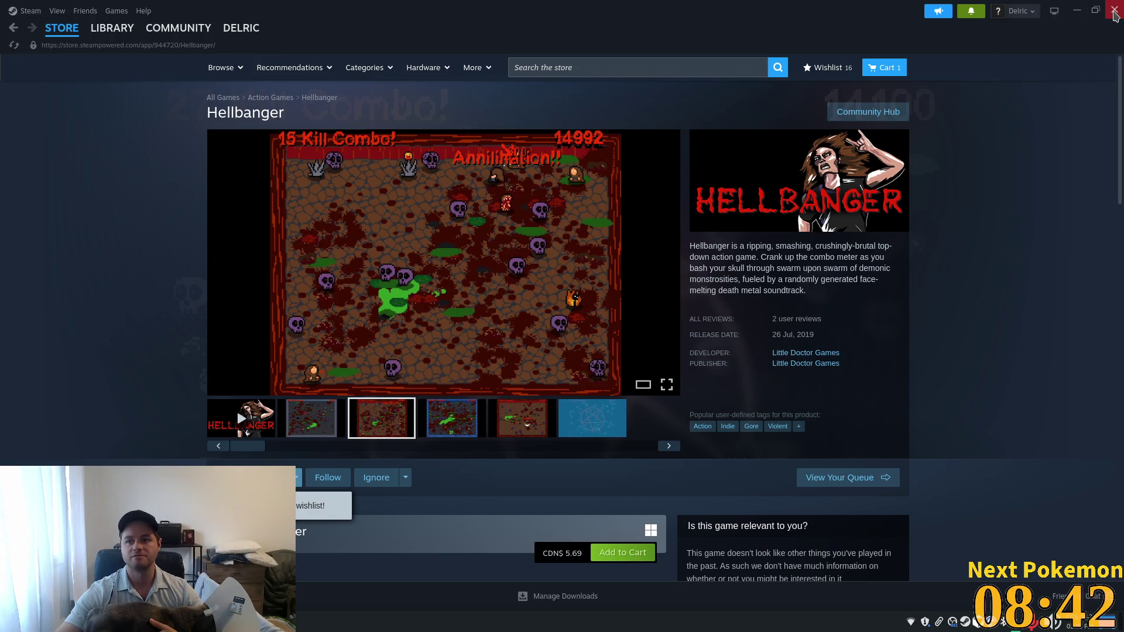
pyautogui.click(1113, 10)
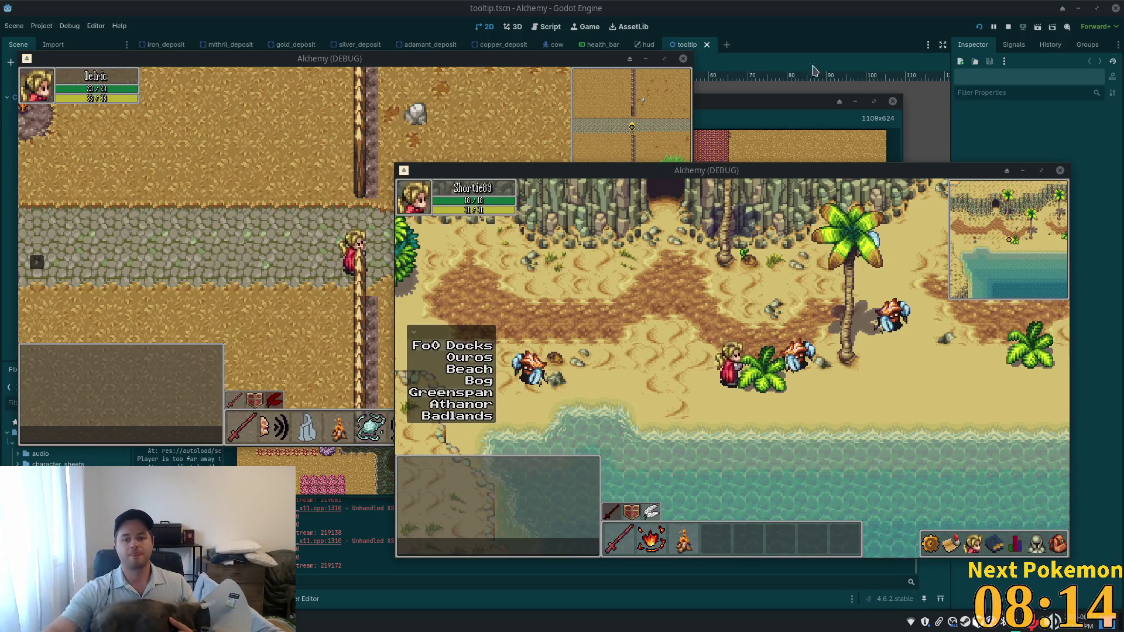
# Walk the player north and east from the beach into the desert, then stop the game with F8
pyautogui.click(763, 417)
pyautogui.press('w')
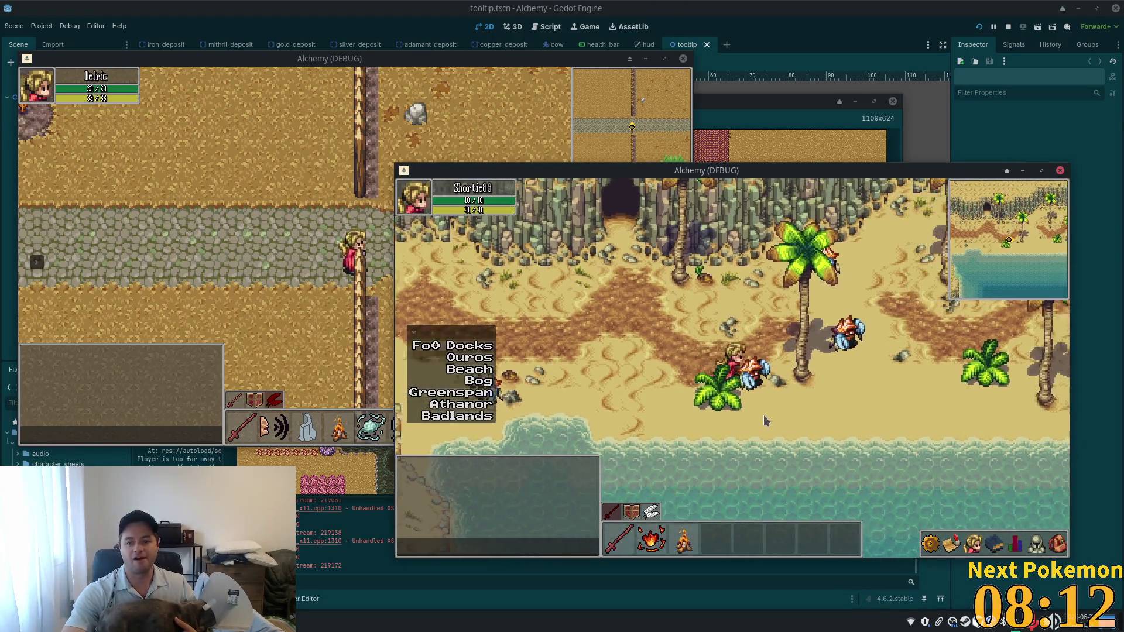
pyautogui.press('w')
pyautogui.press('d')
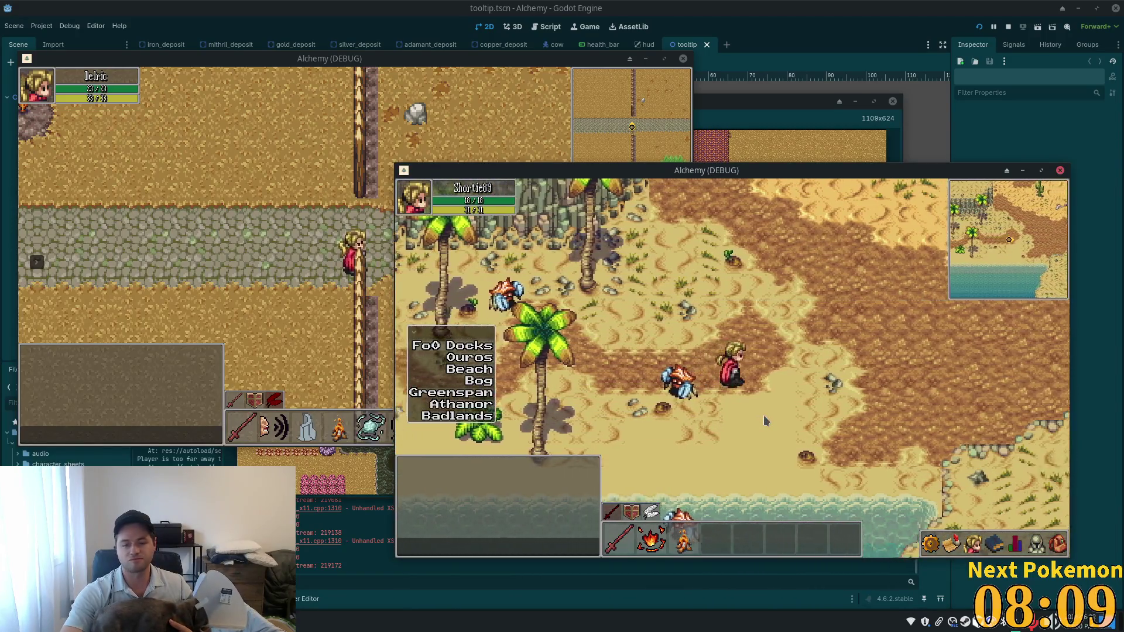
pyautogui.press('w')
pyautogui.press('d')
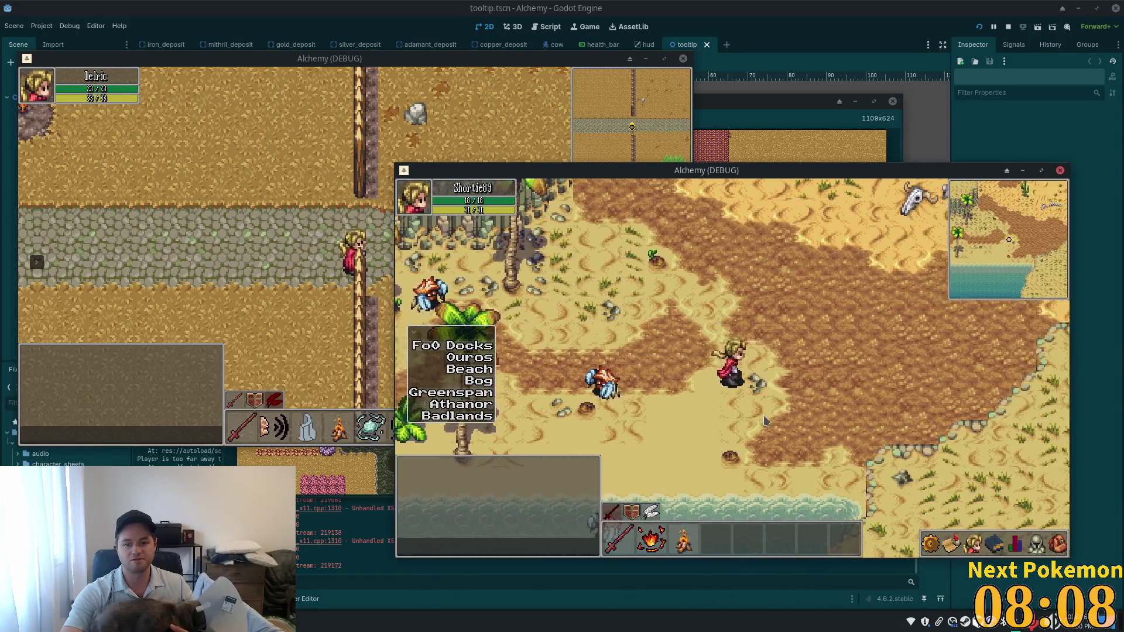
pyautogui.press('w')
pyautogui.press('d')
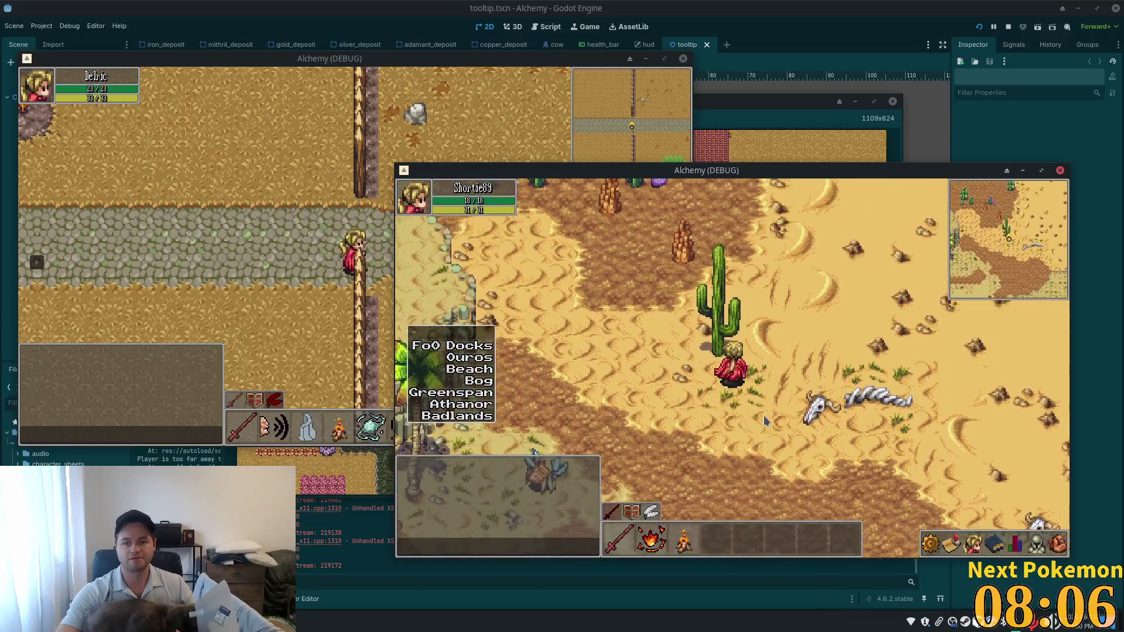
pyautogui.press('w')
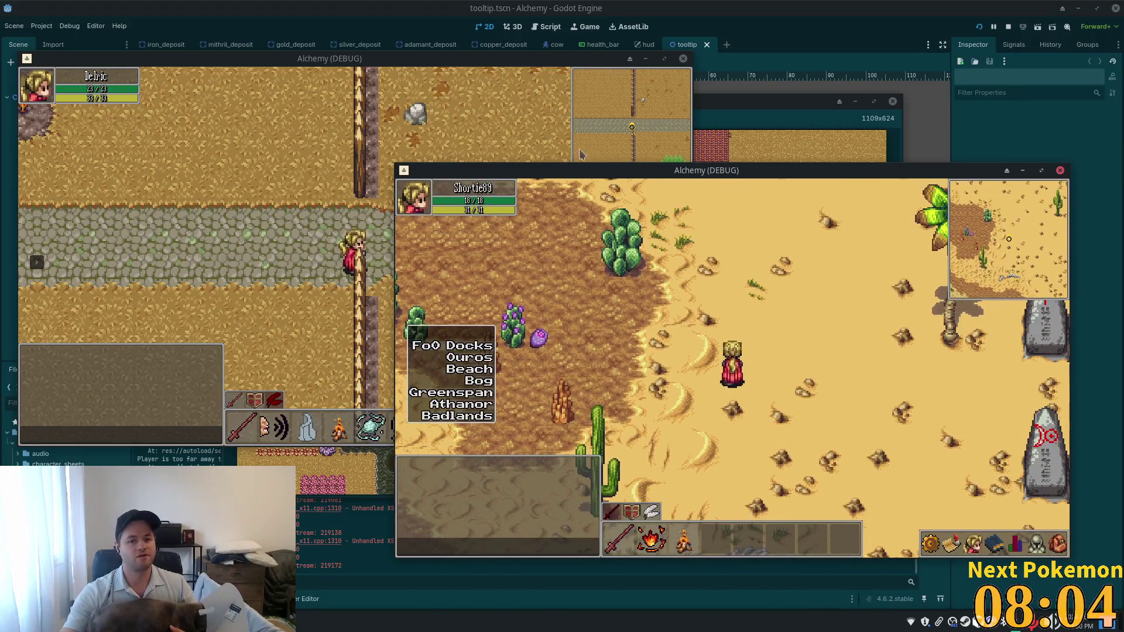
pyautogui.press('F8')
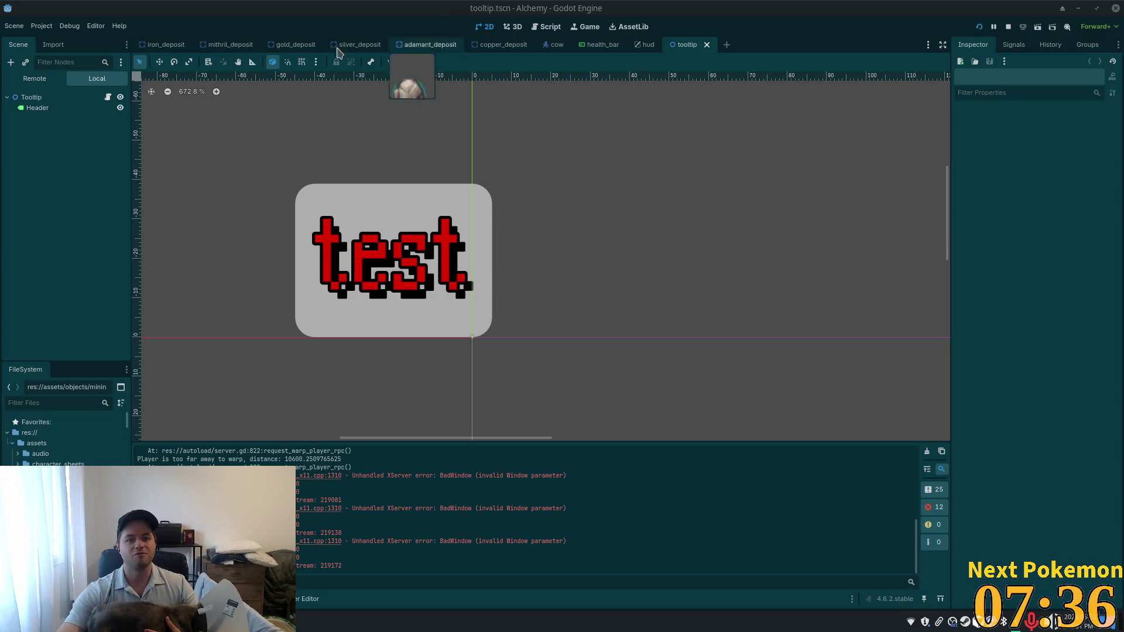
# Switch to the iron_deposit scene, then close the Alchemy editor choosing Stop & Quit
pyautogui.click(158, 48)
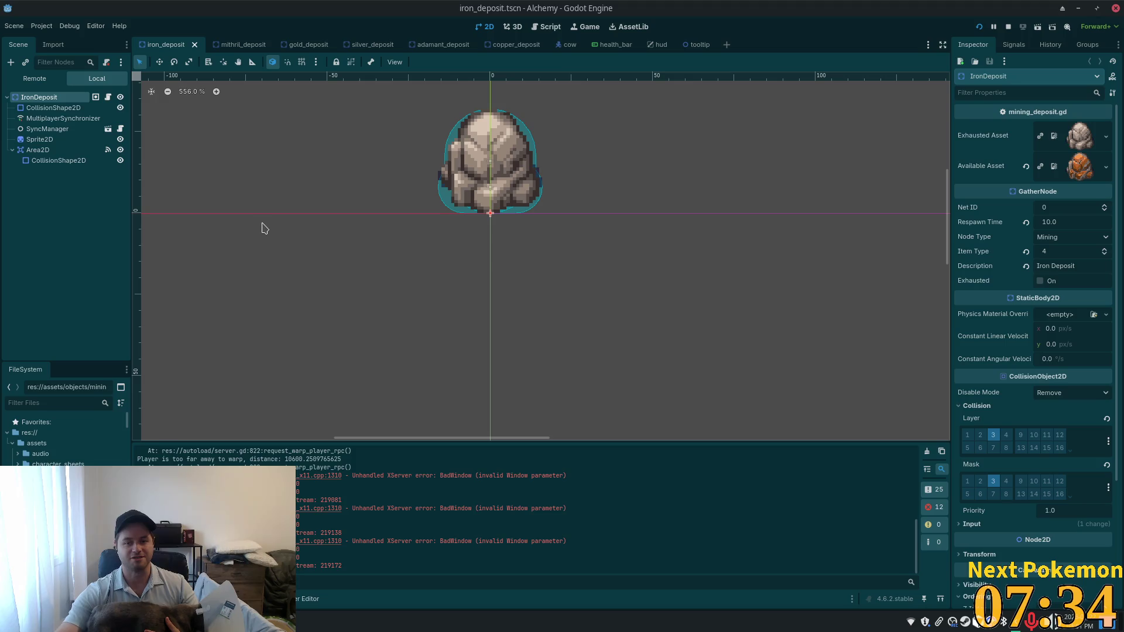
pyautogui.click(1115, 9)
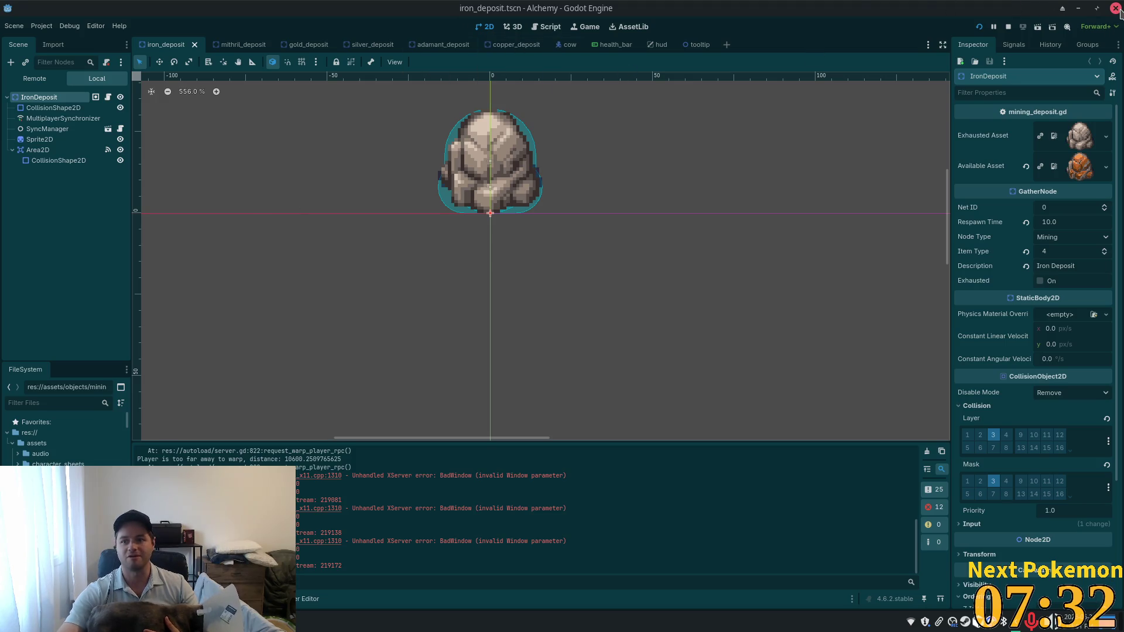
pyautogui.click(602, 326)
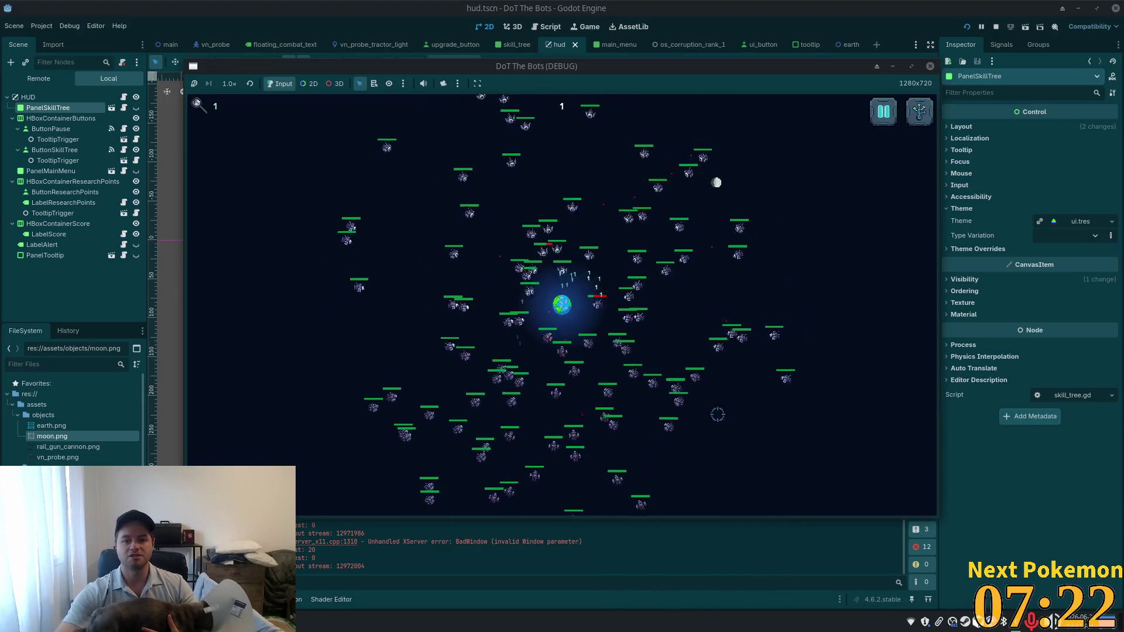
# Pause and quit the running DoT The Bots game, then run the project again
pyautogui.click(883, 111)
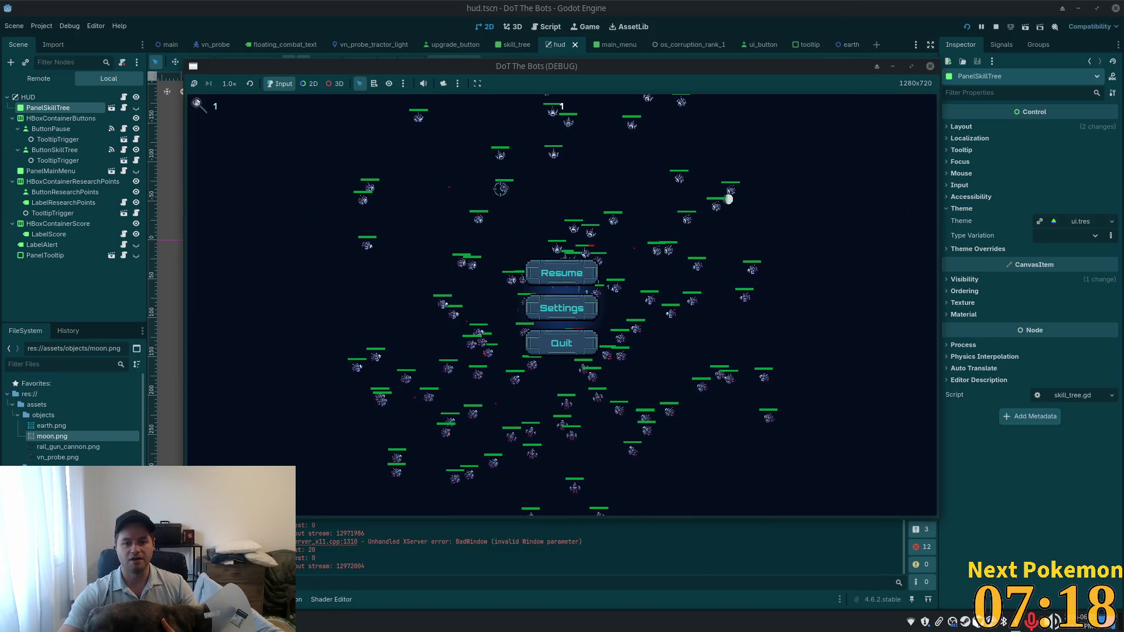
pyautogui.click(569, 347)
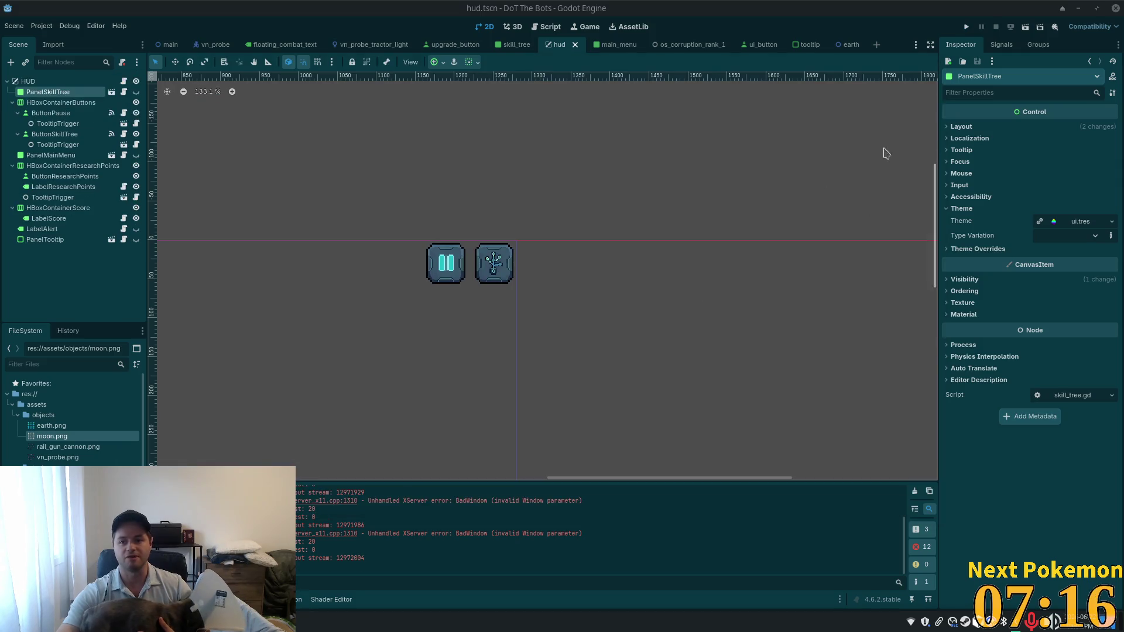
pyautogui.click(967, 27)
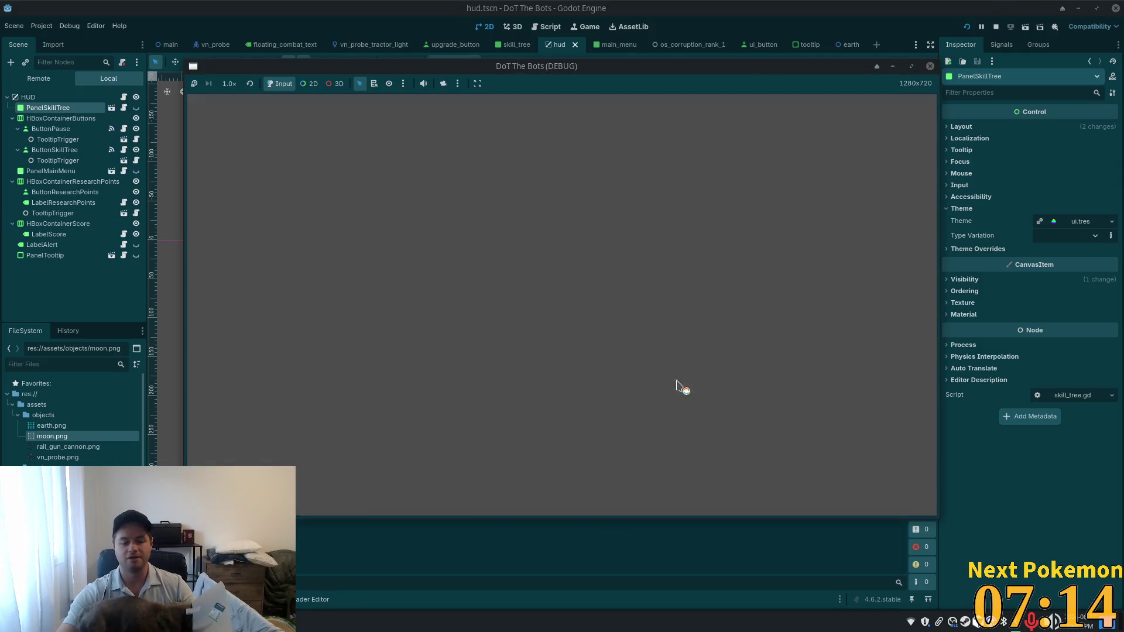
# Toggle the Skill Tree upgrade panel open and closed with S, its button, and the X
pyautogui.press('s')
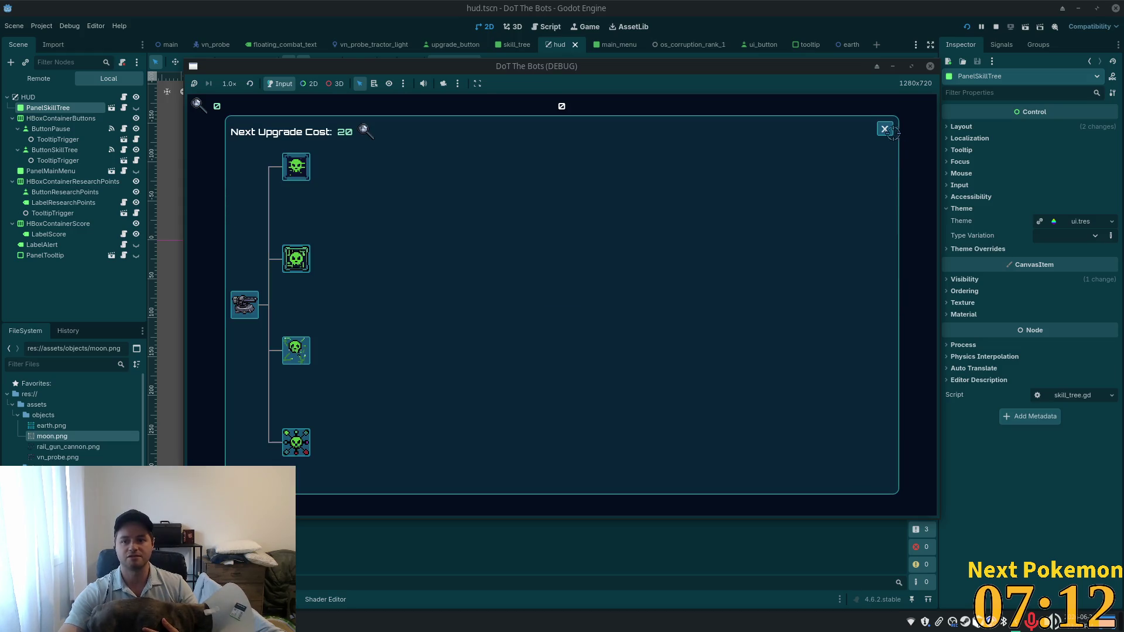
pyautogui.click(919, 113)
pyautogui.press('s')
pyautogui.click(883, 127)
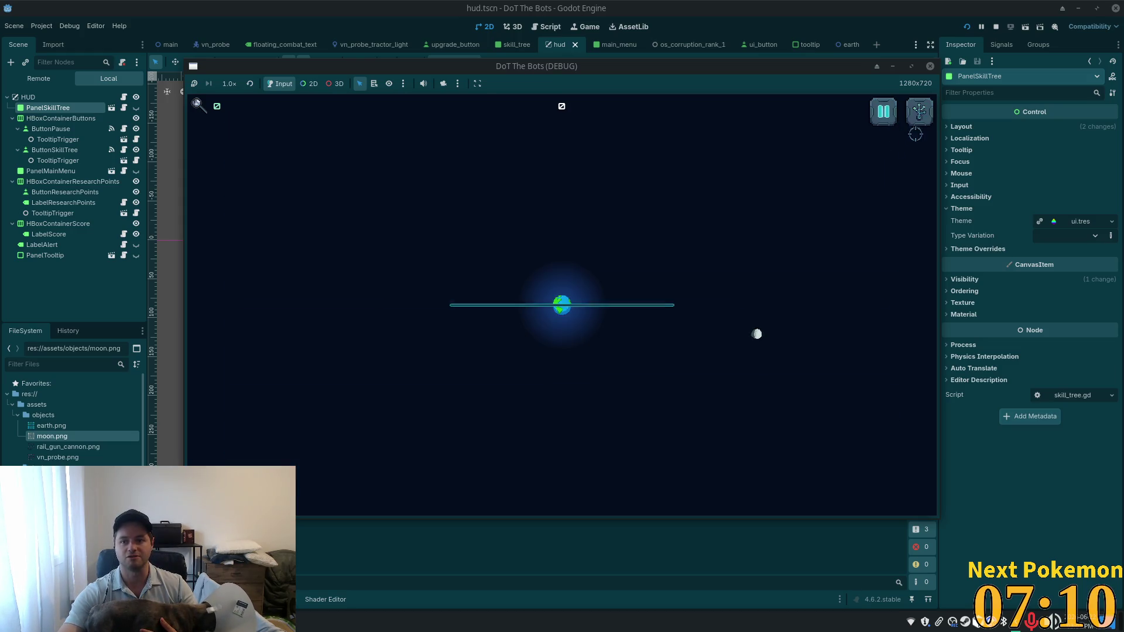
pyautogui.press('s')
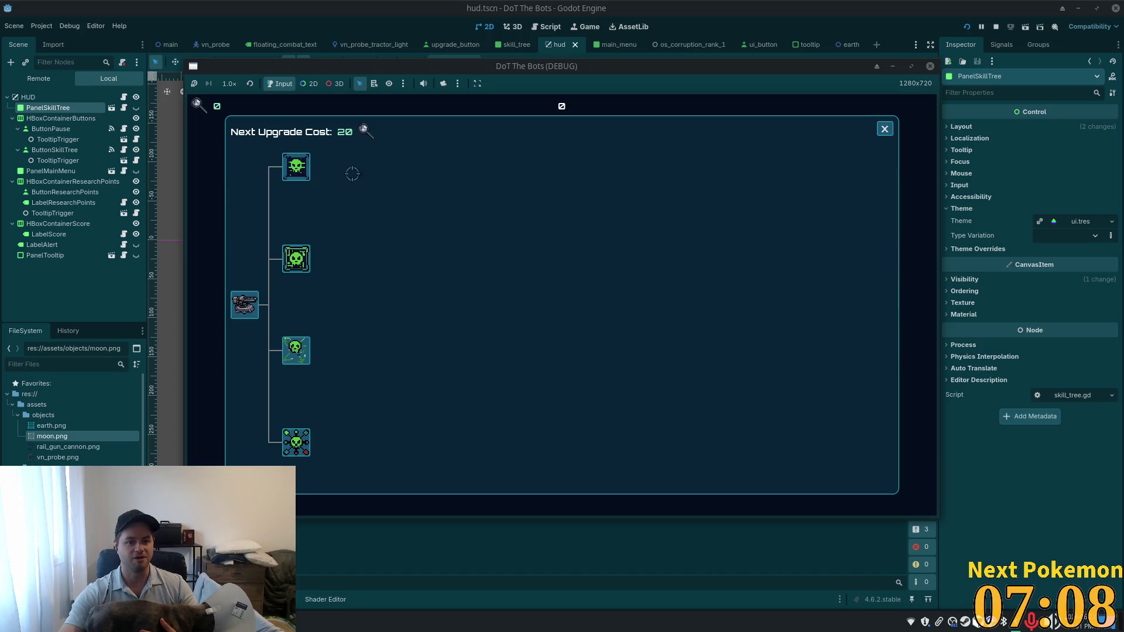
pyautogui.click(884, 129)
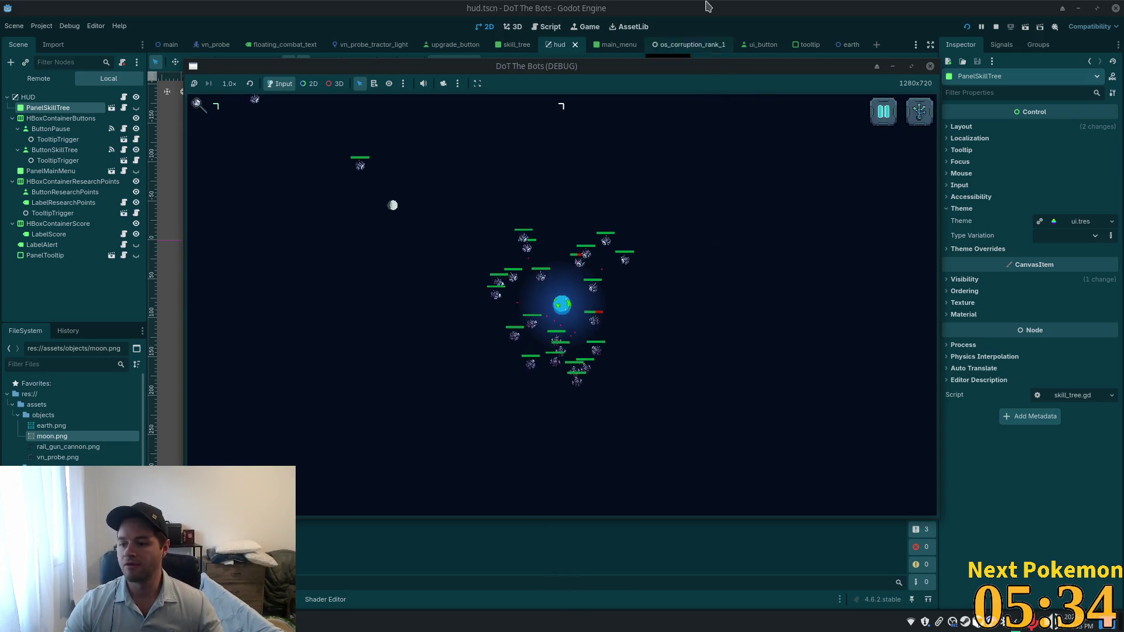
# Stop the DoT The Bots test run with F8 and return to the hud scene
pyautogui.press('F8')
pyautogui.scroll(-6, 427, 306)
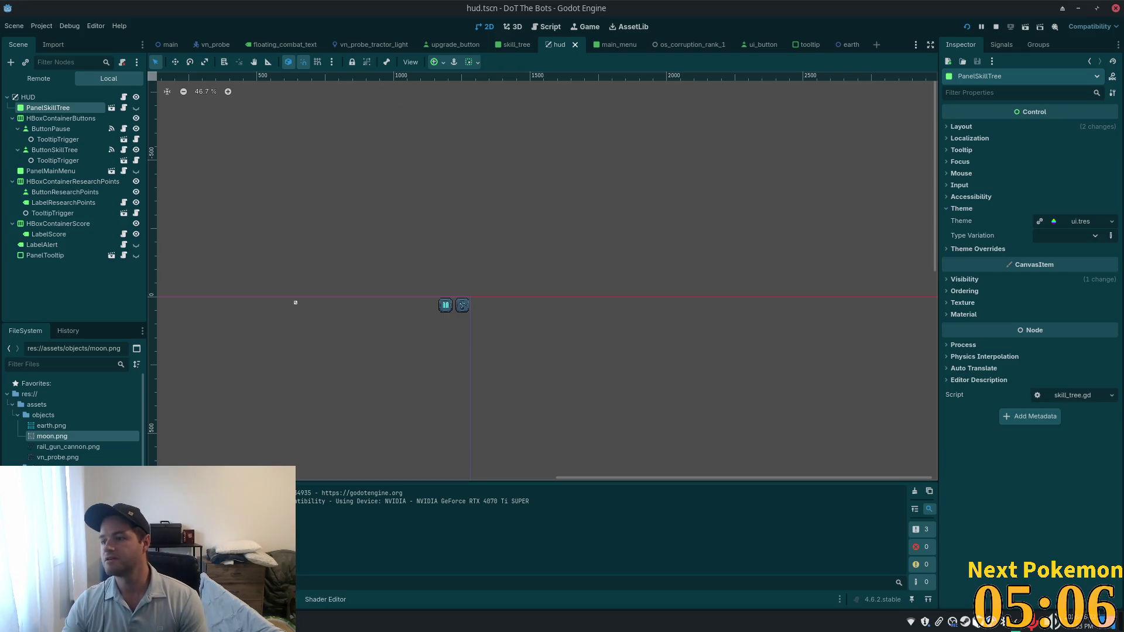
# Select LabelResearchPoints and PanelMainMenu, then open PanelSkillTree's skill_tree.gd script
pyautogui.hscroll(-3, 609, 353)
pyautogui.scroll(-3, 819, 268)
pyautogui.scroll(-1, 445, 283)
pyautogui.scroll(5, 497, 279)
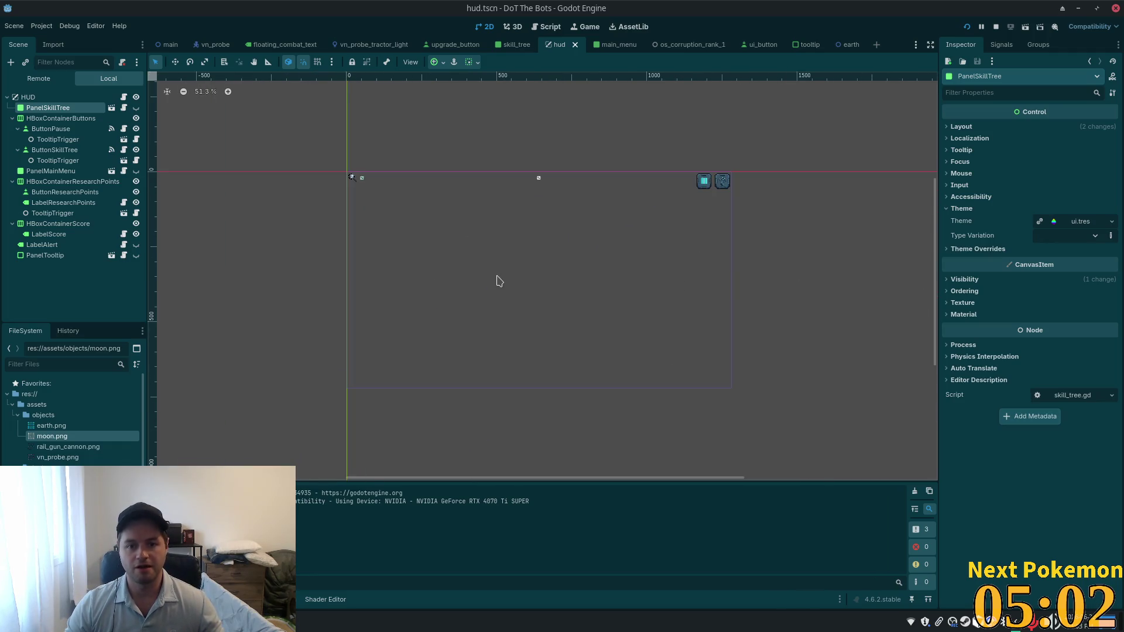
pyautogui.scroll(-1, 555, 229)
pyautogui.scroll(1, 672, 147)
pyautogui.scroll(-2, 643, 105)
pyautogui.click(63, 203)
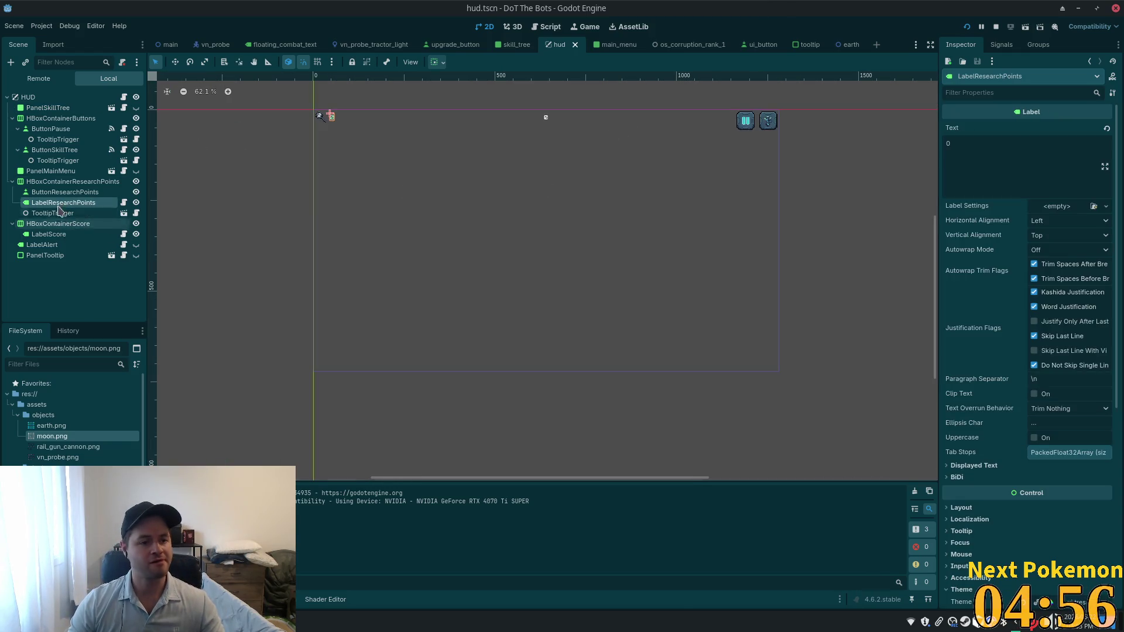
pyautogui.click(52, 171)
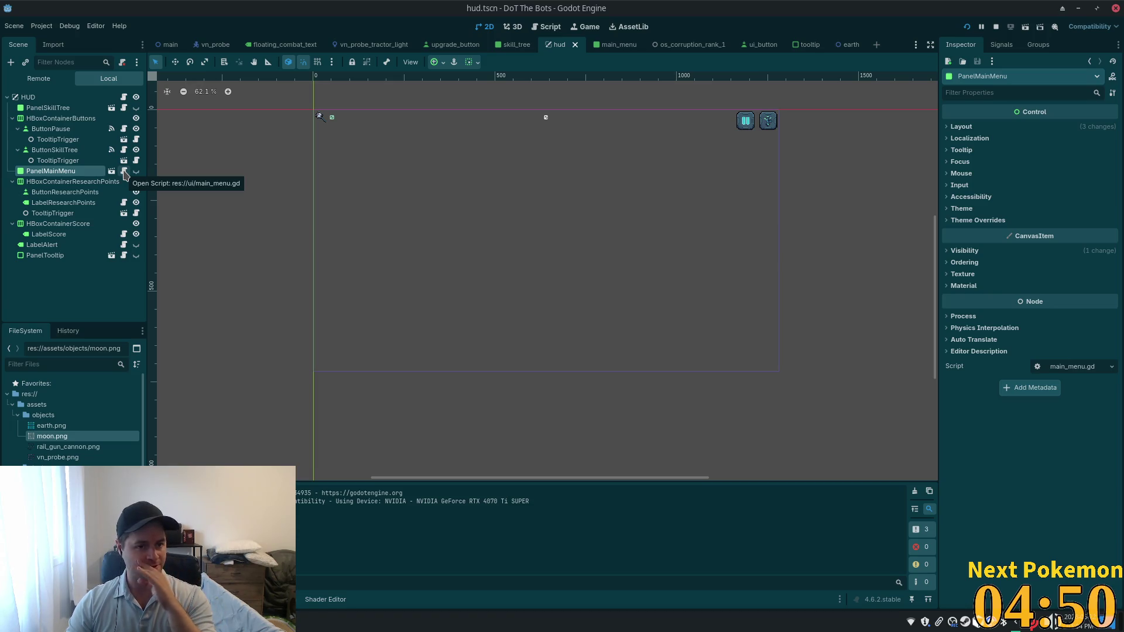
pyautogui.click(124, 108)
pyautogui.scroll(-10, 485, 183)
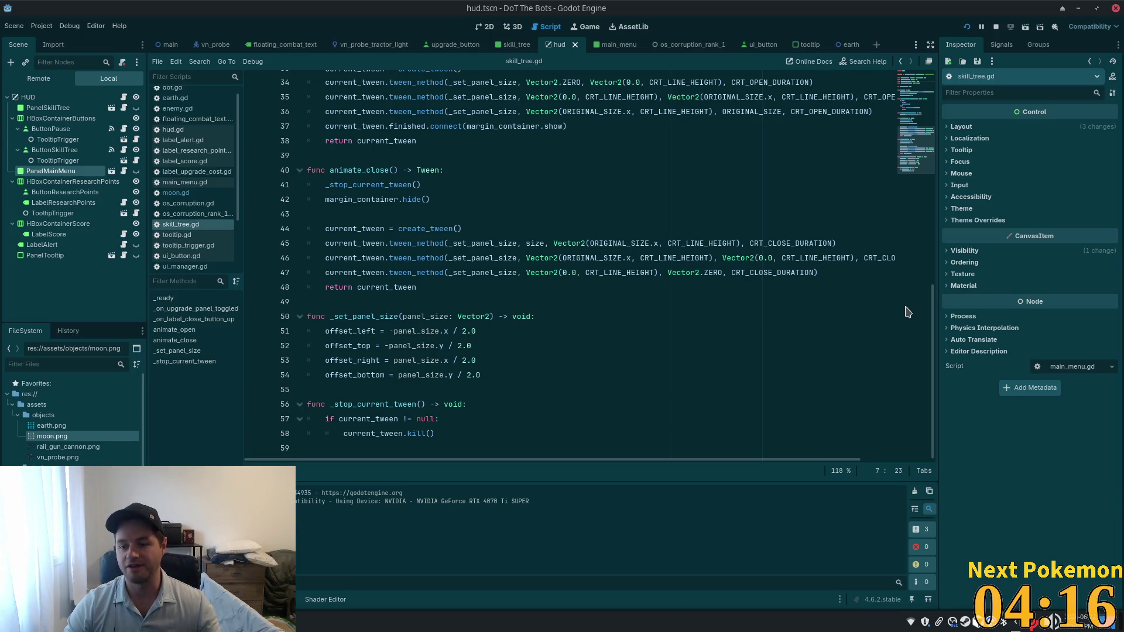
pyautogui.moveTo(937, 311); pyautogui.dragTo(935, 255)
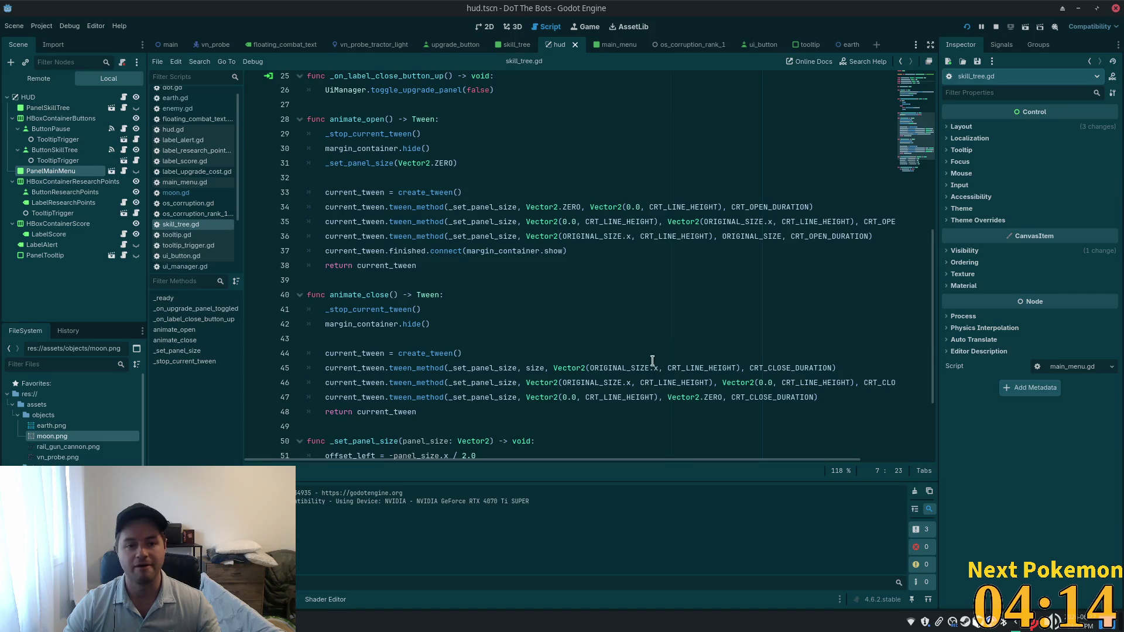
pyautogui.scroll(8, 639, 352)
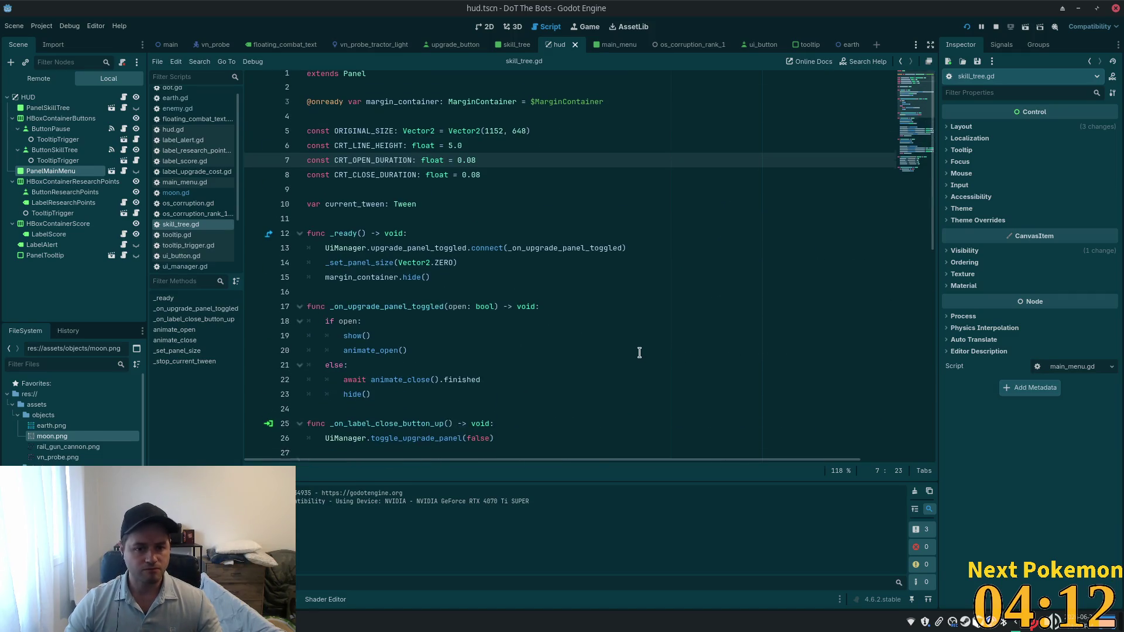
pyautogui.scroll(-2, 639, 352)
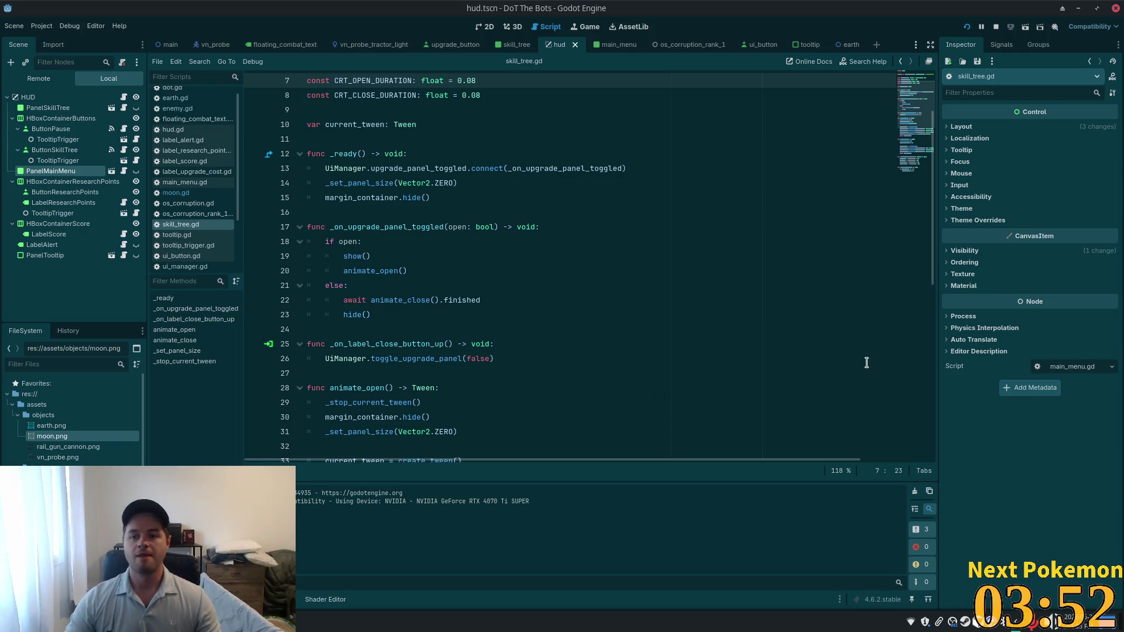
pyautogui.click(505, 270)
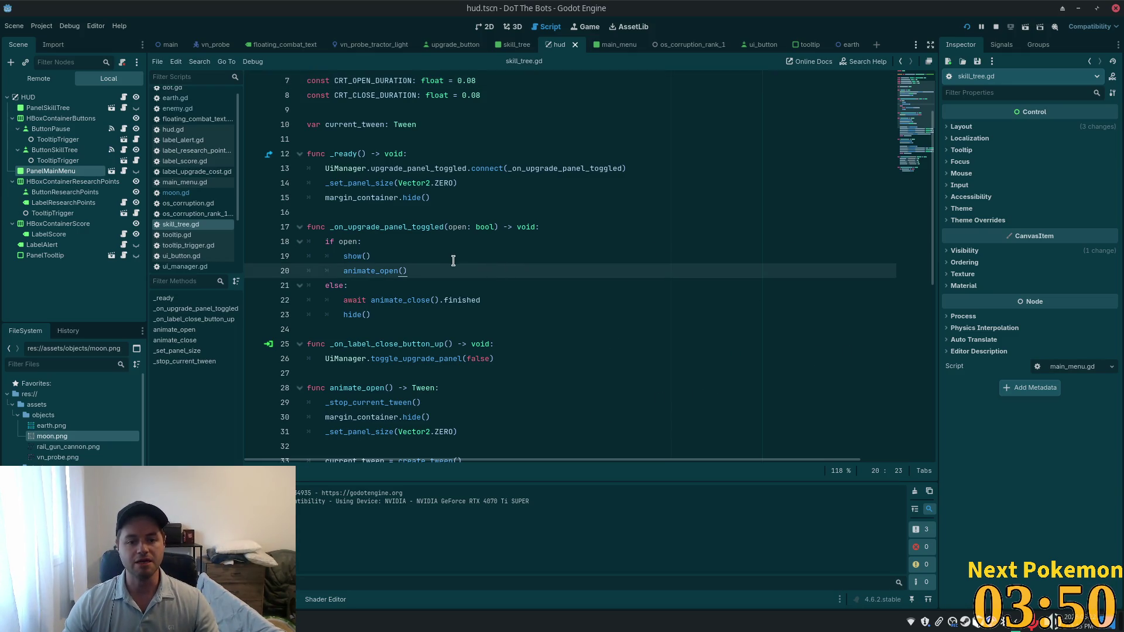
pyautogui.scroll(-5, 453, 261)
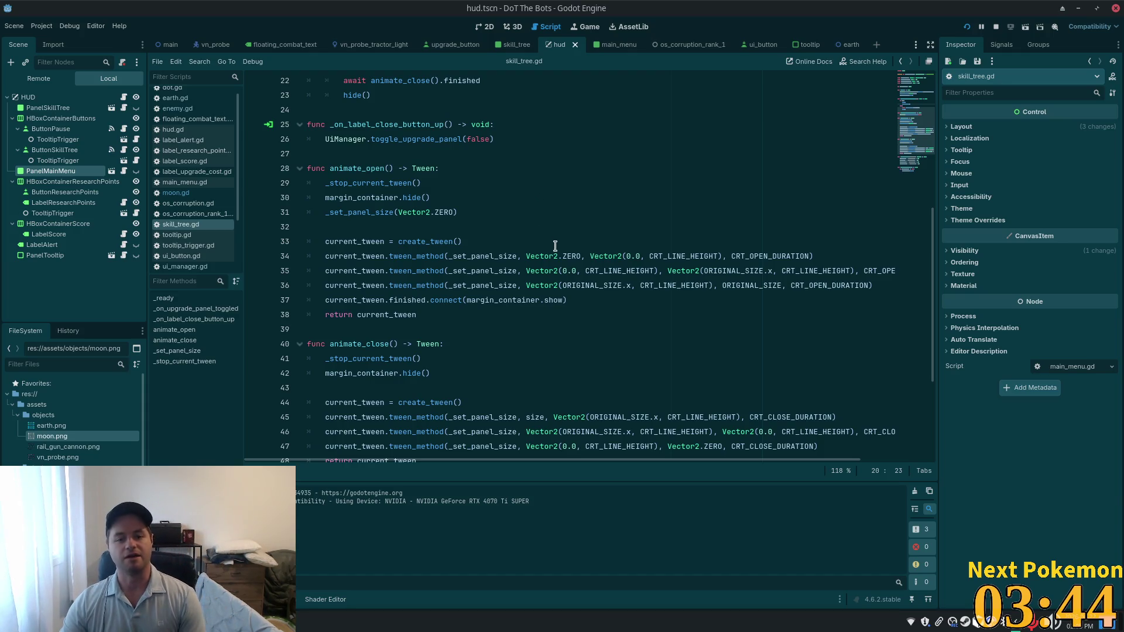
pyautogui.scroll(-3, 477, 219)
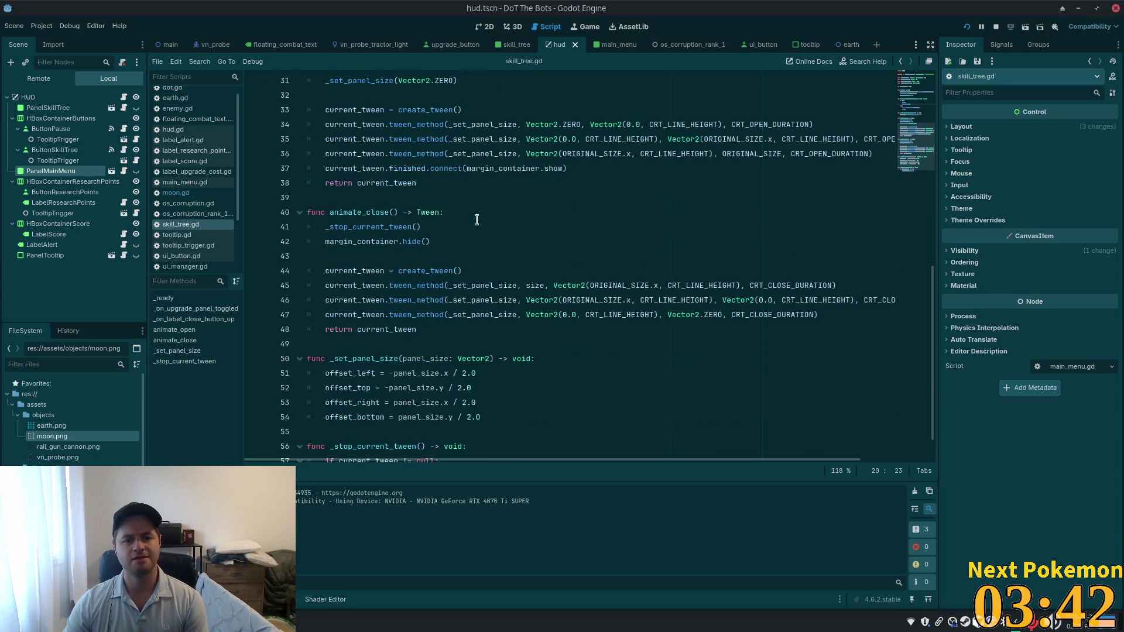
pyautogui.scroll(5, 463, 240)
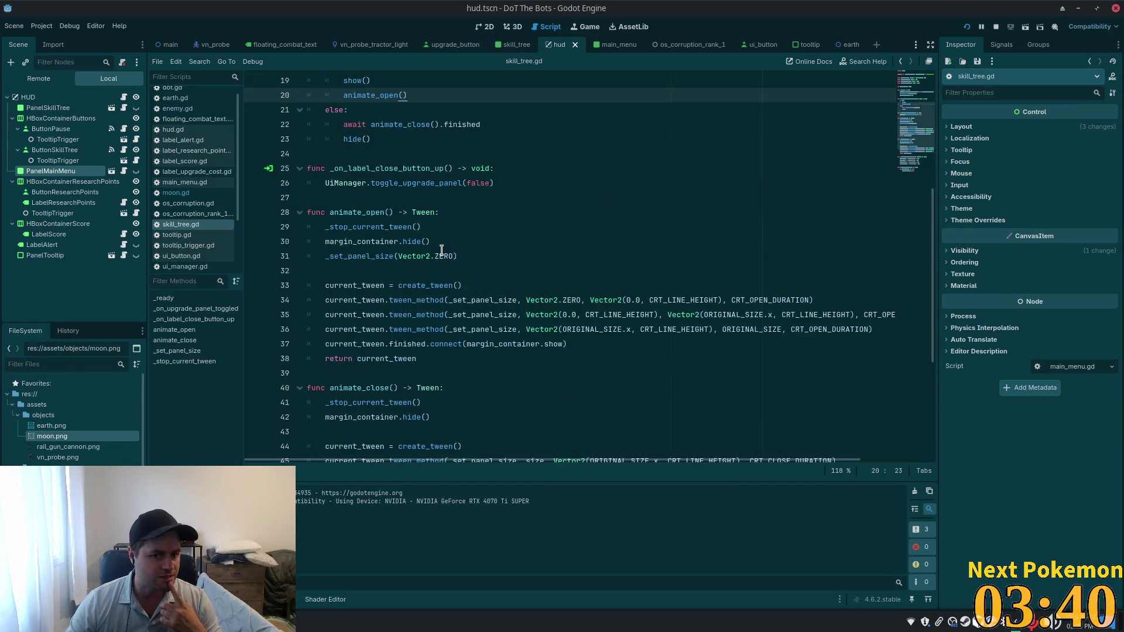
pyautogui.scroll(5, 445, 250)
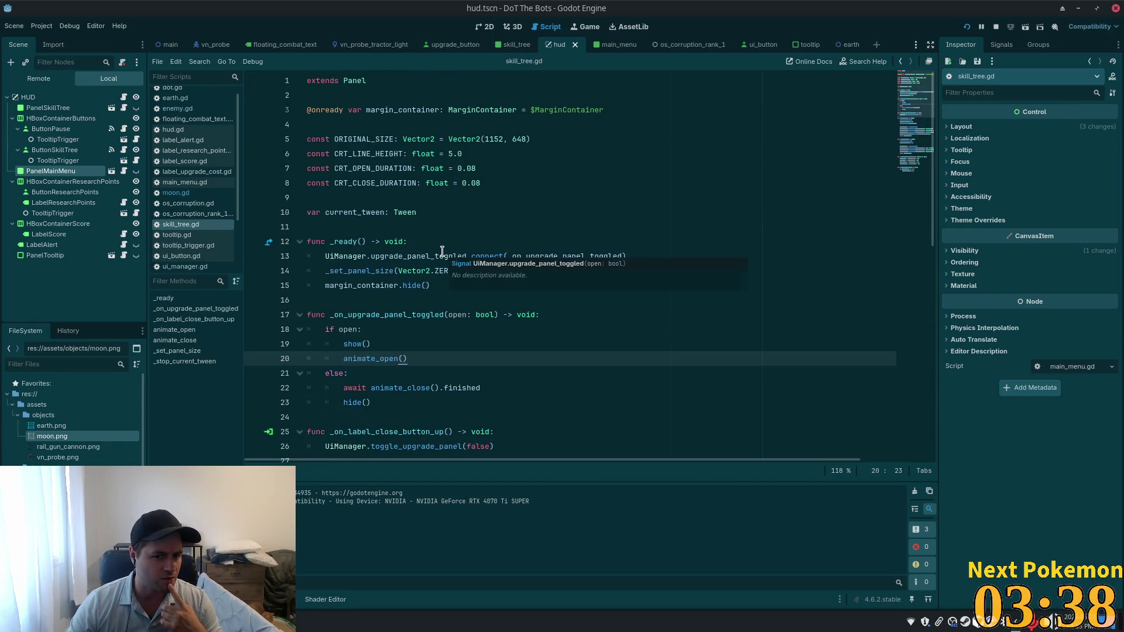
pyautogui.moveTo(442, 250)
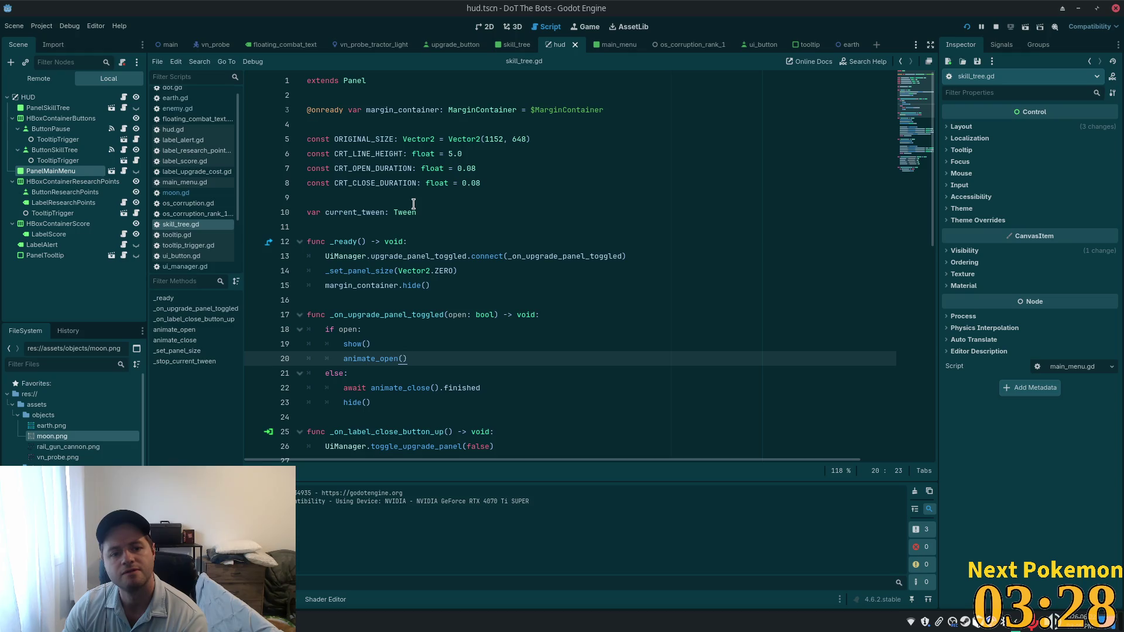
pyautogui.scroll(-4, 512, 239)
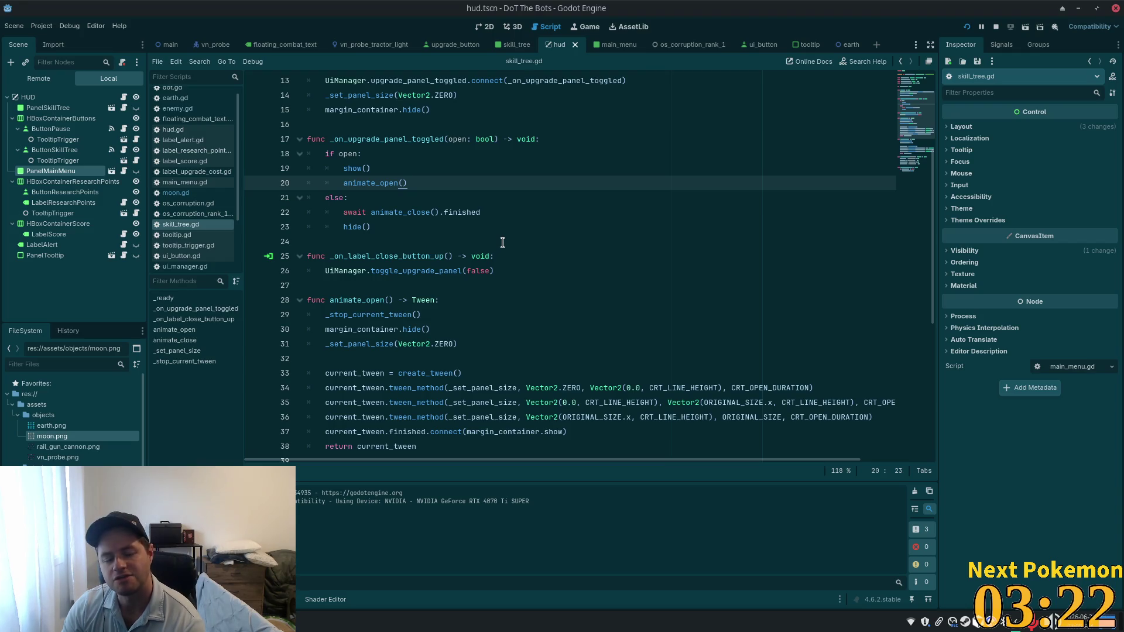
pyautogui.scroll(4, 507, 242)
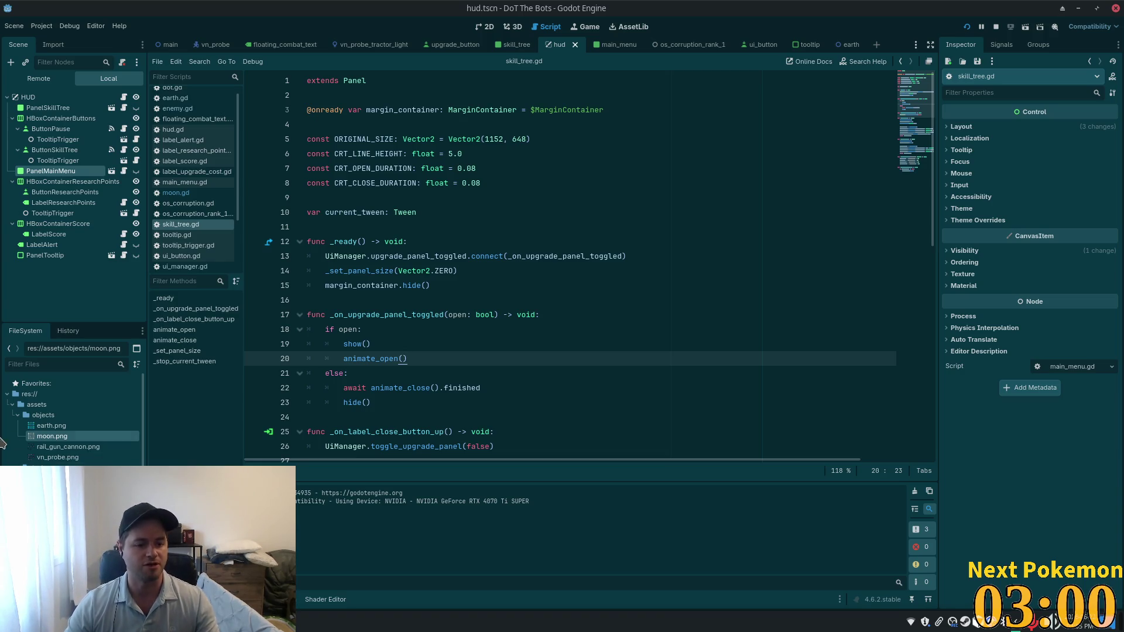
pyautogui.scroll(-5, 59, 446)
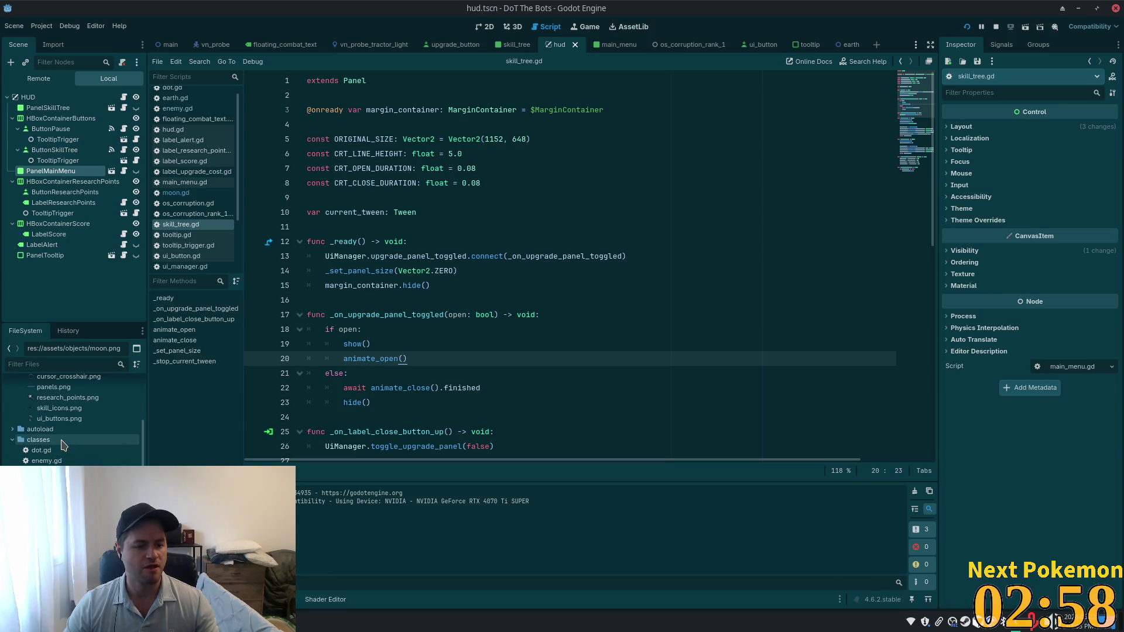
# Create the script res://classes/animated_panel.gd from the classes folder's Create New > Script
pyautogui.click(60, 440)
pyautogui.rightClick(60, 440)
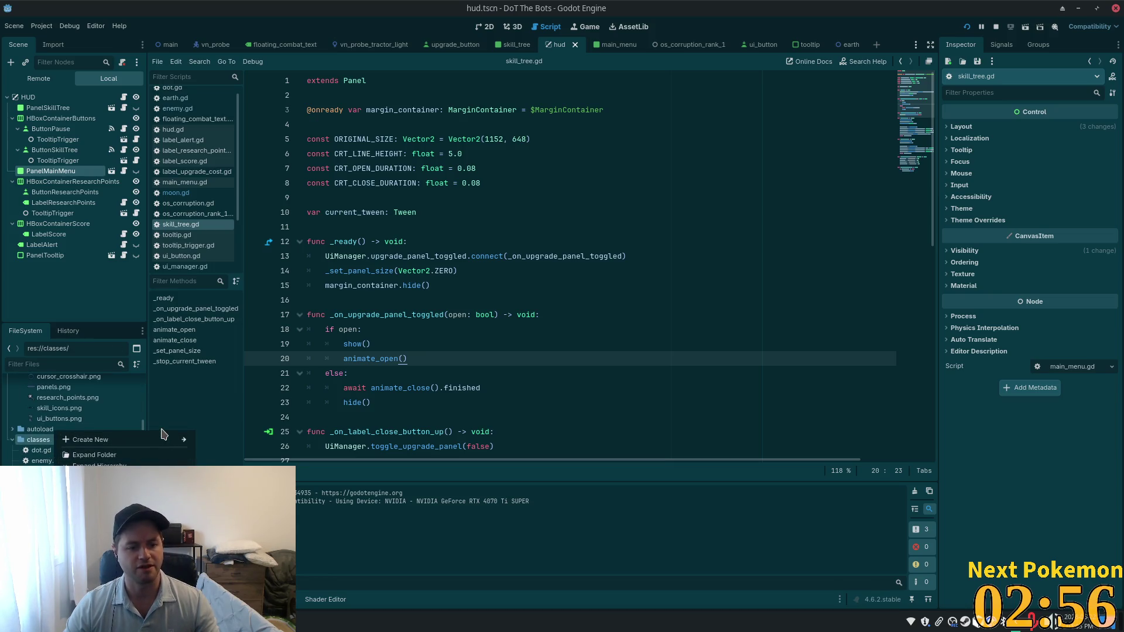
pyautogui.moveTo(183, 448)
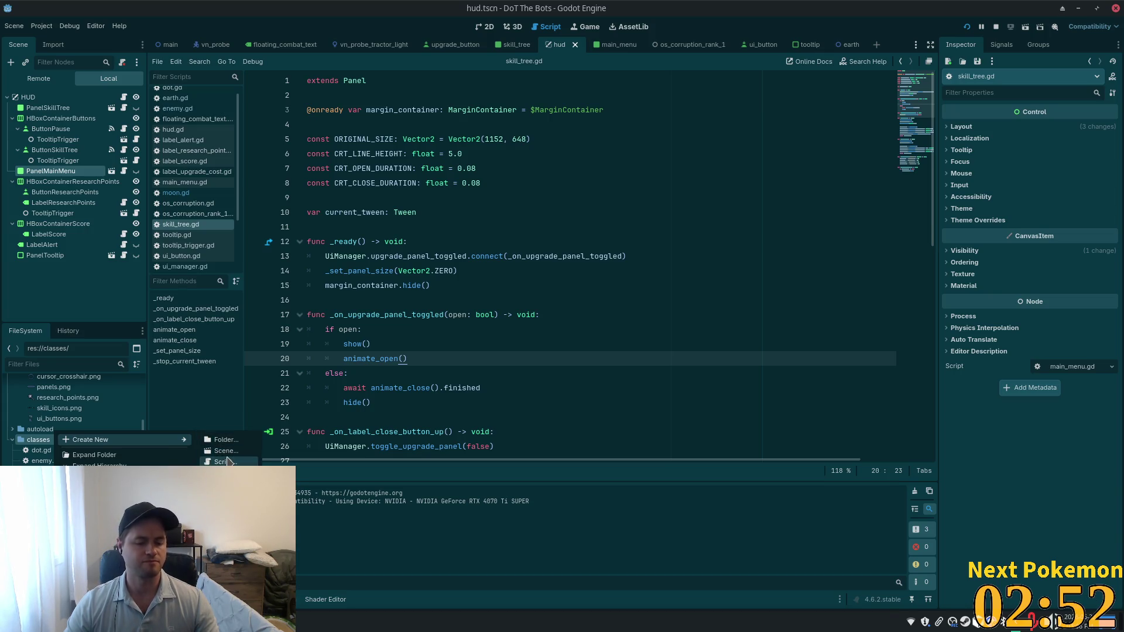
pyautogui.click(228, 462)
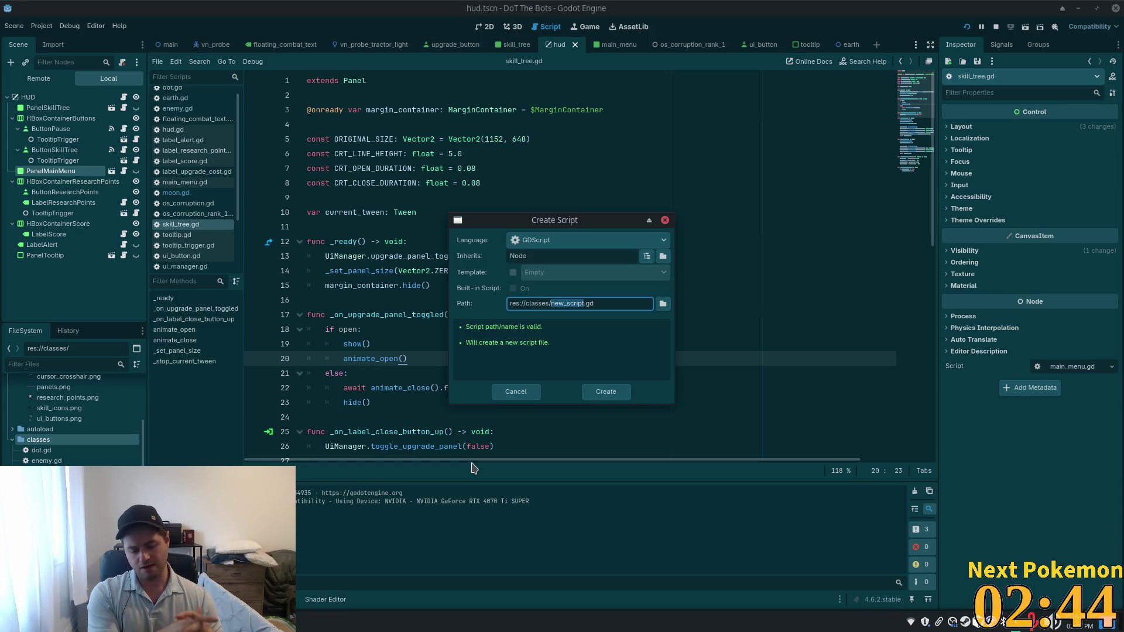
pyautogui.write('anim')
pyautogui.write('ated')
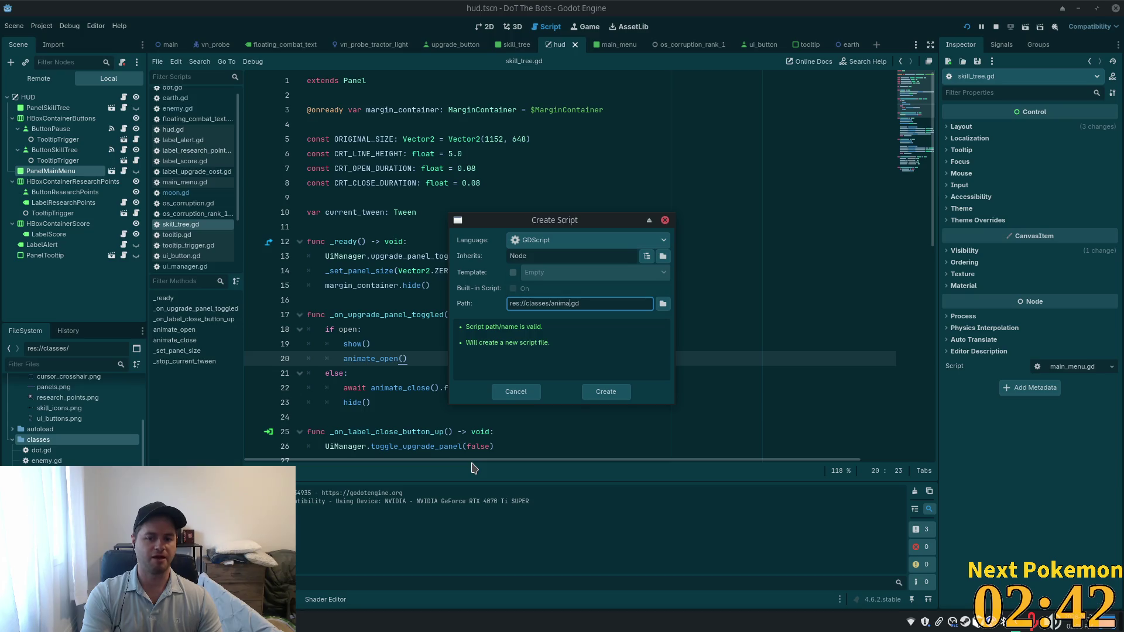
pyautogui.write('_panel')
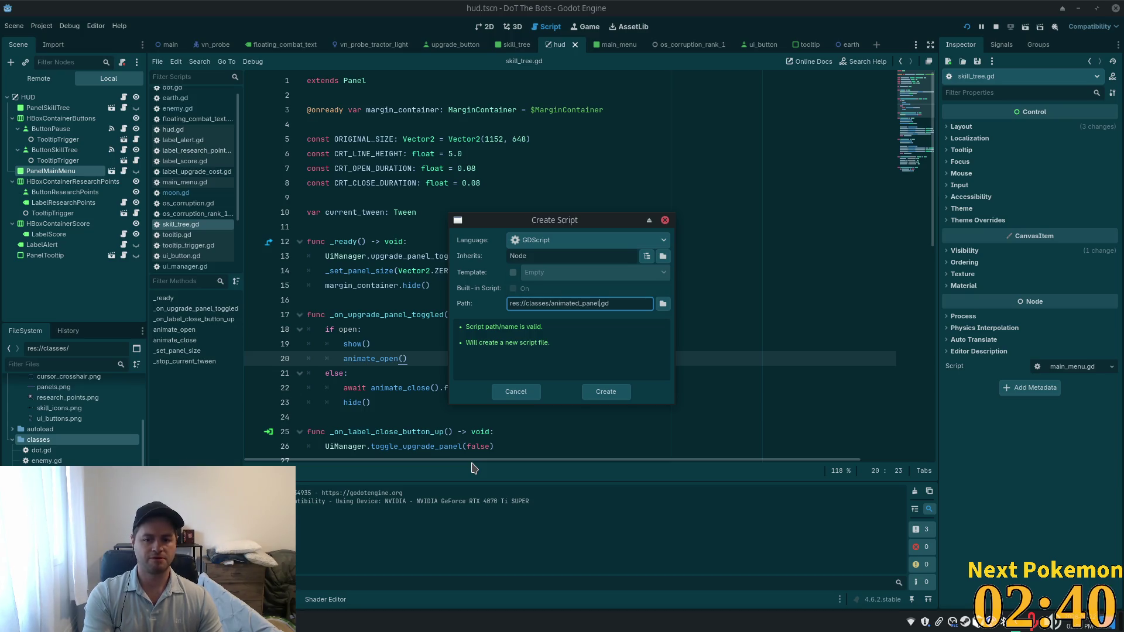
pyautogui.click(608, 393)
pyautogui.doubleClick(353, 81)
# Make the script extend Panel and add 'class_name AnimatedPanel' above it
pyautogui.write('Panel')
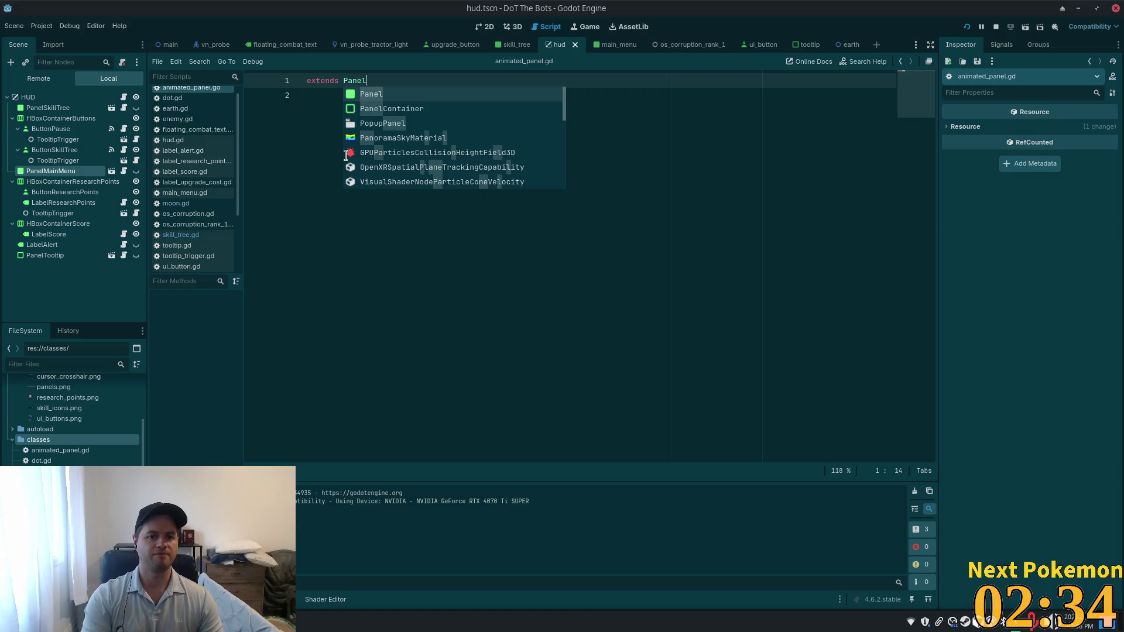
pyautogui.press('Escape')
pyautogui.press('Home')
pyautogui.press('Return')
pyautogui.press('Up')
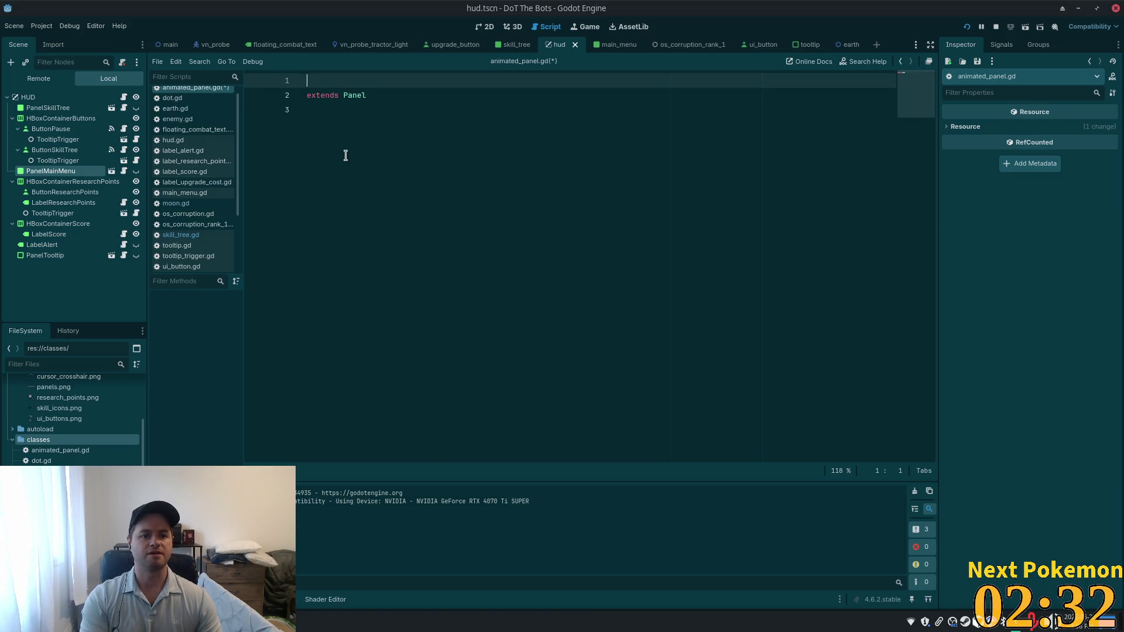
pyautogui.write('_name ')
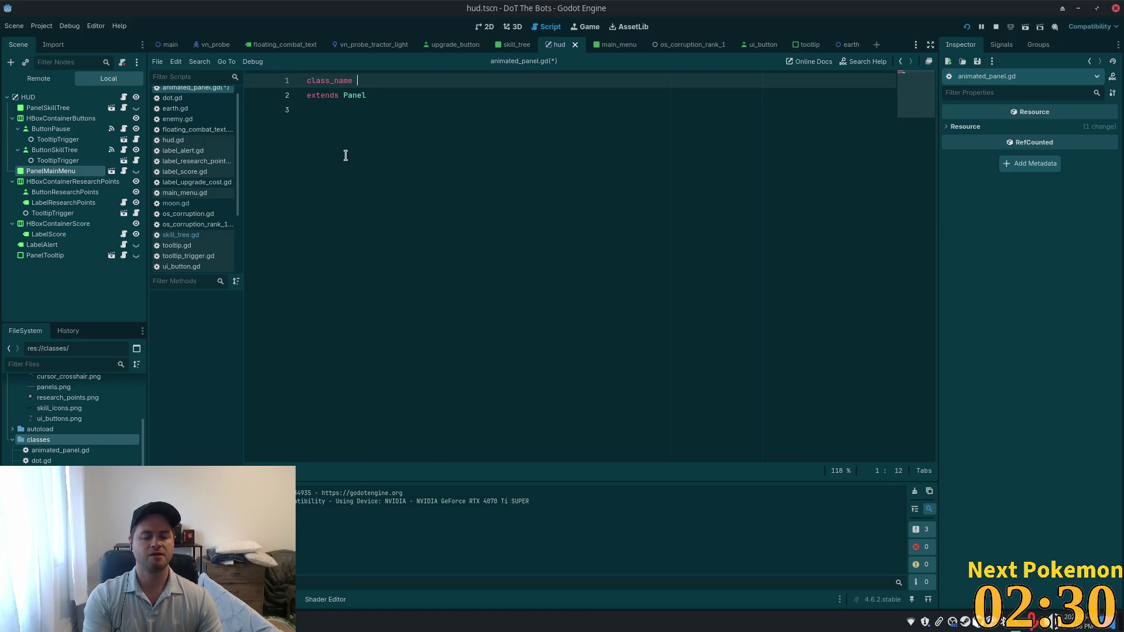
pyautogui.write('AA')
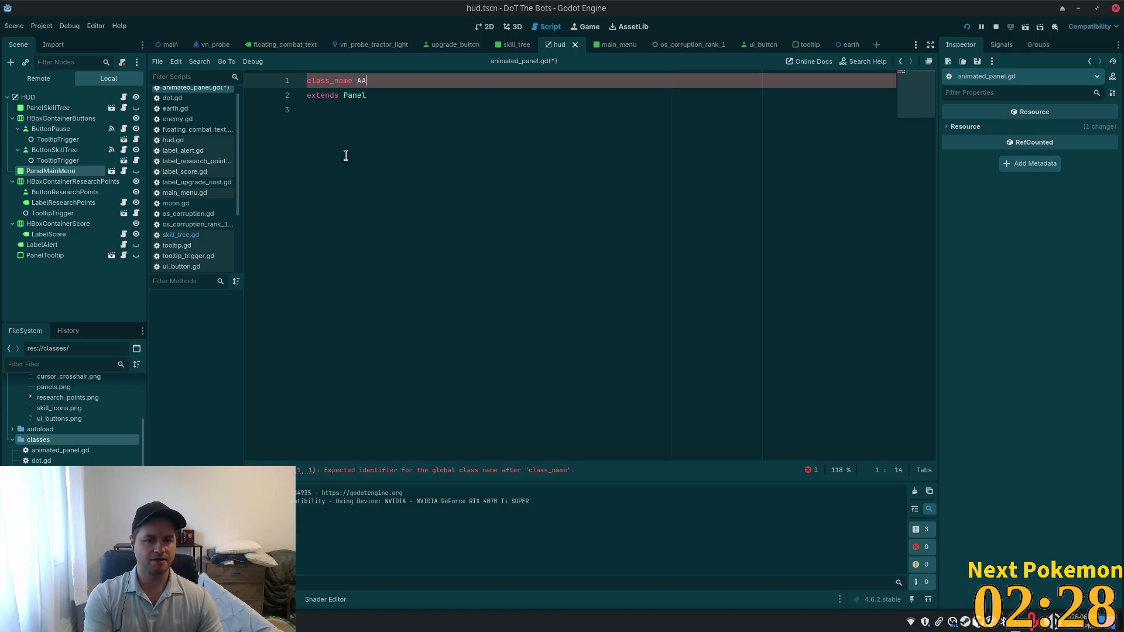
pyautogui.press('BackSpace')
pyautogui.press('BackSpace')
pyautogui.press('BackSpace')
pyautogui.write('ate')
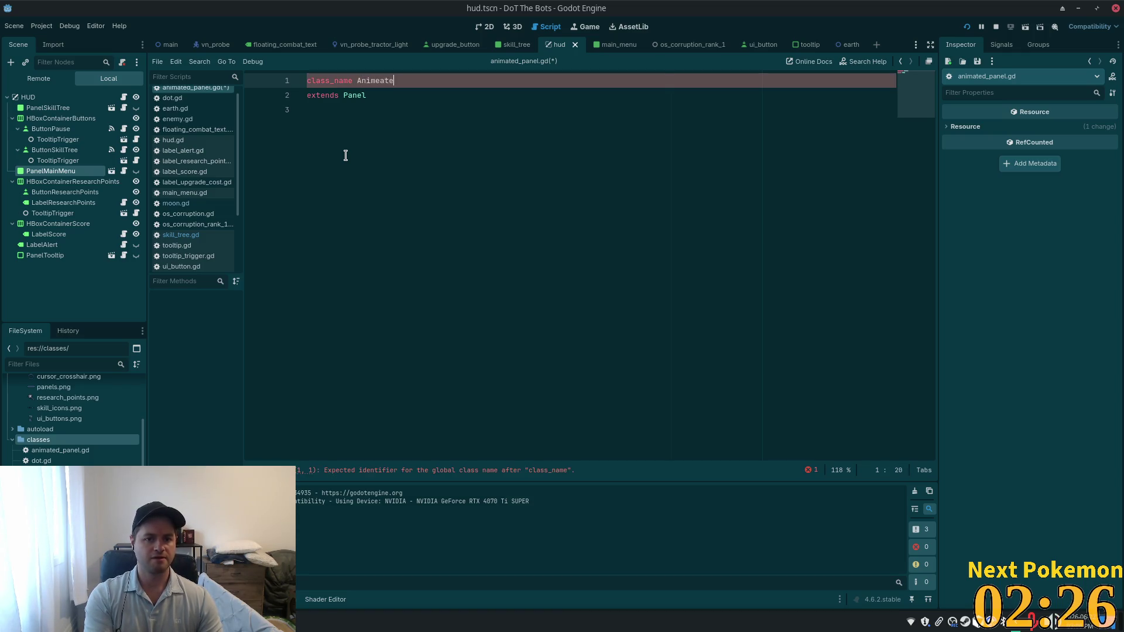
pyautogui.press('BackSpace')
pyautogui.write('tedPanel')
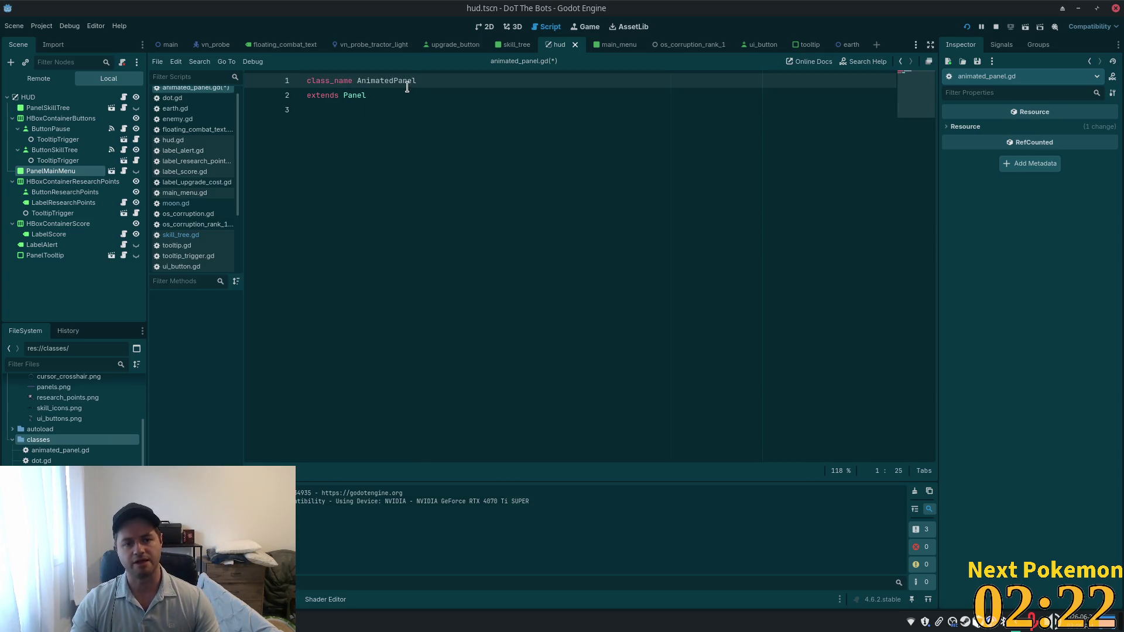
pyautogui.press('Return')
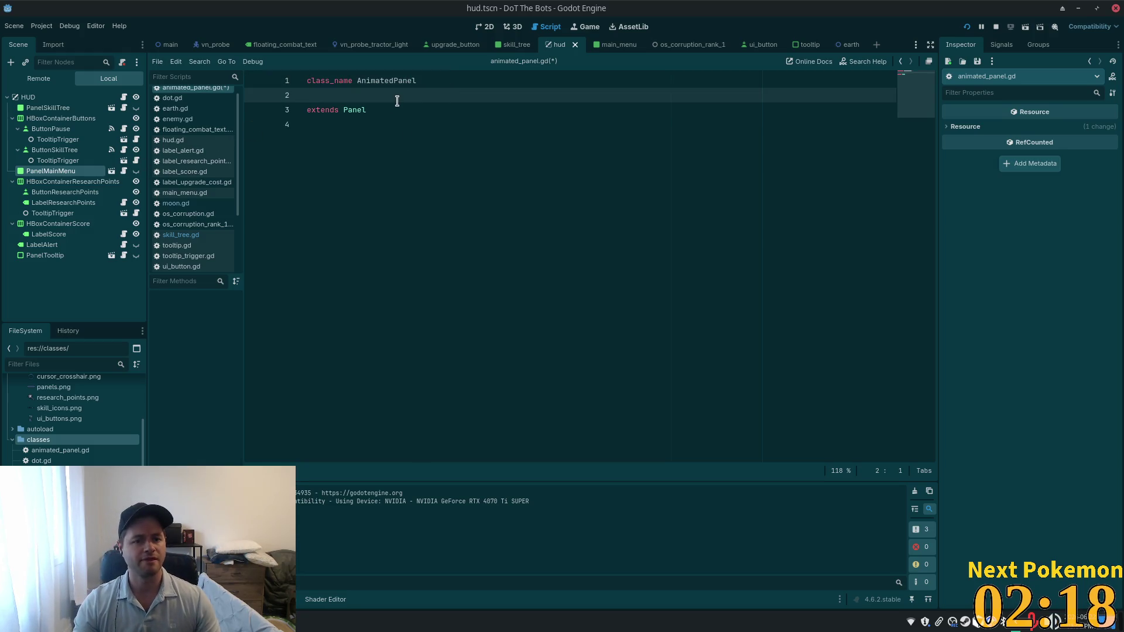
# Save animated_panel.gd and bring up skill_tree.gd in the external code editor
pyautogui.click(432, 130)
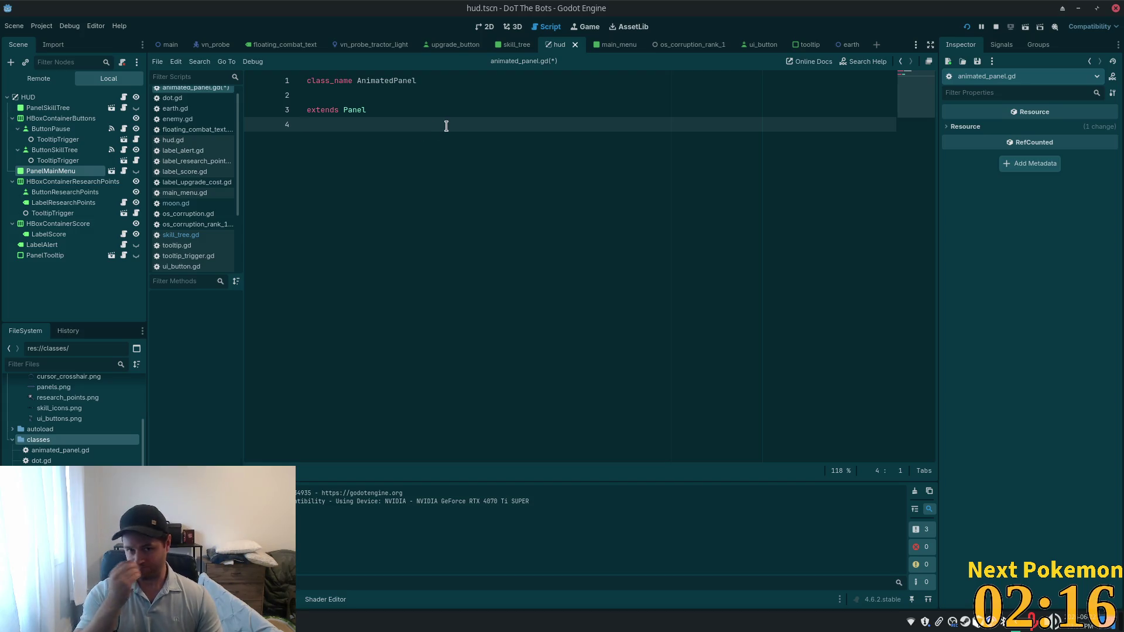
pyautogui.hotkey('ctrl', 's')
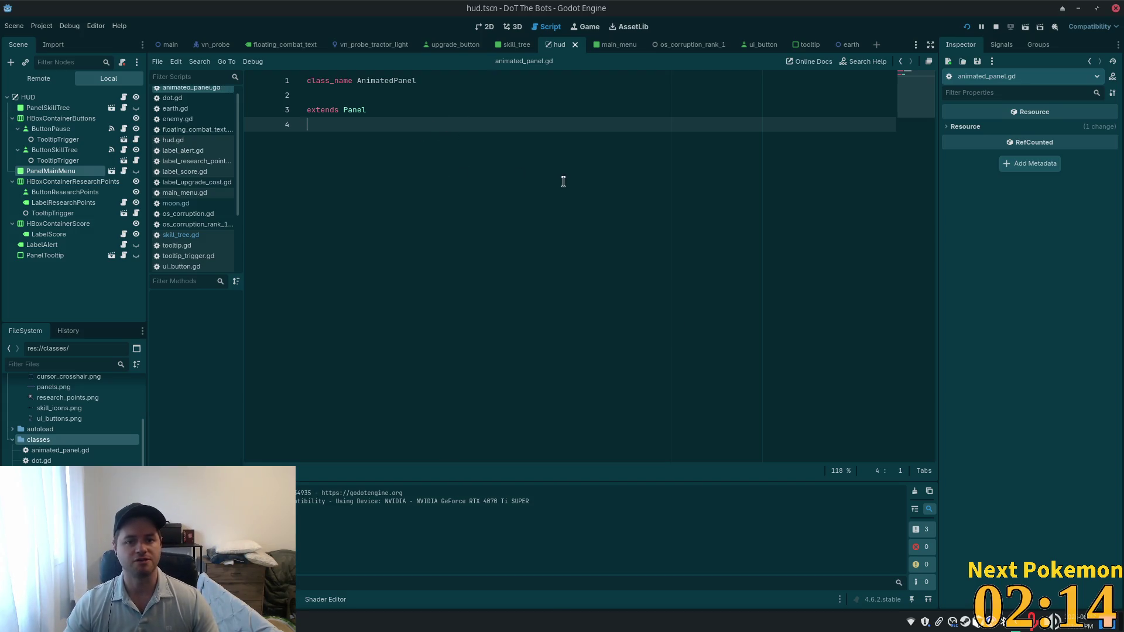
pyautogui.hotkey('alt', 'Tab')
pyautogui.click(615, 178)
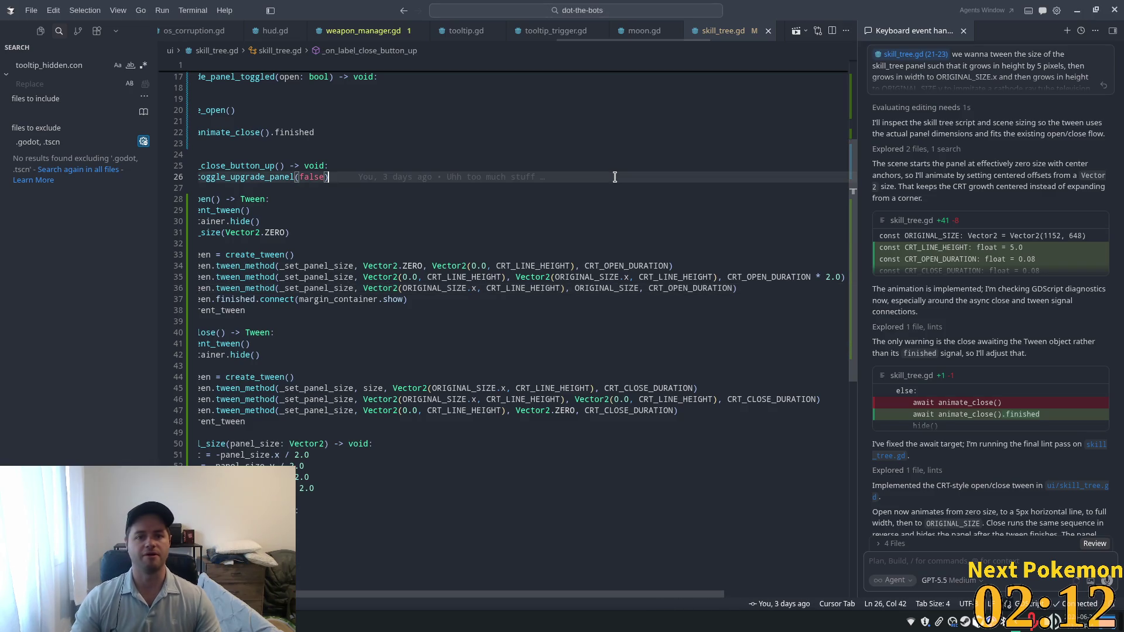
# Try deleting skill_tree.gd's constants and retyping its base class, then undo both edits
pyautogui.moveTo(510, 598); pyautogui.dragTo(463, 598)
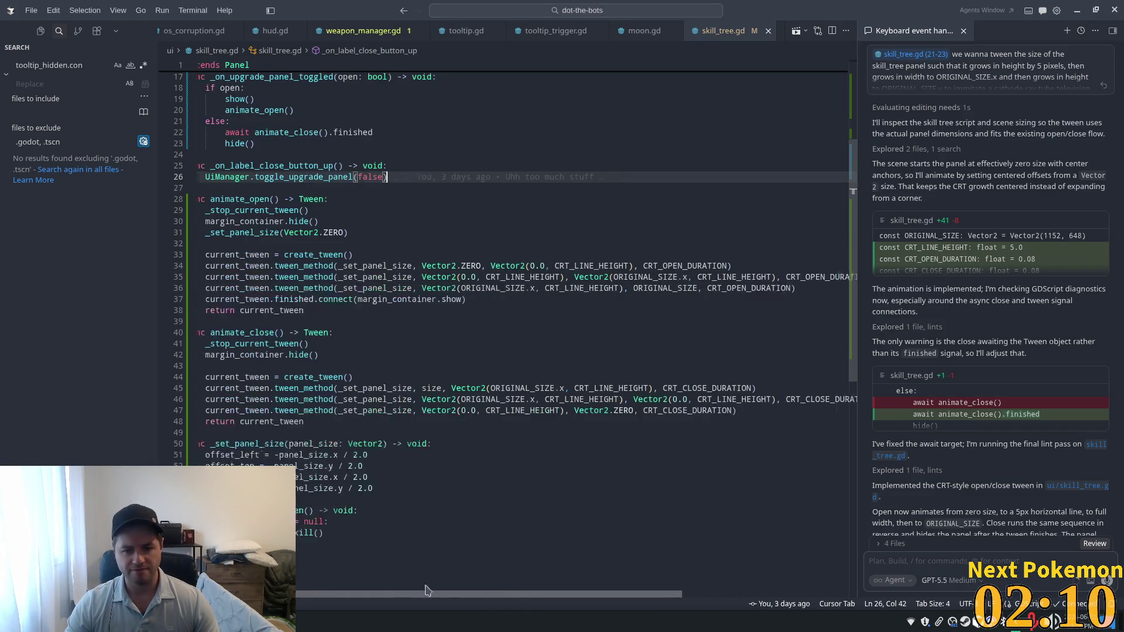
pyautogui.scroll(5, 293, 328)
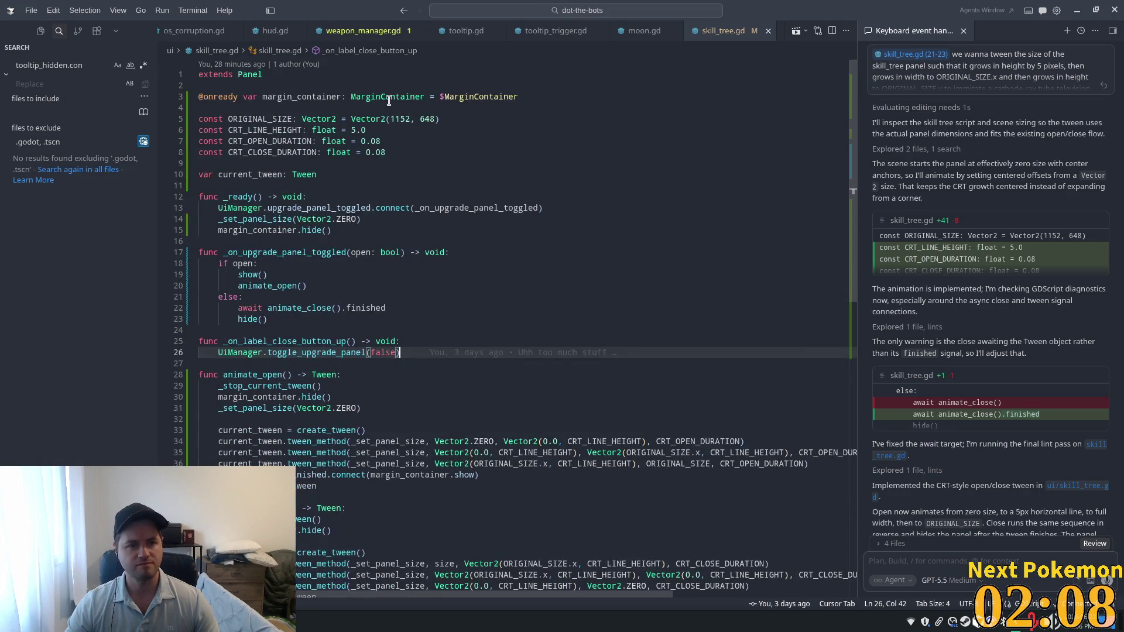
pyautogui.moveTo(469, 153)
pyautogui.mouseDown()
pyautogui.moveTo(327, 111)
pyautogui.moveTo(119, 96)
pyautogui.mouseUp()
pyautogui.moveTo(486, 145)
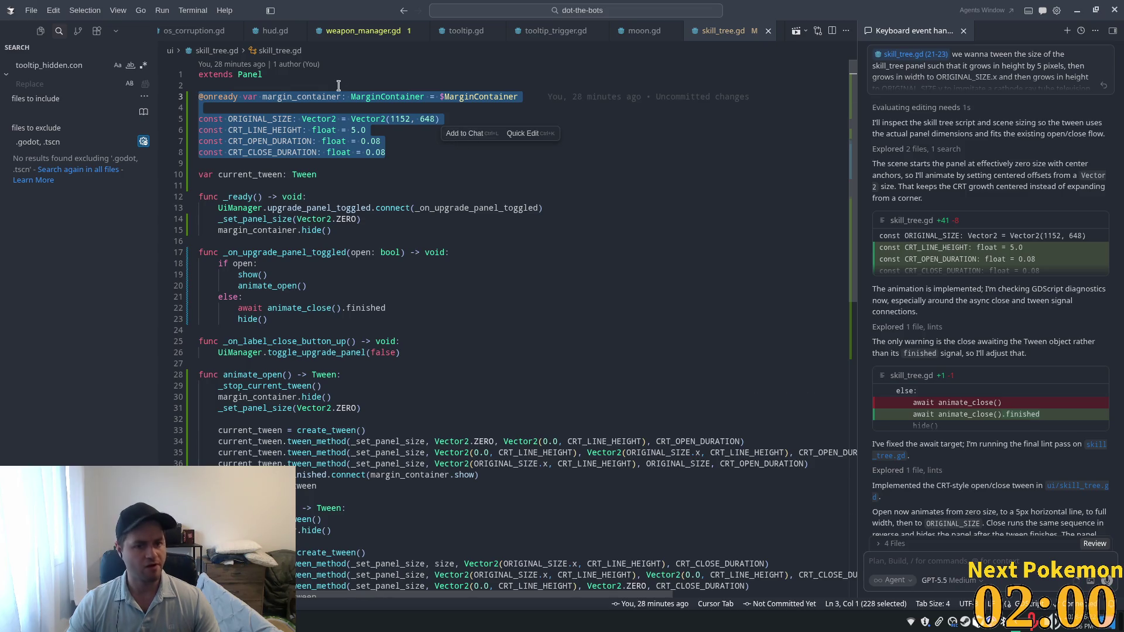
pyautogui.press('BackSpace')
pyautogui.press('BackSpace')
pyautogui.press('BackSpace')
pyautogui.hotkey('ctrl', 'shift', 'Left')
pyautogui.write('Anima')
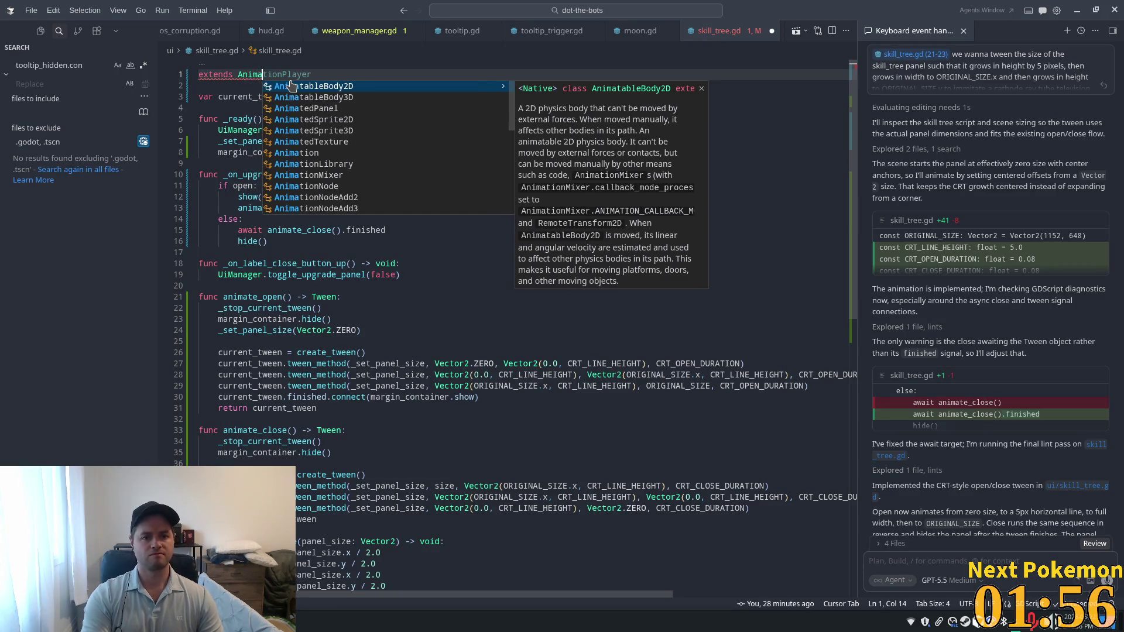
pyautogui.write('tedPane')
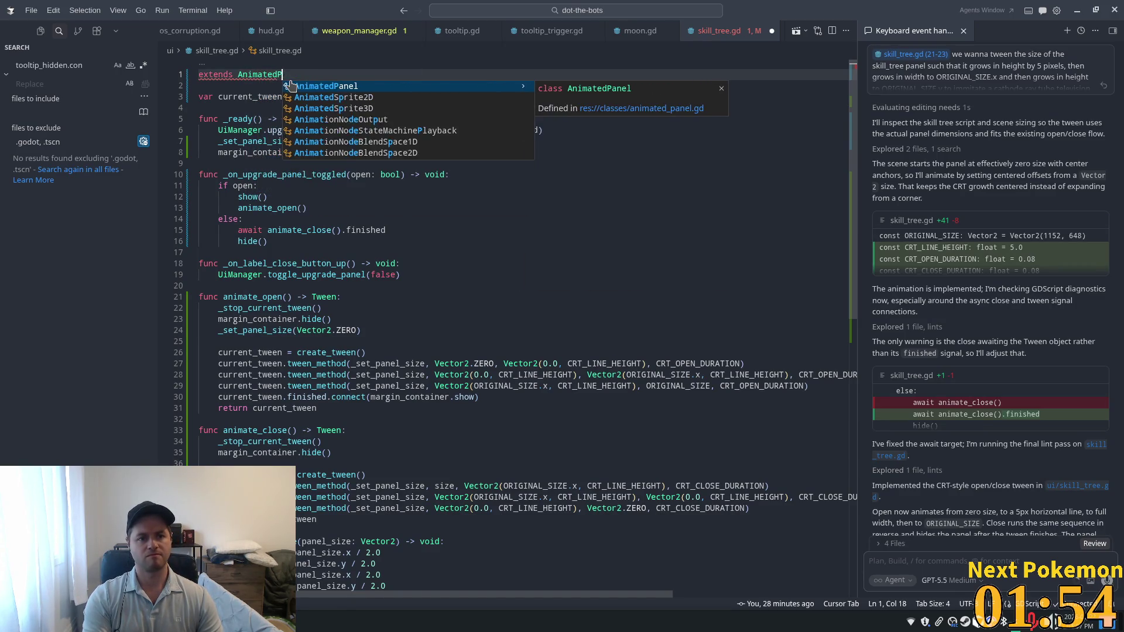
pyautogui.hotkey('ctrl', 'z')
pyautogui.hotkey('ctrl', 'z')
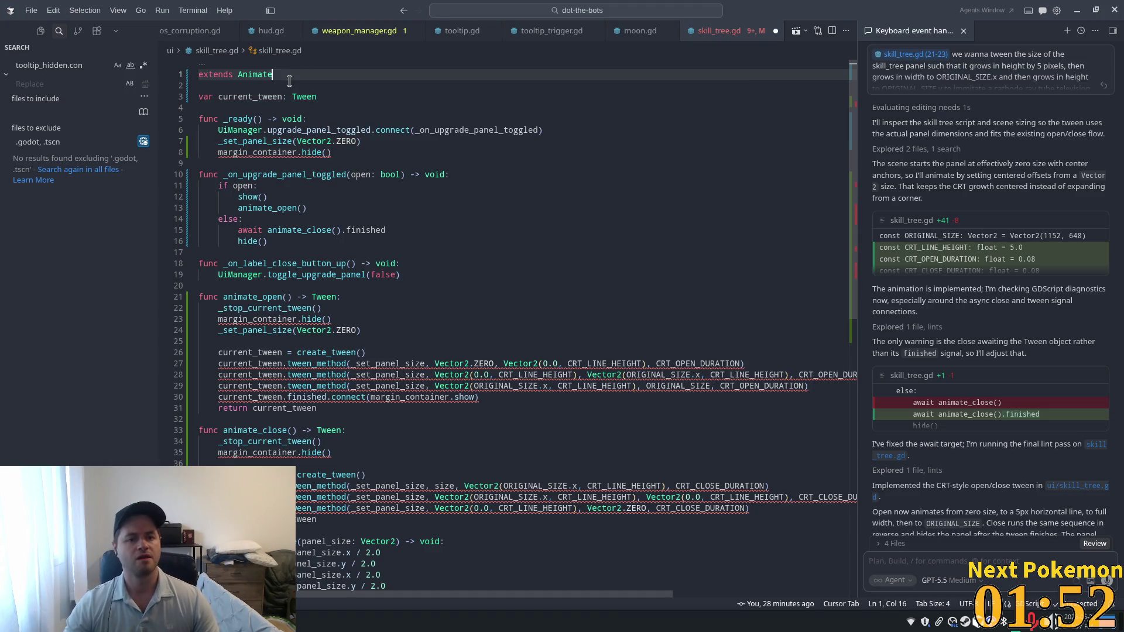
pyautogui.hotkey('ctrl', 'z')
pyautogui.hotkey('ctrl', 'z')
pyautogui.hotkey('ctrl', 'z')
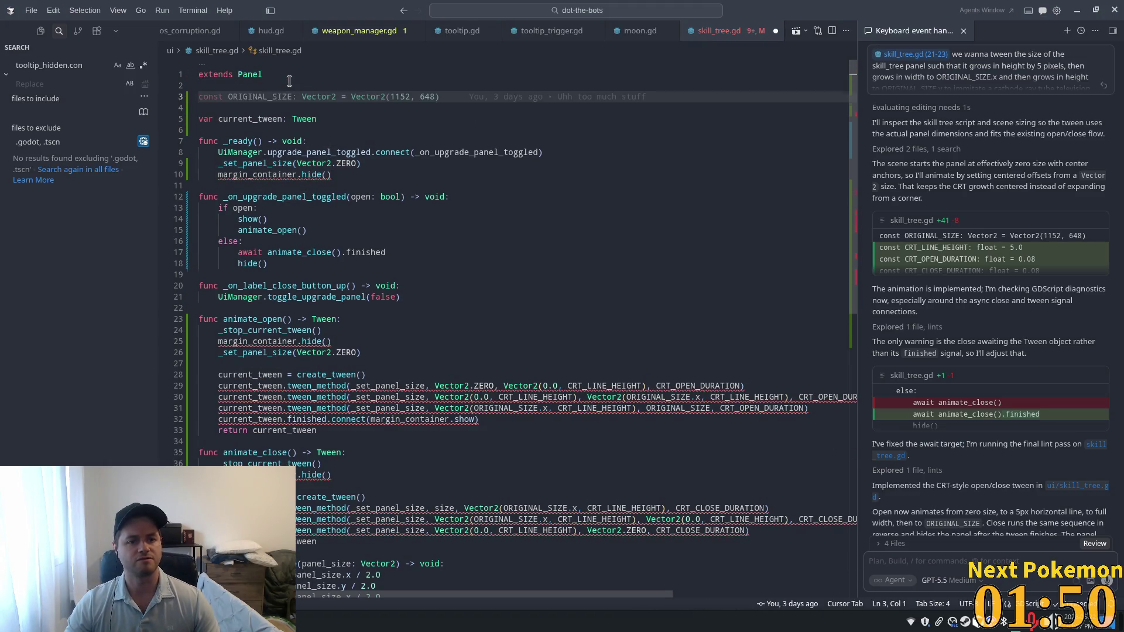
# Run the game from Godot to test it, then stop it
pyautogui.hotkey('alt', 'Tab')
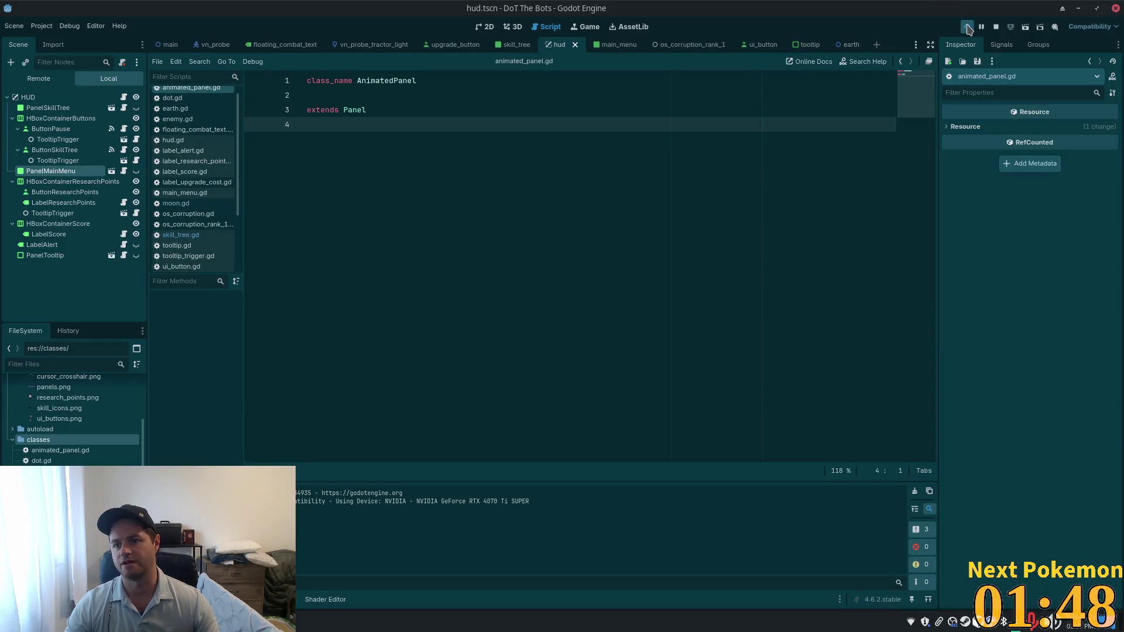
pyautogui.click(967, 26)
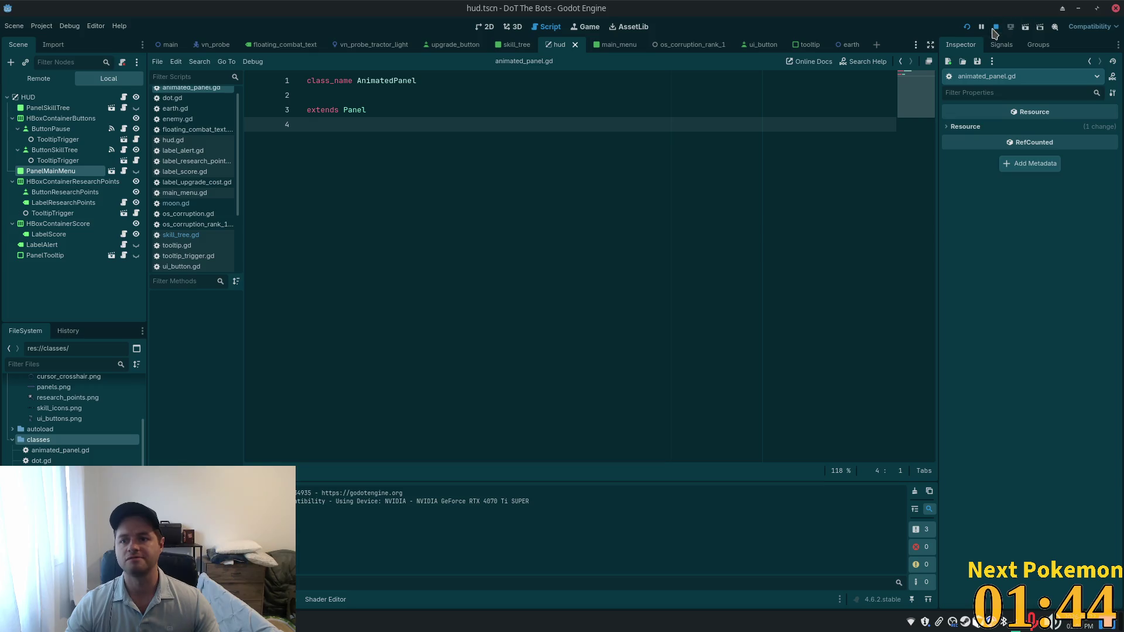
pyautogui.click(996, 27)
# Restore line 35's tween duration to CRT_OPEN_DURATION * 2.0 via undo and redo
pyautogui.hotkey('alt', 'Tab')
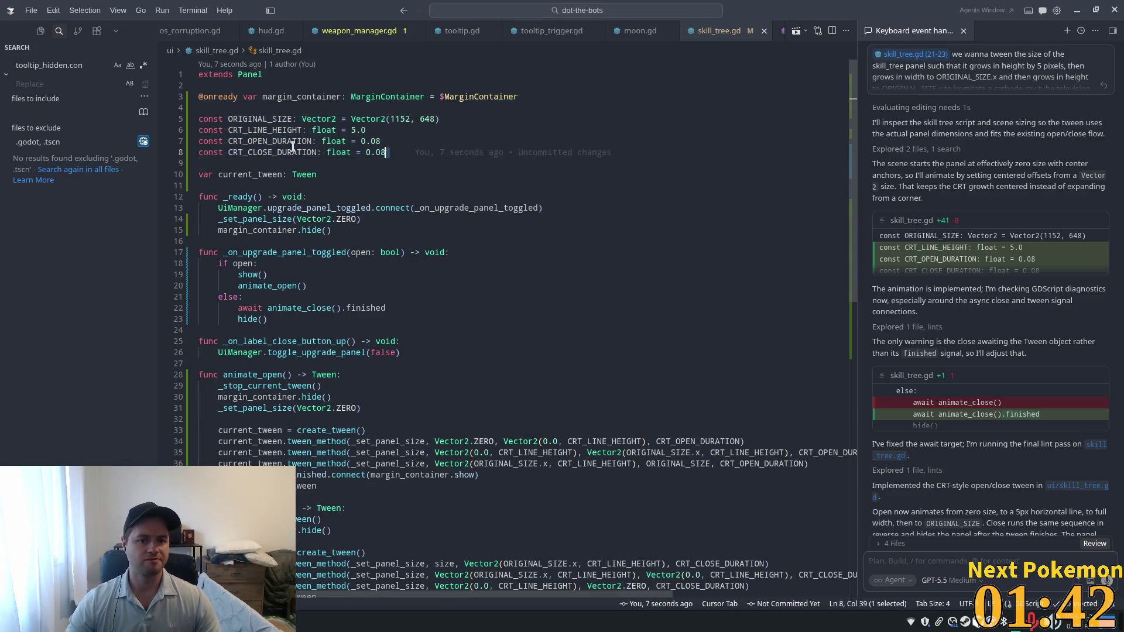
pyautogui.hotkey('shift', 'Up')
pyautogui.hotkey('ctrl', 'z')
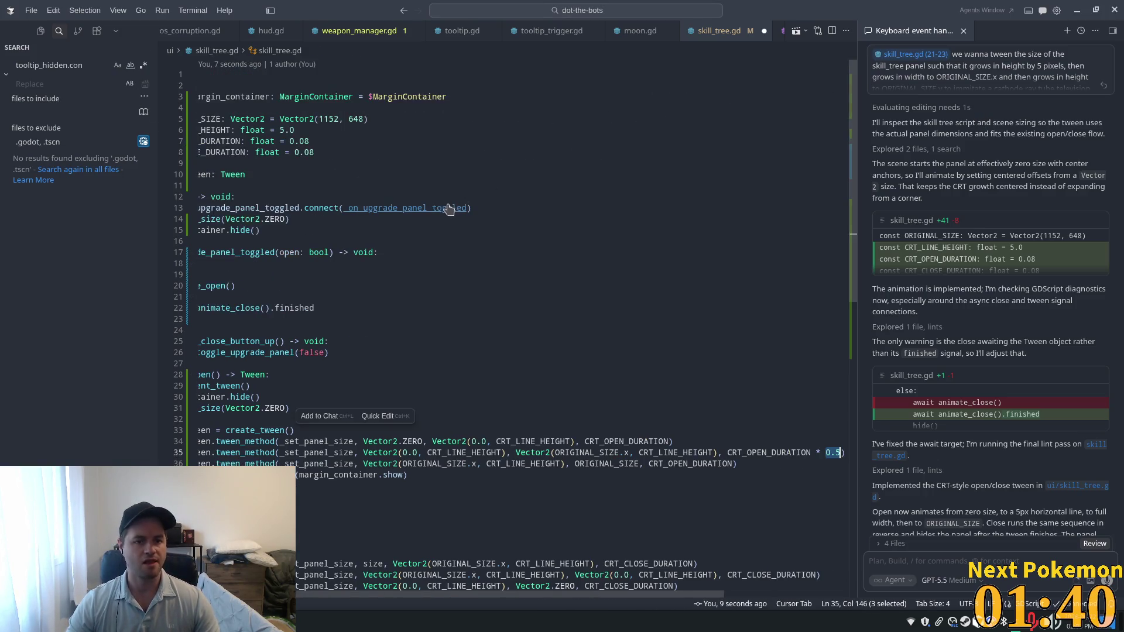
pyautogui.hscroll(-3, 498, 593)
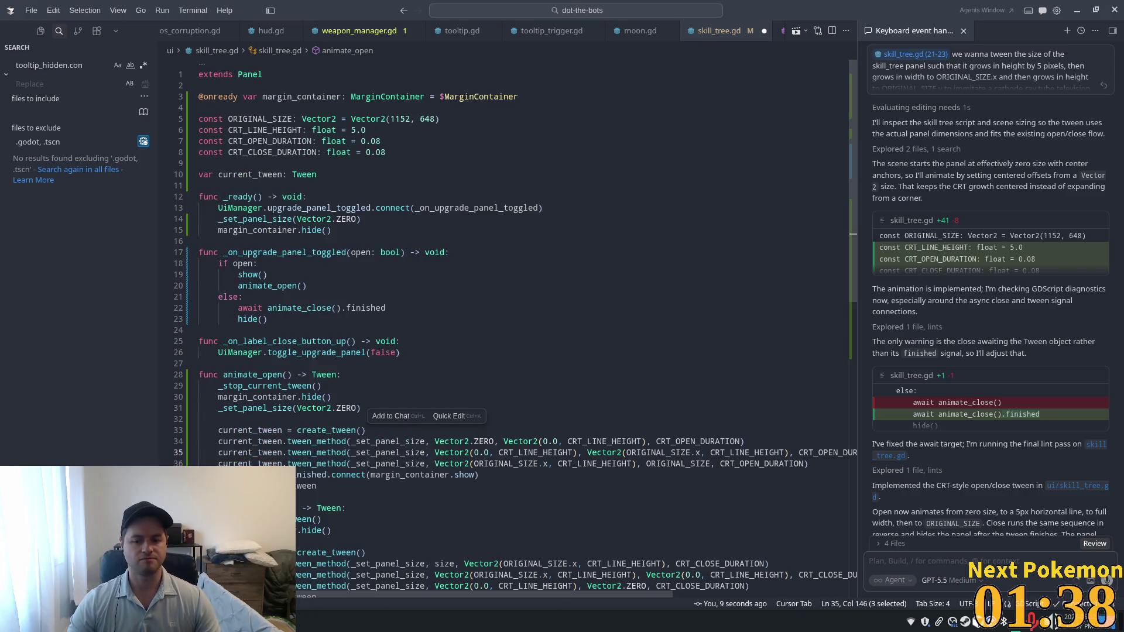
pyautogui.hotkey('ctrl', 'shift', 'z')
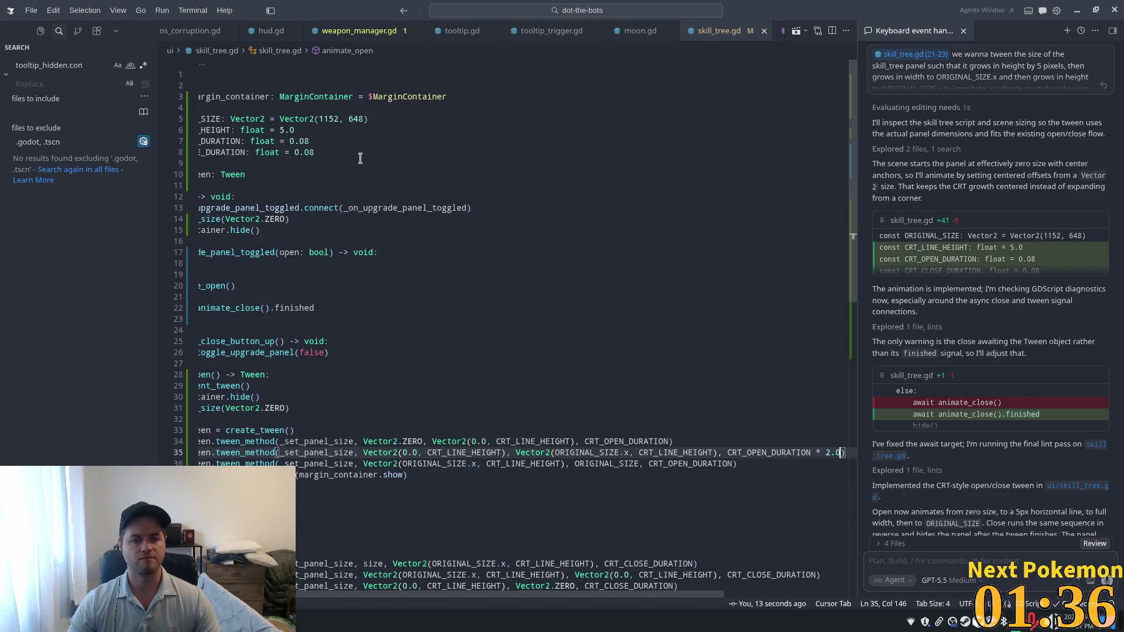
# Delete the margin_container variable and size/timing constants on lines 3–8
pyautogui.hscroll(-5, 501, 599)
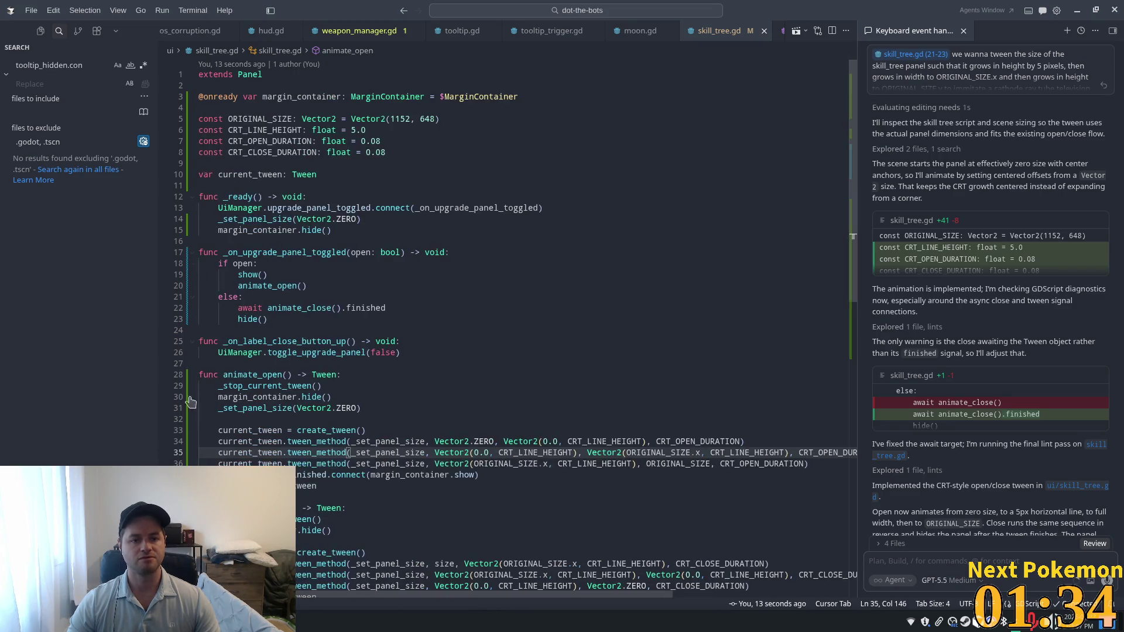
pyautogui.moveTo(387, 153); pyautogui.dragTo(183, 103)
pyautogui.hotkey('ctrl', 'c')
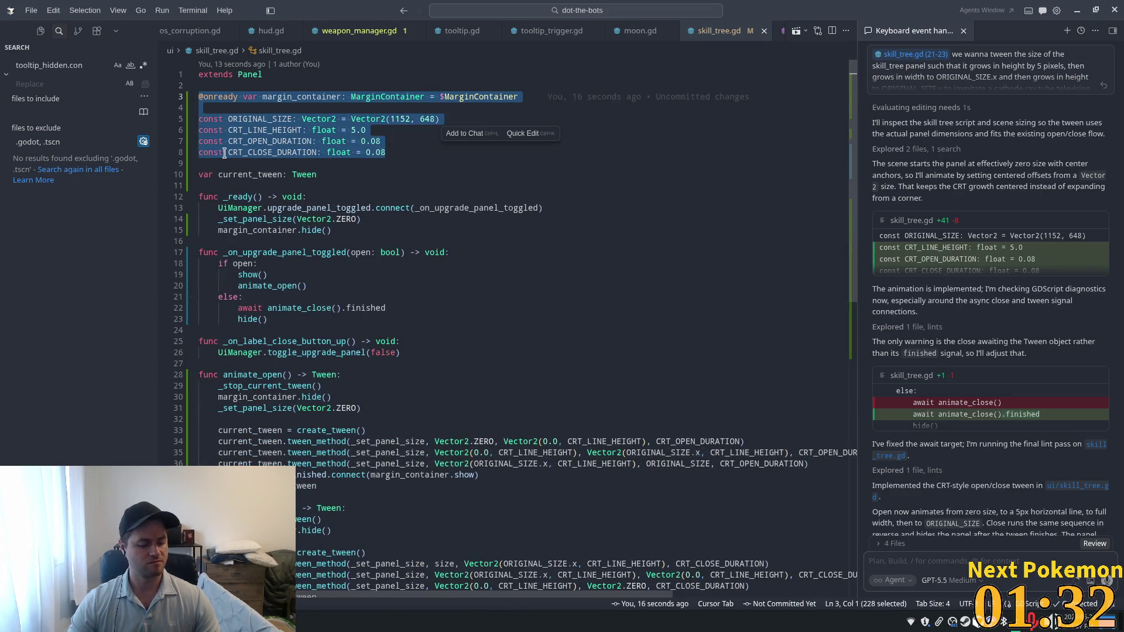
pyautogui.press('BackSpace')
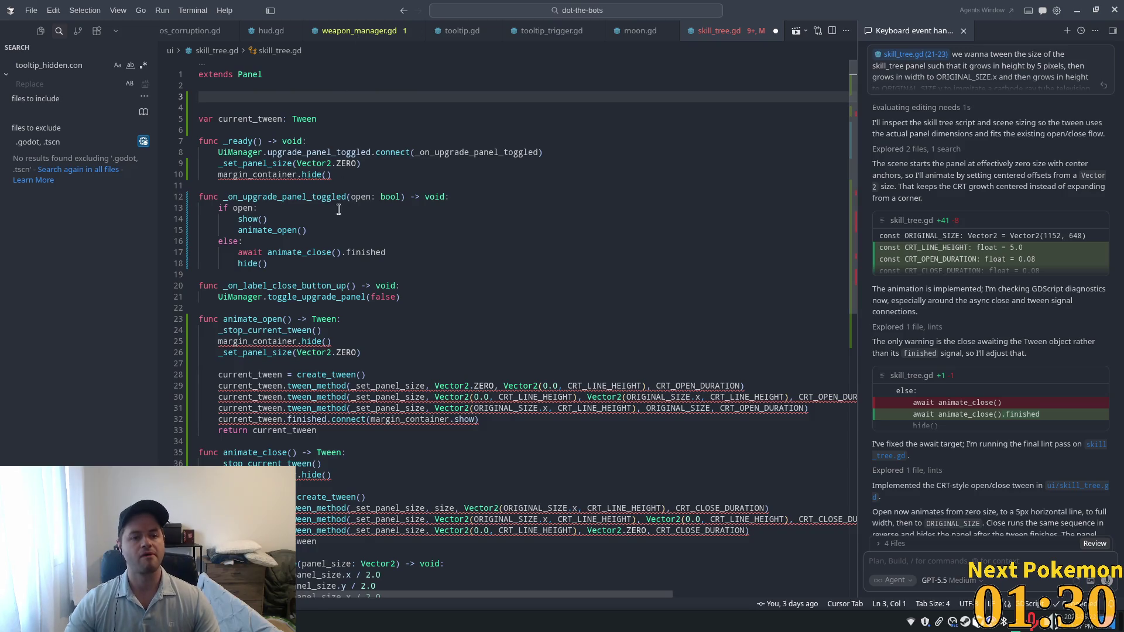
pyautogui.press('BackSpace')
pyautogui.press('BackSpace')
# Change skill_tree.gd's base class to AnimatedPanel and open the animated_panel.gd definition
pyautogui.doubleClick(235, 74)
pyautogui.doubleClick(251, 74)
pyautogui.write('Anima')
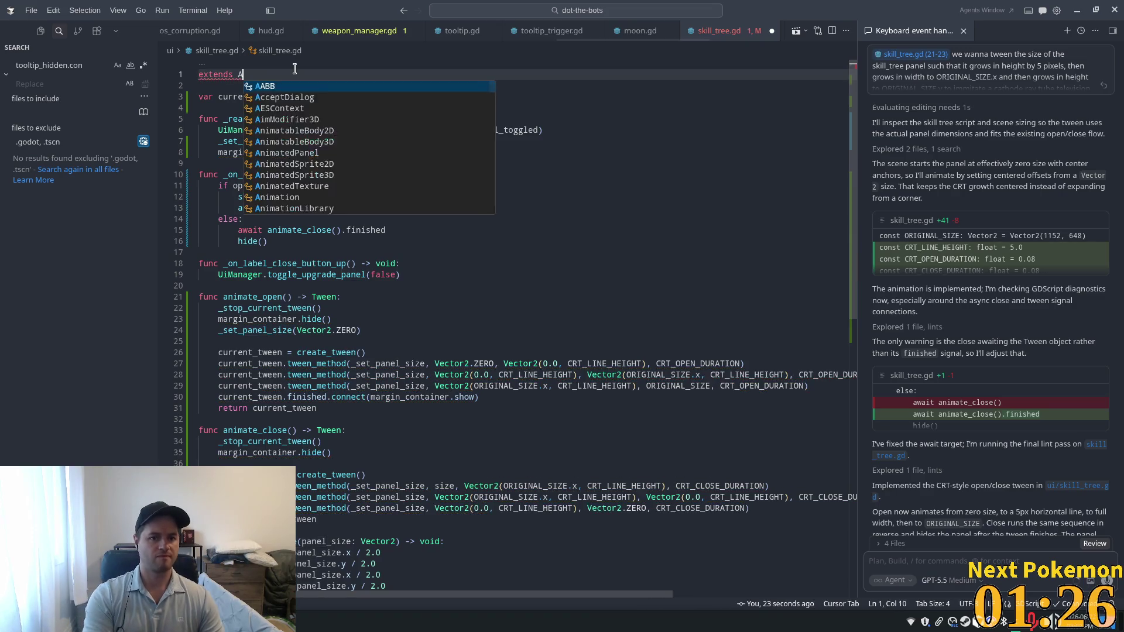
pyautogui.write('tedP')
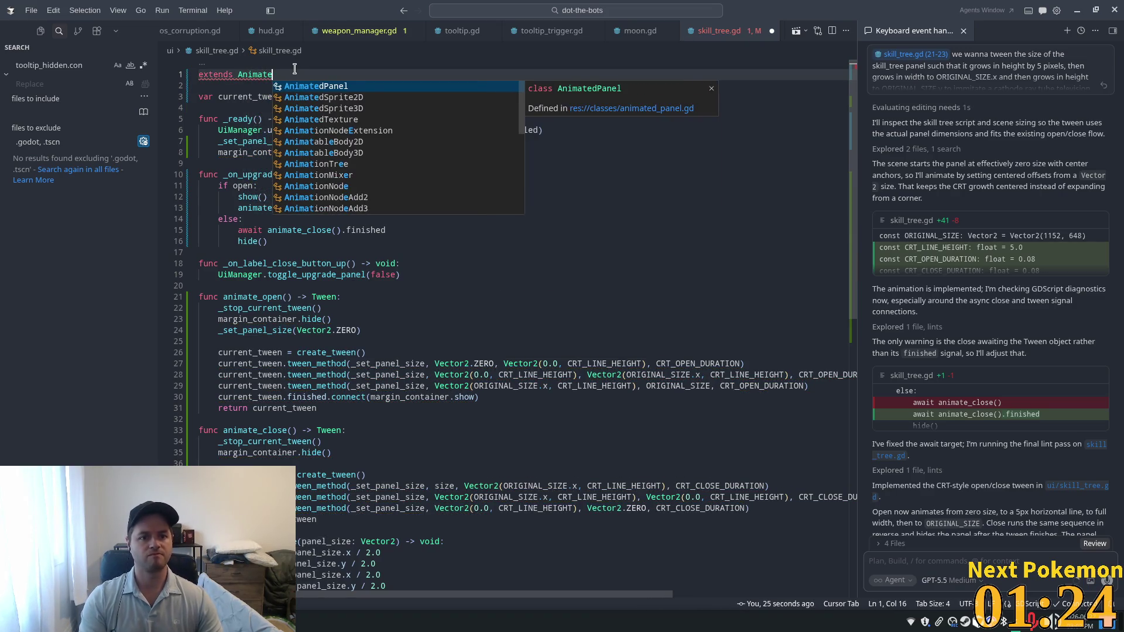
pyautogui.press('Return')
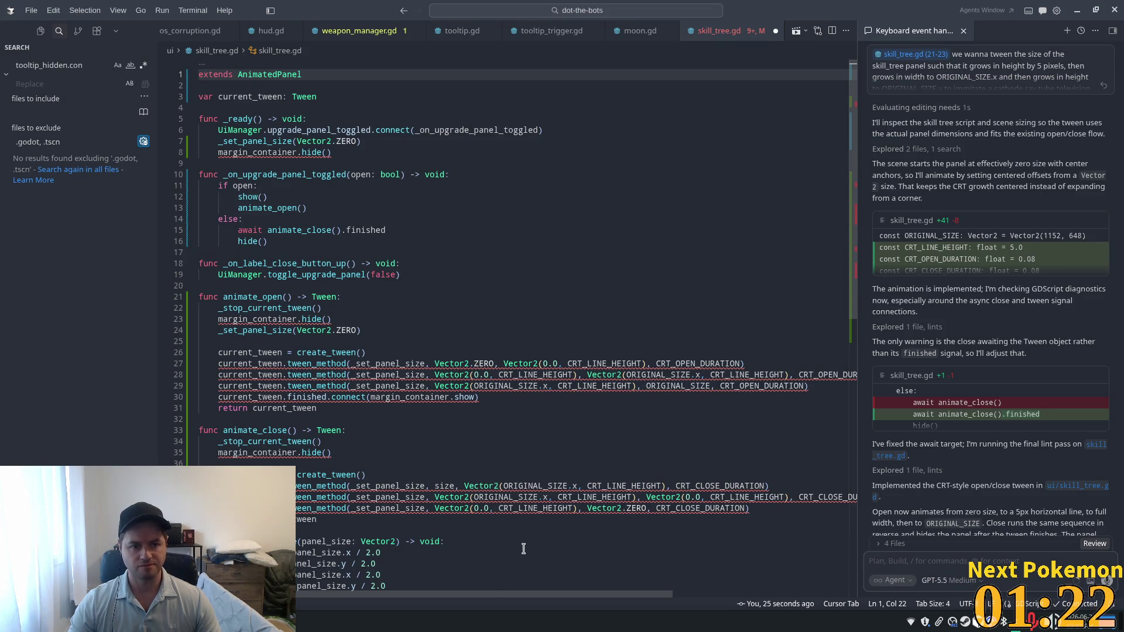
pyautogui.doubleClick(272, 151)
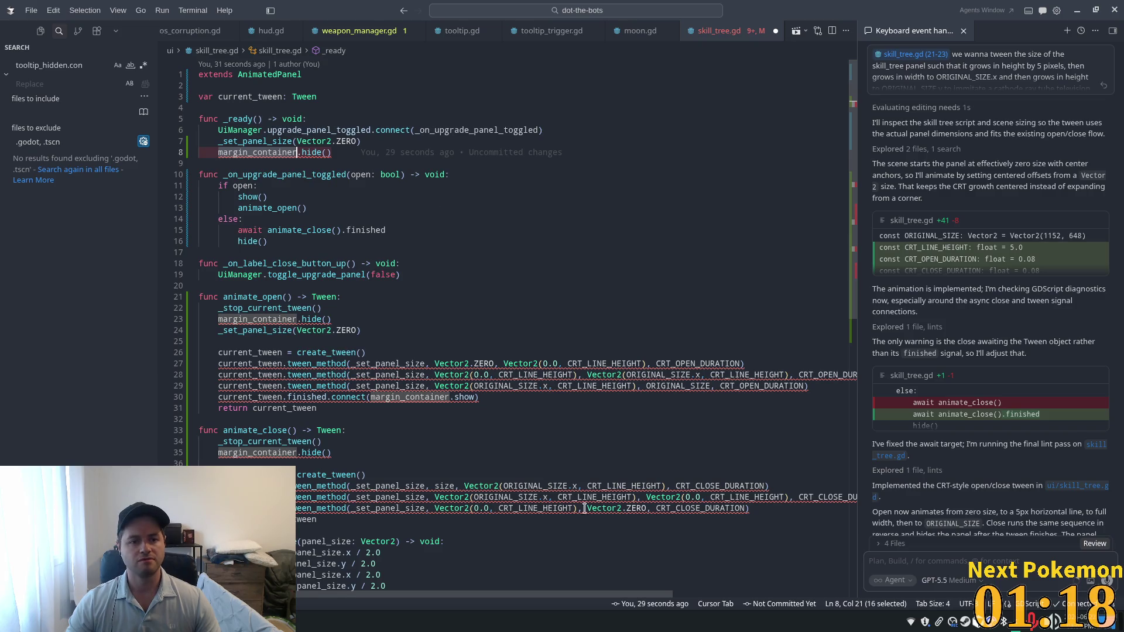
pyautogui.keyDown('ctrl'); pyautogui.click(268, 74); pyautogui.keyUp('ctrl')
pyautogui.click(332, 112)
pyautogui.press('Return')
pyautogui.press('Return')
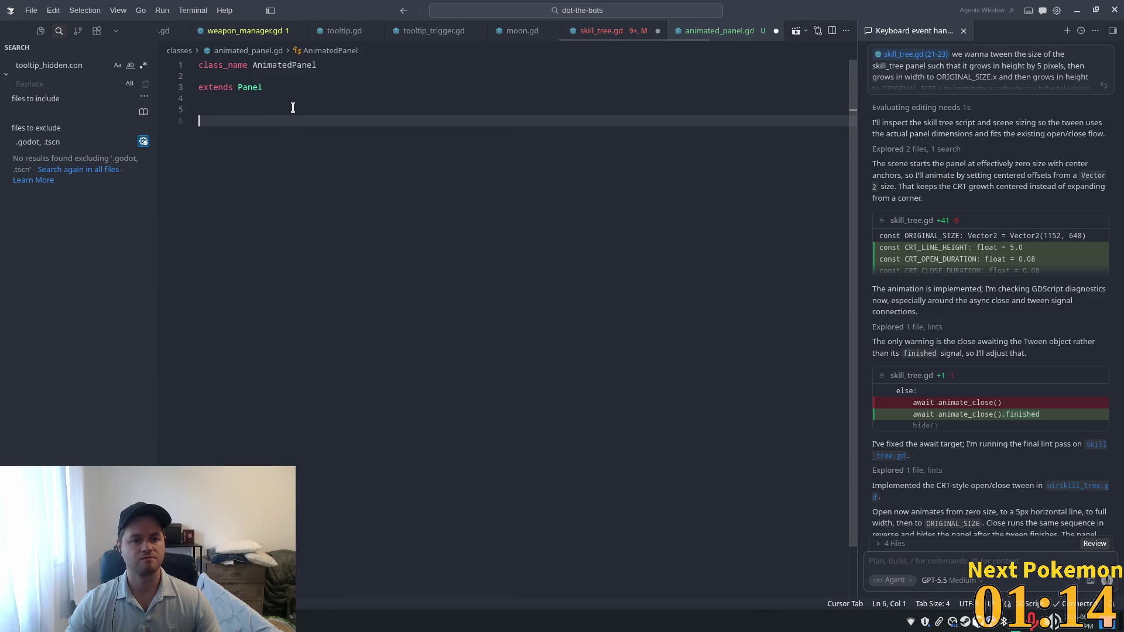
# Recover the constant declarations in skill_tree.gd and retype extends AnimatedPanel
pyautogui.press('Up')
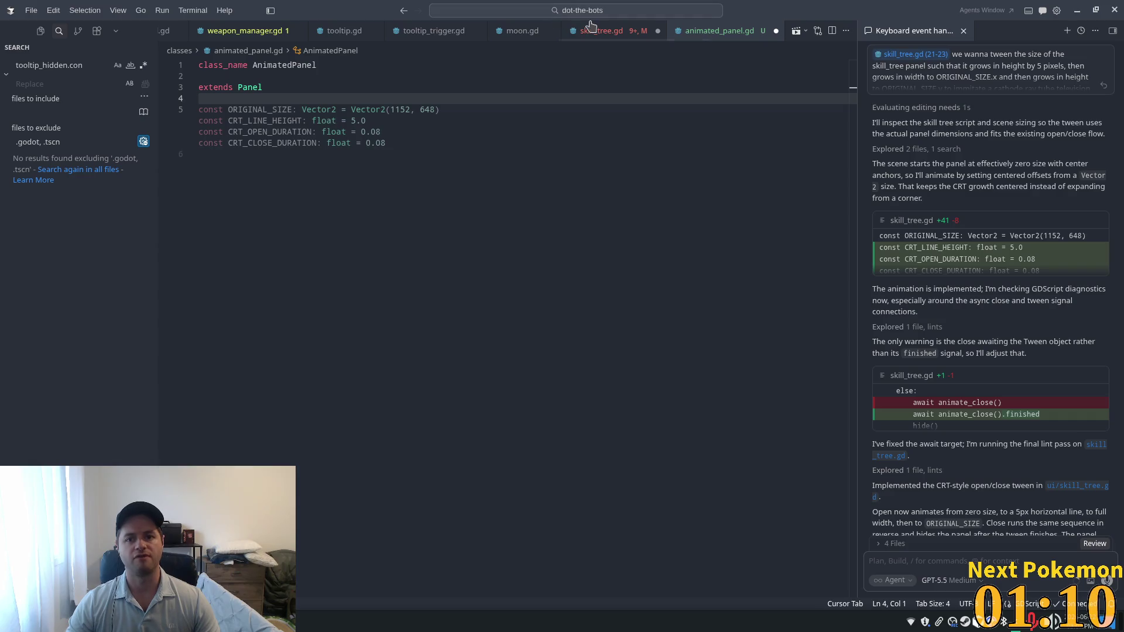
pyautogui.hotkey('ctrl', 'alt', '-')
pyautogui.hotkey('ctrl', 'z')
pyautogui.hotkey('ctrl', 'z')
pyautogui.hotkey('ctrl', 'z')
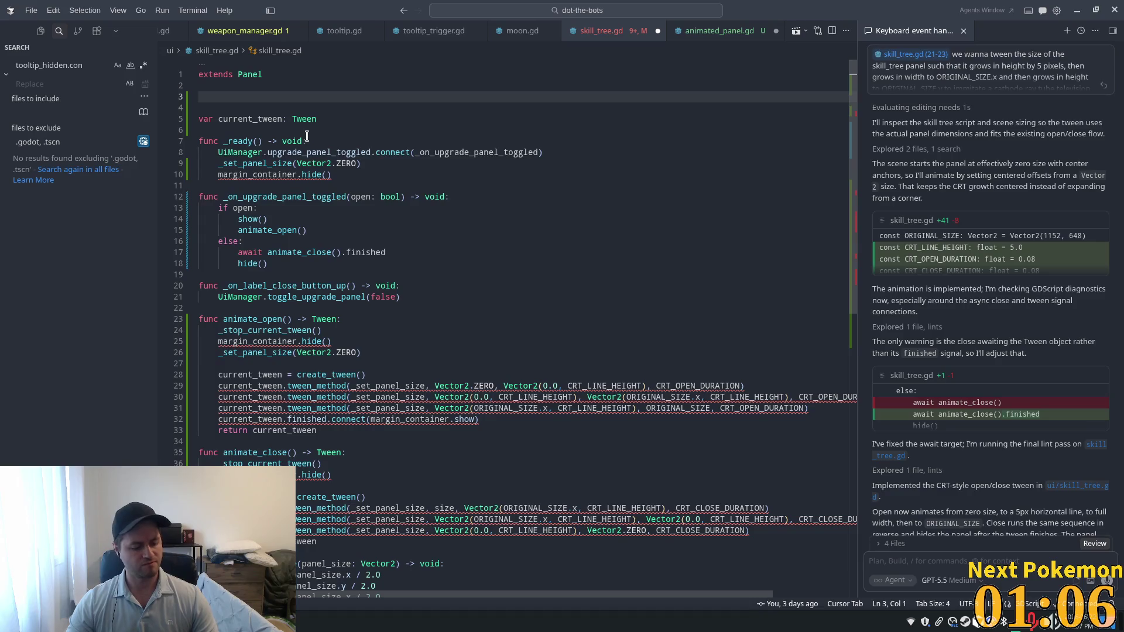
pyautogui.click(258, 75)
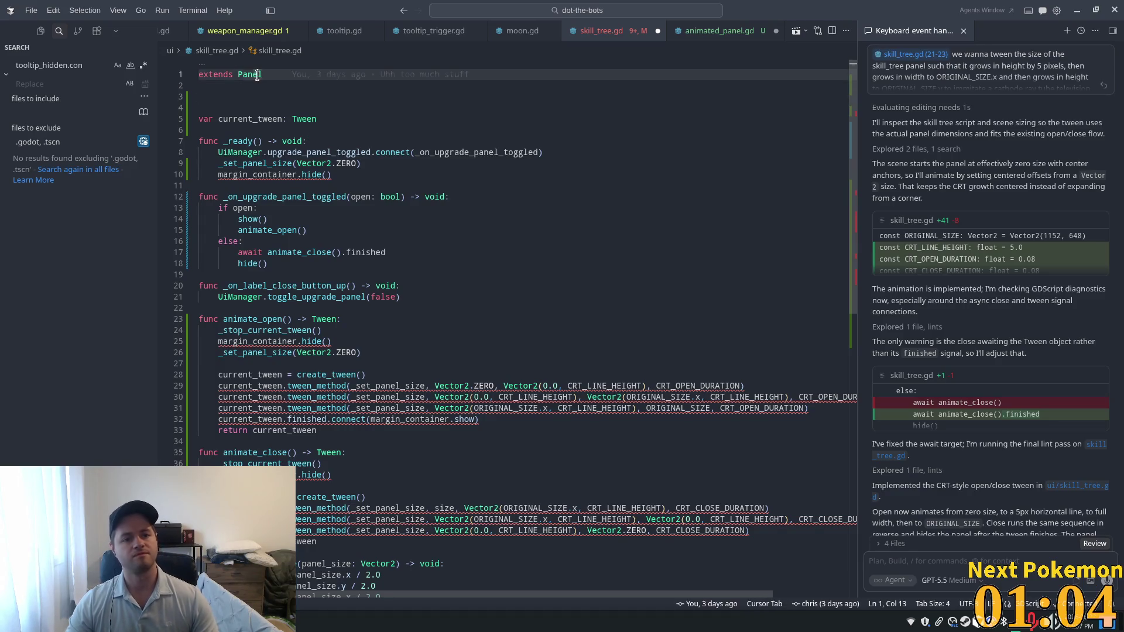
pyautogui.click(238, 74)
pyautogui.write('Animated')
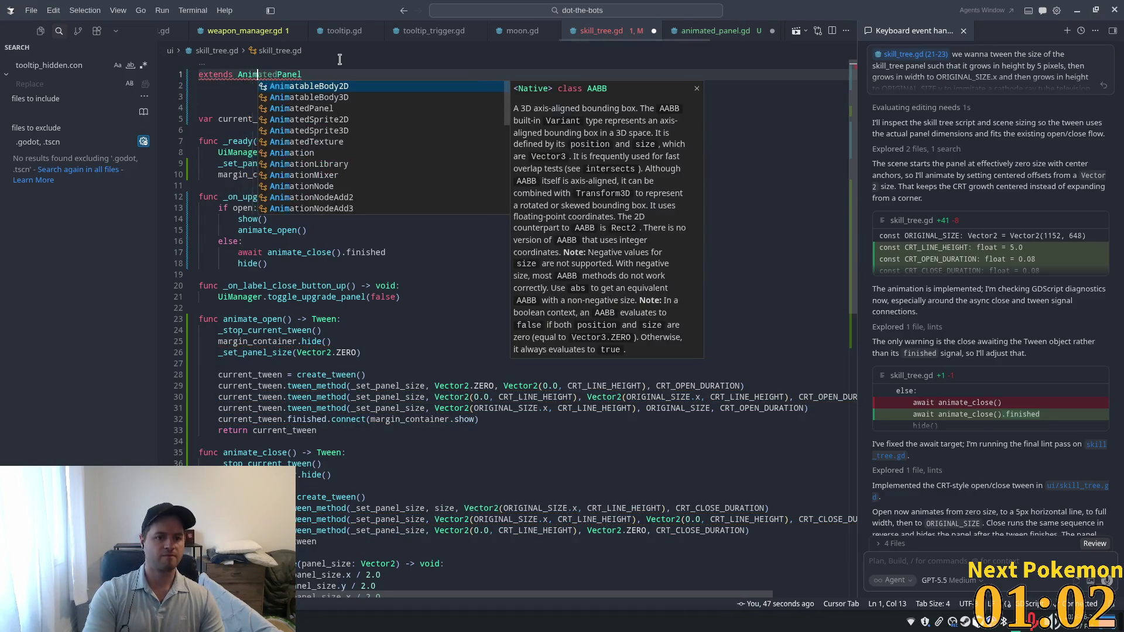
# Paste margin_container, ORIGINAL_SIZE and the CRT constants into animated_panel.gd
pyautogui.click(699, 34)
pyautogui.hotkey('ctrl', 'v')
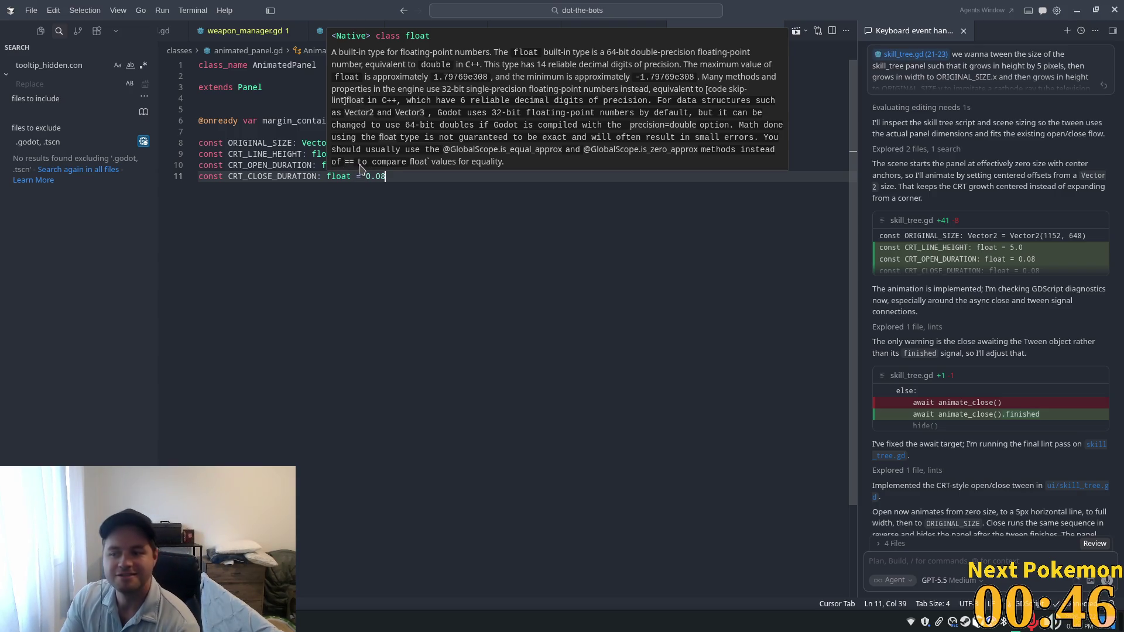
pyautogui.click(287, 176)
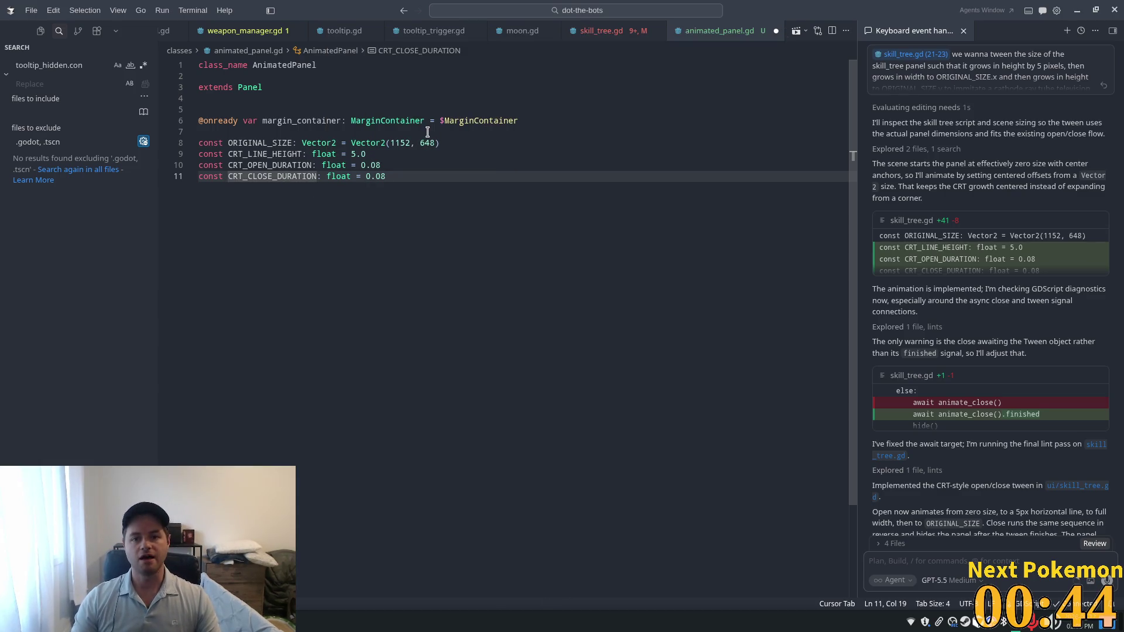
pyautogui.click(606, 34)
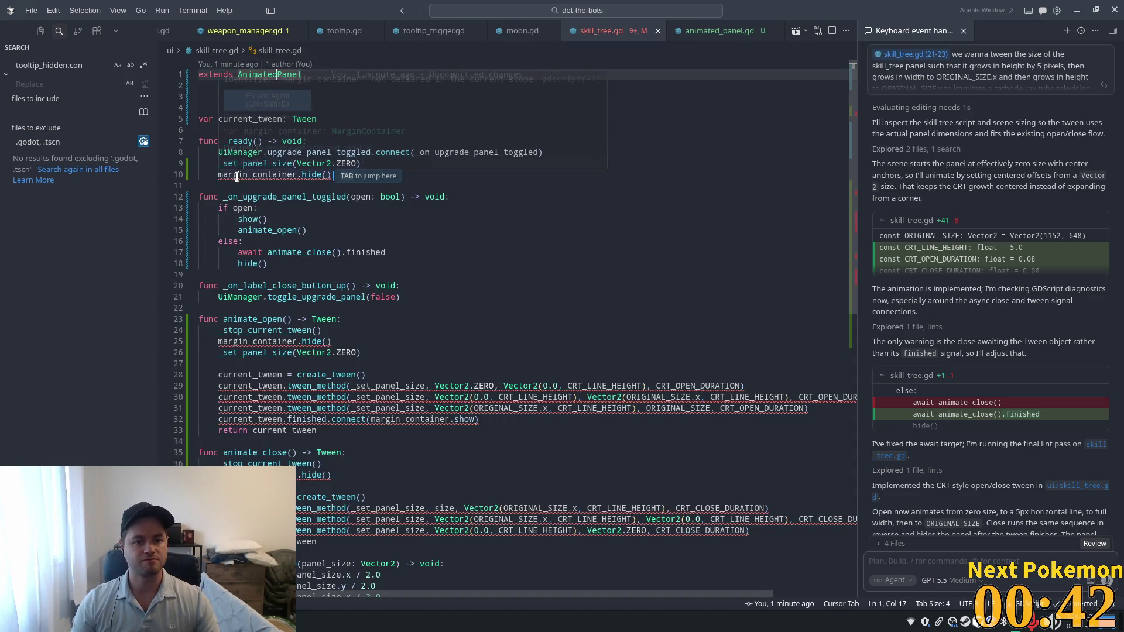
# Run Developer: Reload Window from the command palette
pyautogui.hotkey('ctrl', 'shift', 'p')
pyautogui.write('relao')
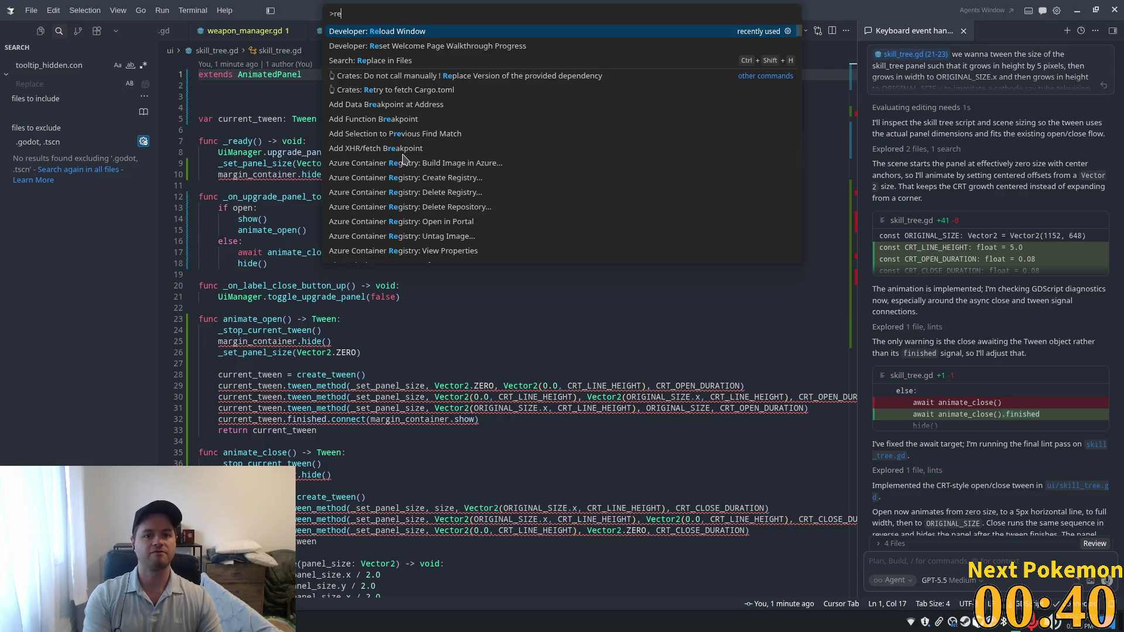
pyautogui.press('BackSpace')
pyautogui.press('BackSpace')
pyautogui.write('oad')
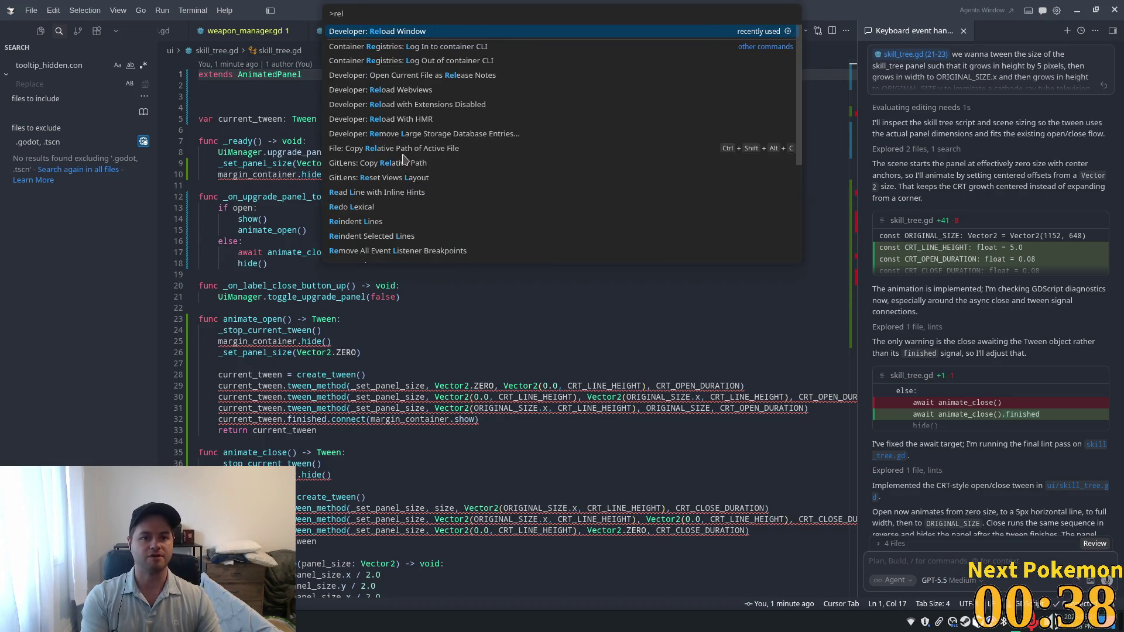
pyautogui.press('Return')
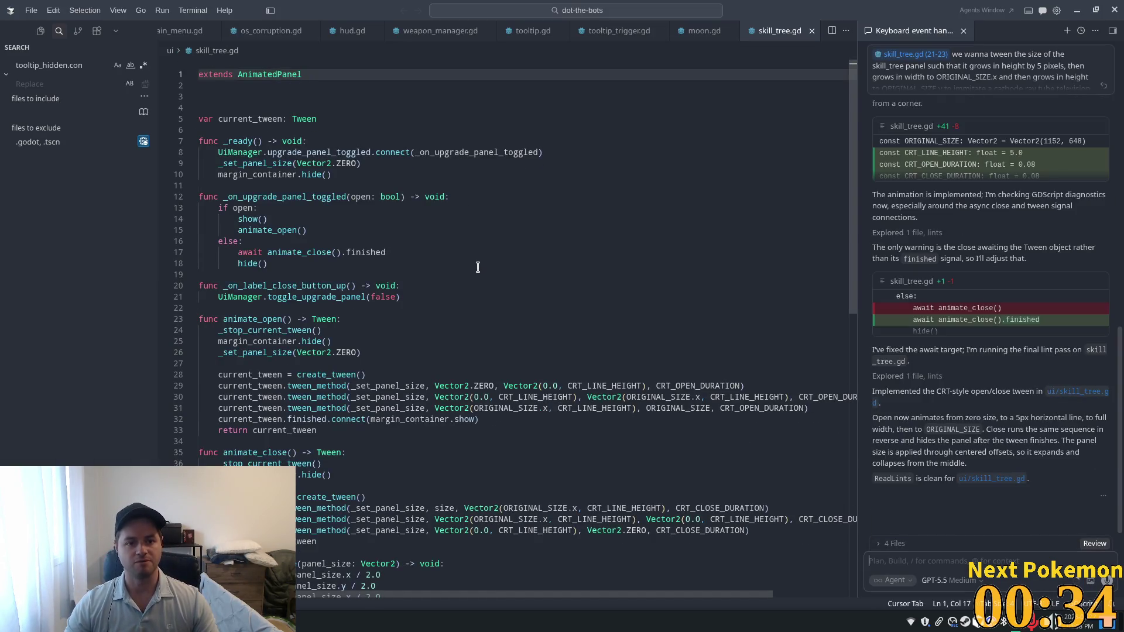
# Delete the blank lines after extends and the var current_tween declaration
pyautogui.moveTo(202, 97); pyautogui.dragTo(199, 85)
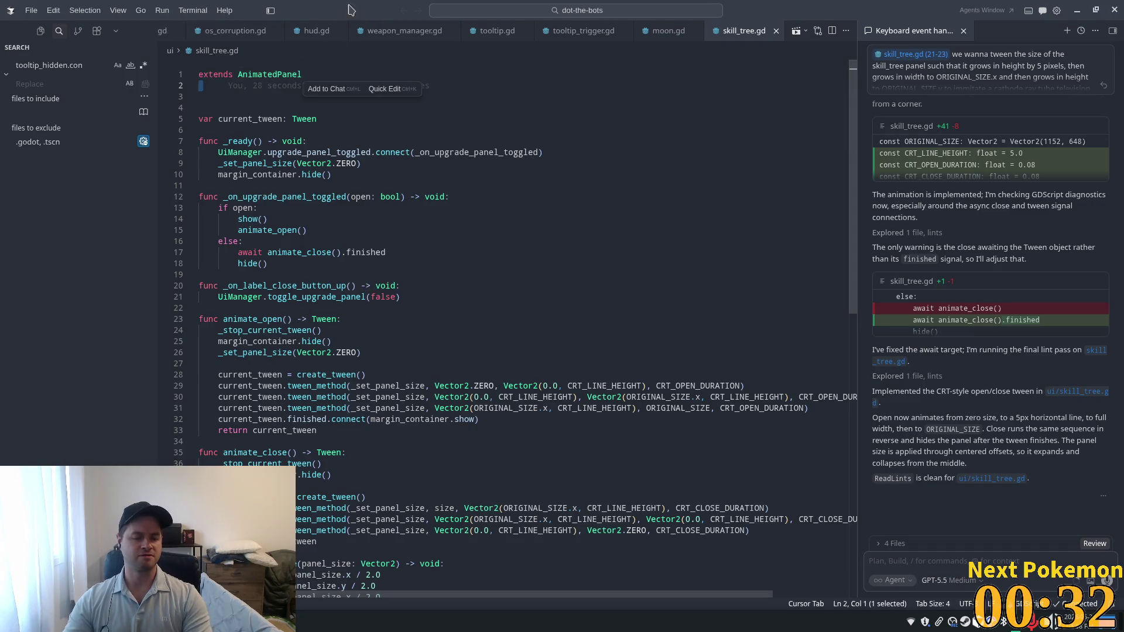
pyautogui.press('Delete')
pyautogui.press('Delete')
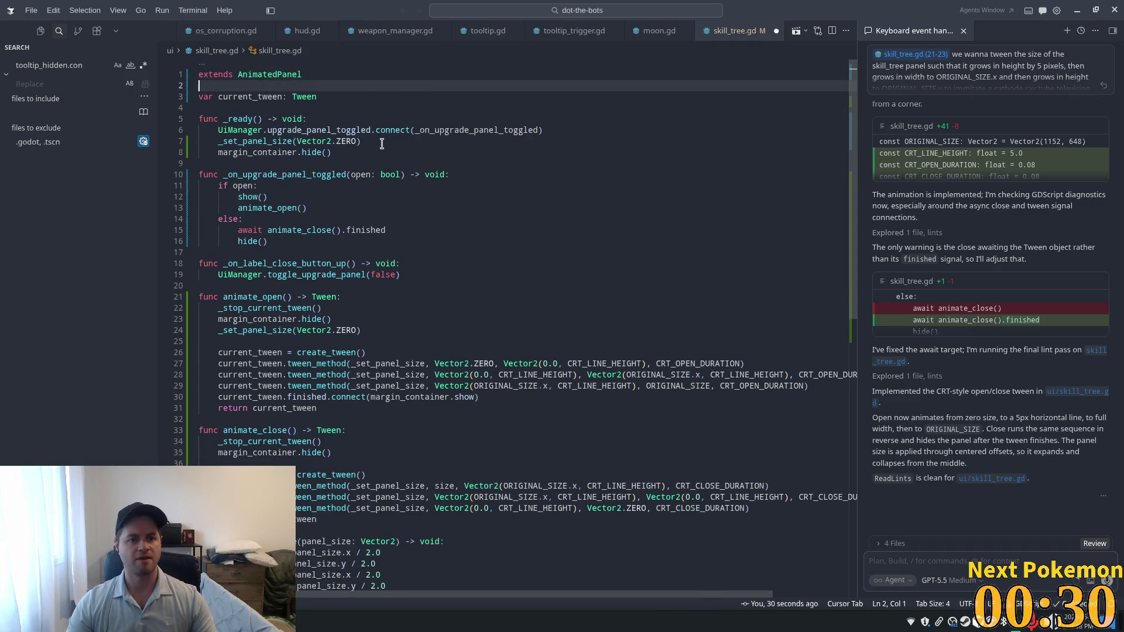
pyautogui.moveTo(319, 95); pyautogui.dragTo(196, 97)
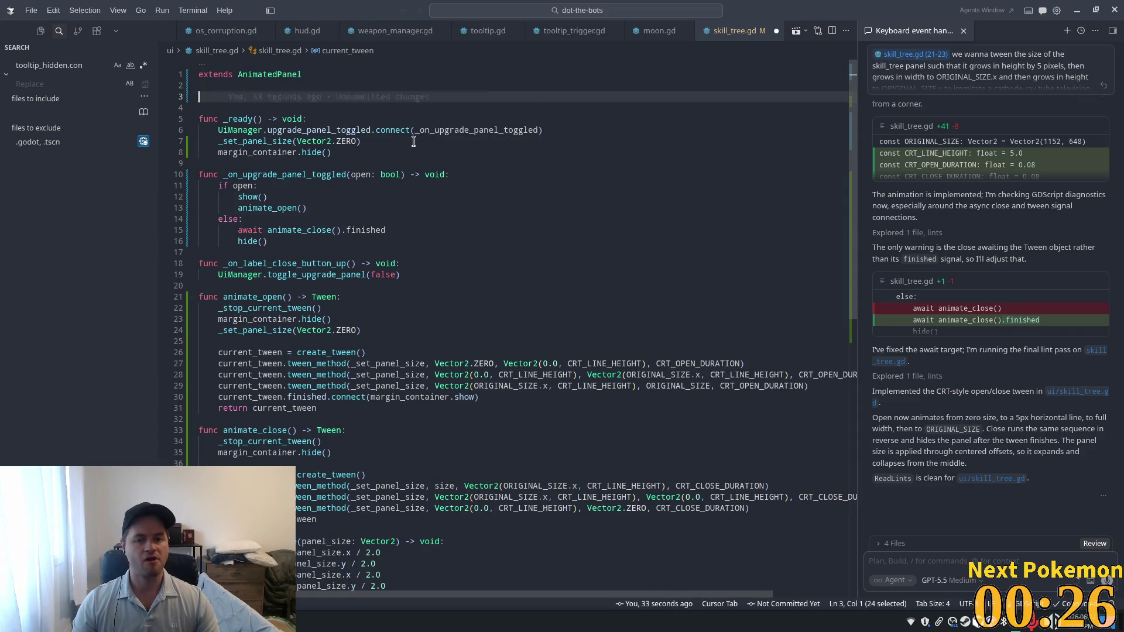
pyautogui.press('BackSpace')
pyautogui.press('BackSpace')
pyautogui.press('BackSpace')
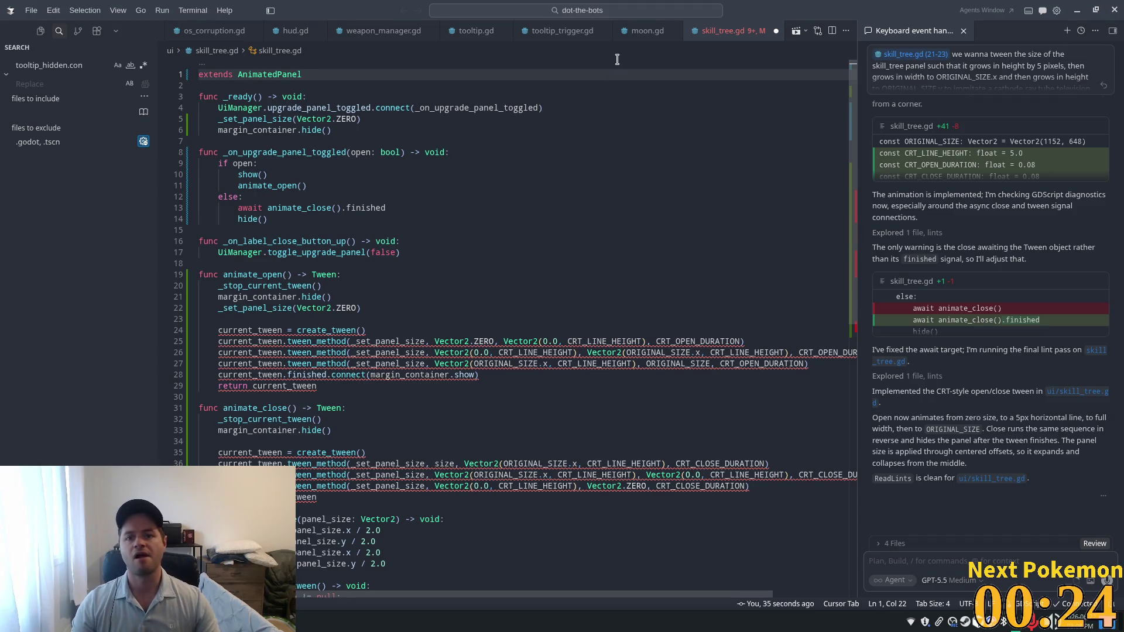
pyautogui.rightClick(730, 33)
# Close other files, add var current_tween: Tween to animated_panel.gd and save
pyautogui.click(779, 59)
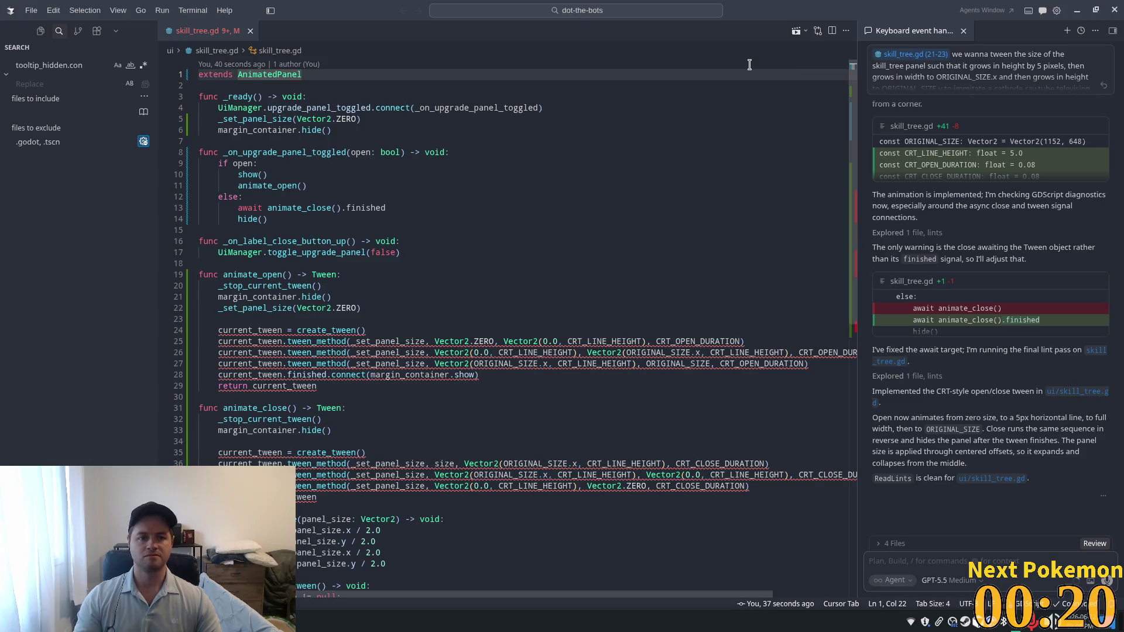
pyautogui.hotkey('ctrl', 'p')
pyautogui.write('a')
pyautogui.press('Return')
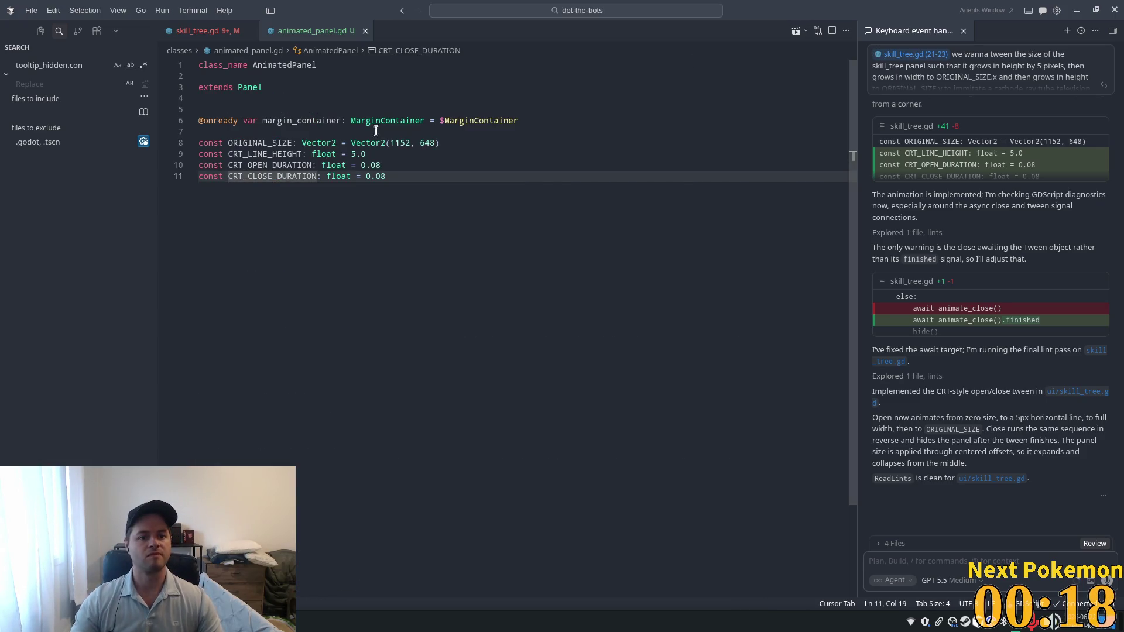
pyautogui.click(431, 175)
pyautogui.press('Return')
pyautogui.press('Tab')
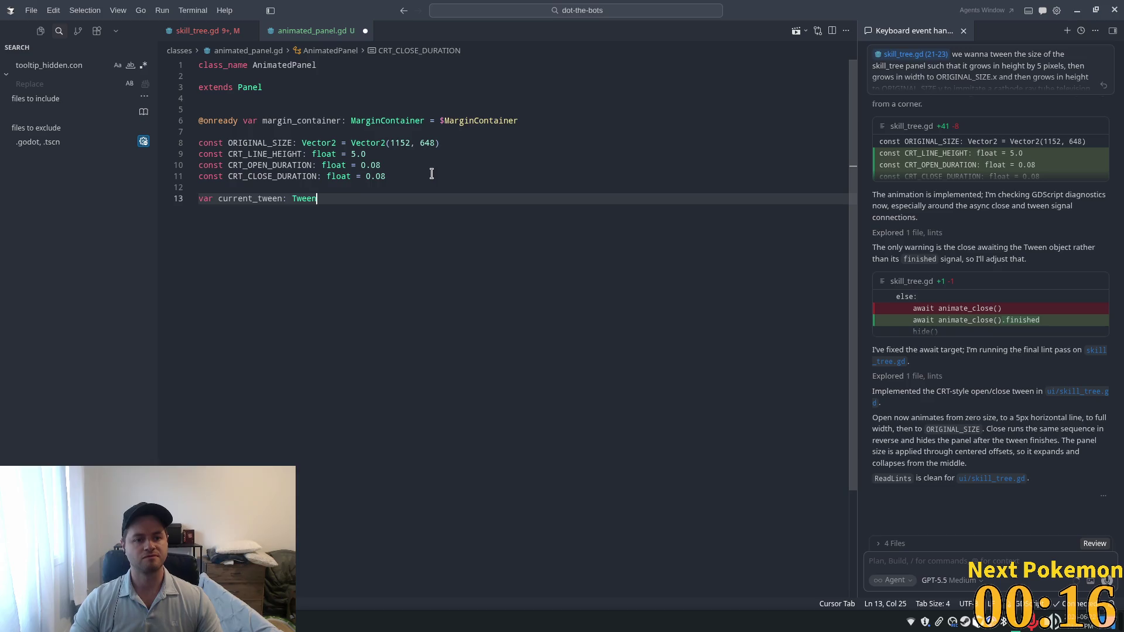
pyautogui.hotkey('ctrl', 's')
# Cut the _ready function from skill_tree.gd and paste it into animated_panel.gd
pyautogui.click(225, 30)
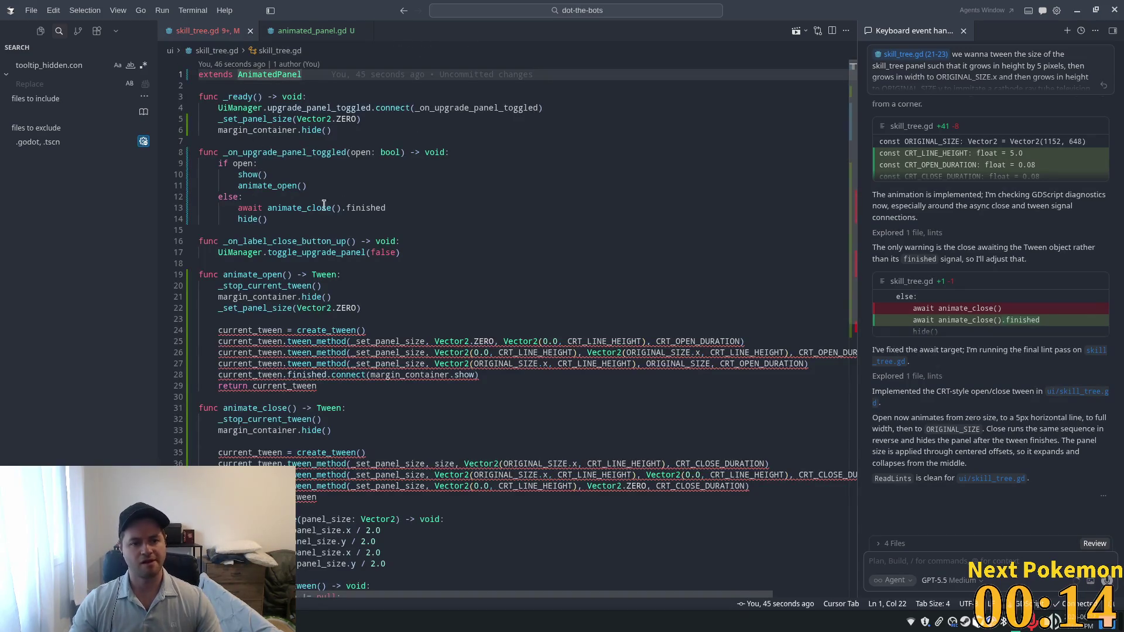
pyautogui.click(308, 177)
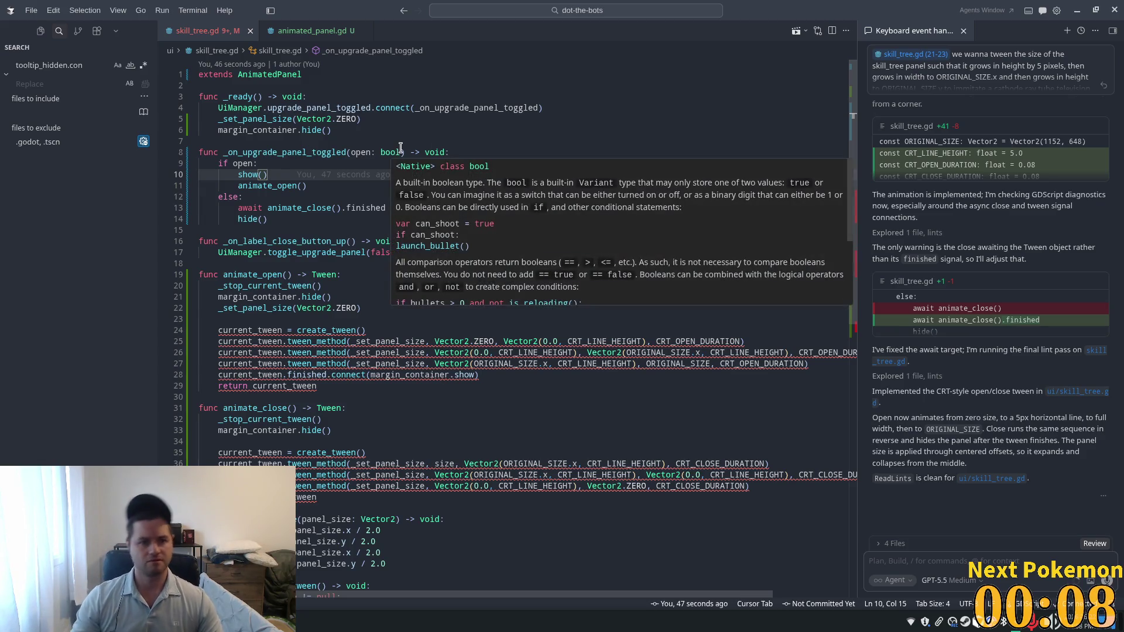
pyautogui.click(319, 130)
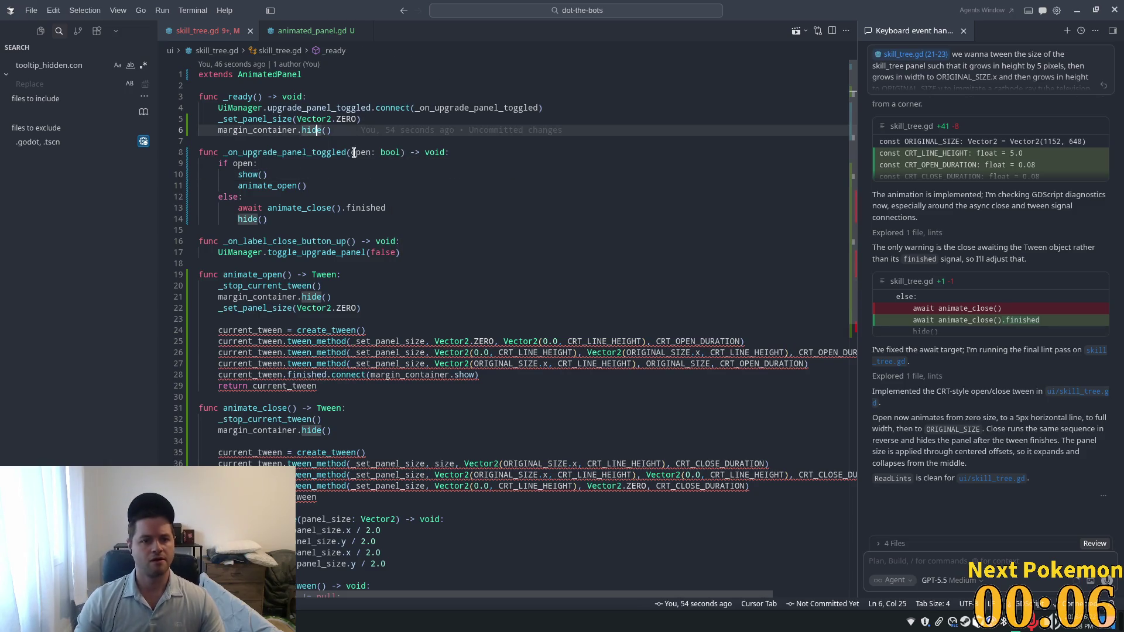
pyautogui.moveTo(331, 130); pyautogui.dragTo(190, 97)
pyautogui.hotkey('ctrl', 'c')
pyautogui.press('BackSpace')
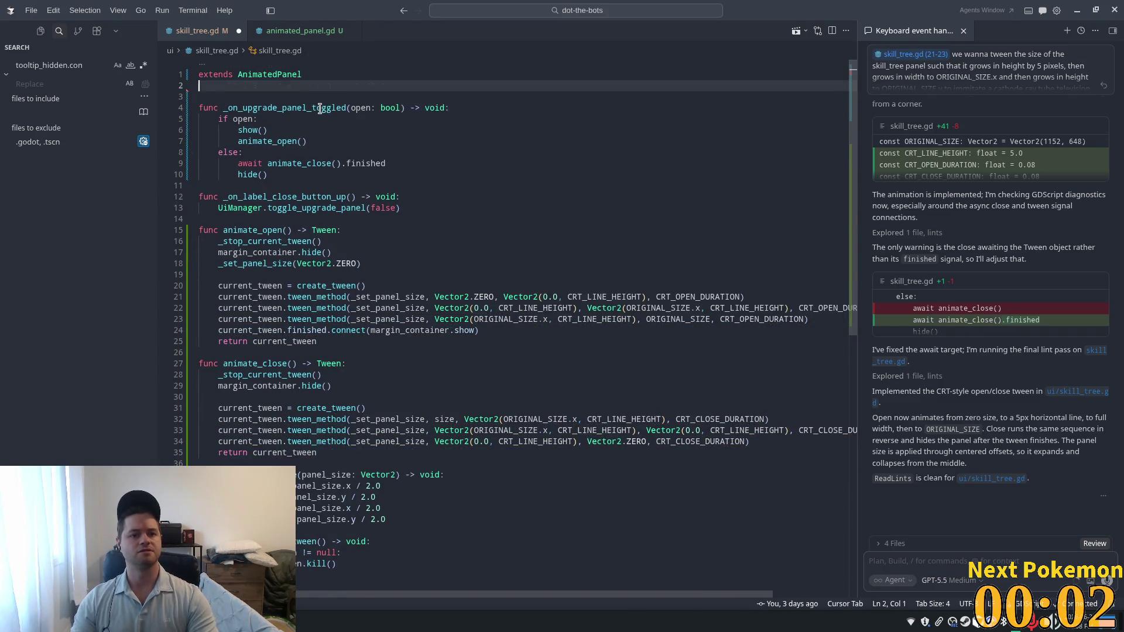
pyautogui.press('BackSpace')
pyautogui.press('BackSpace')
pyautogui.click(298, 30)
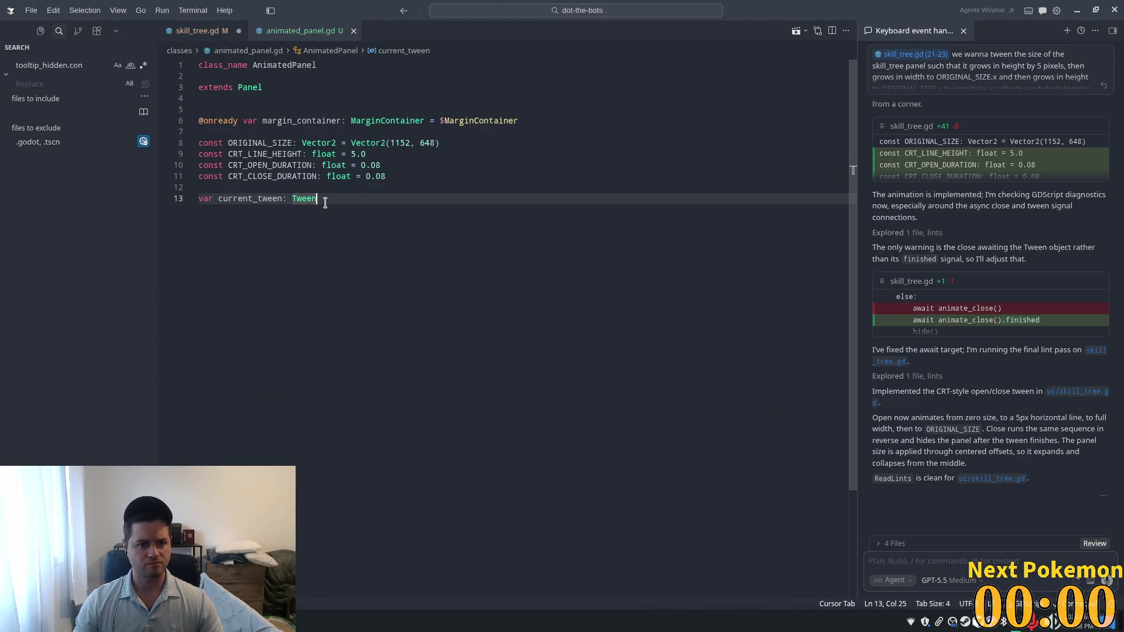
pyautogui.hotkey('ctrl', 'v')
pyautogui.hotkey('ctrl', 'Tab')
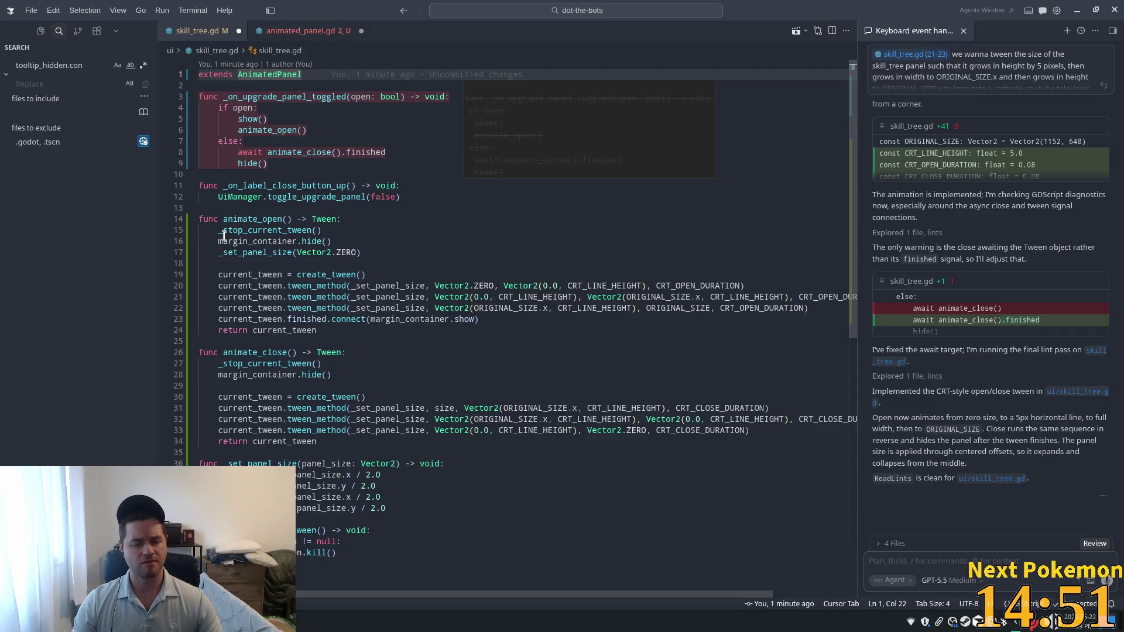
# Cut everything from animate_open to the end of skill_tree.gd
pyautogui.click(199, 219)
pyautogui.scroll(-1, 376, 439)
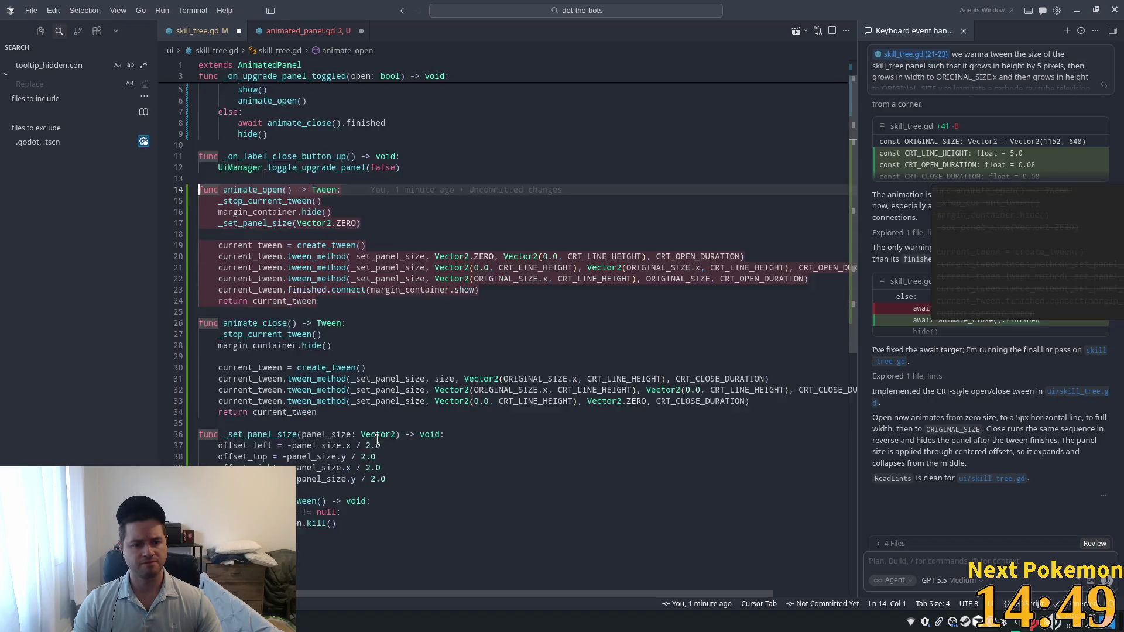
pyautogui.scroll(-1, 377, 439)
pyautogui.hotkey('ctrl', 'shift', 'End')
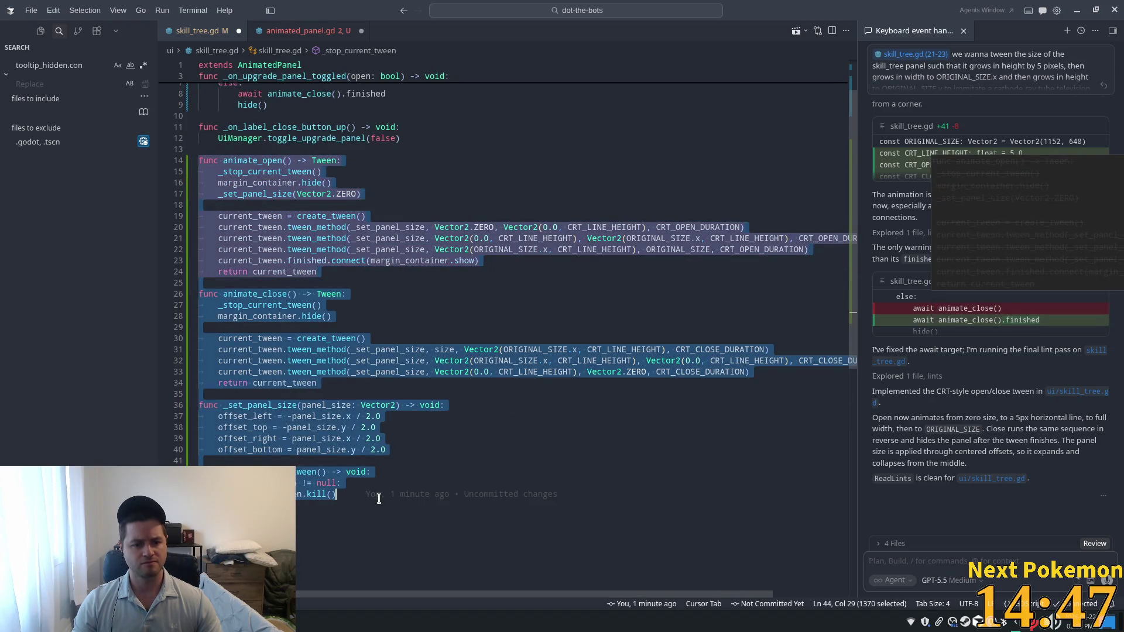
pyautogui.press('Delete')
pyautogui.scroll(2, 408, 330)
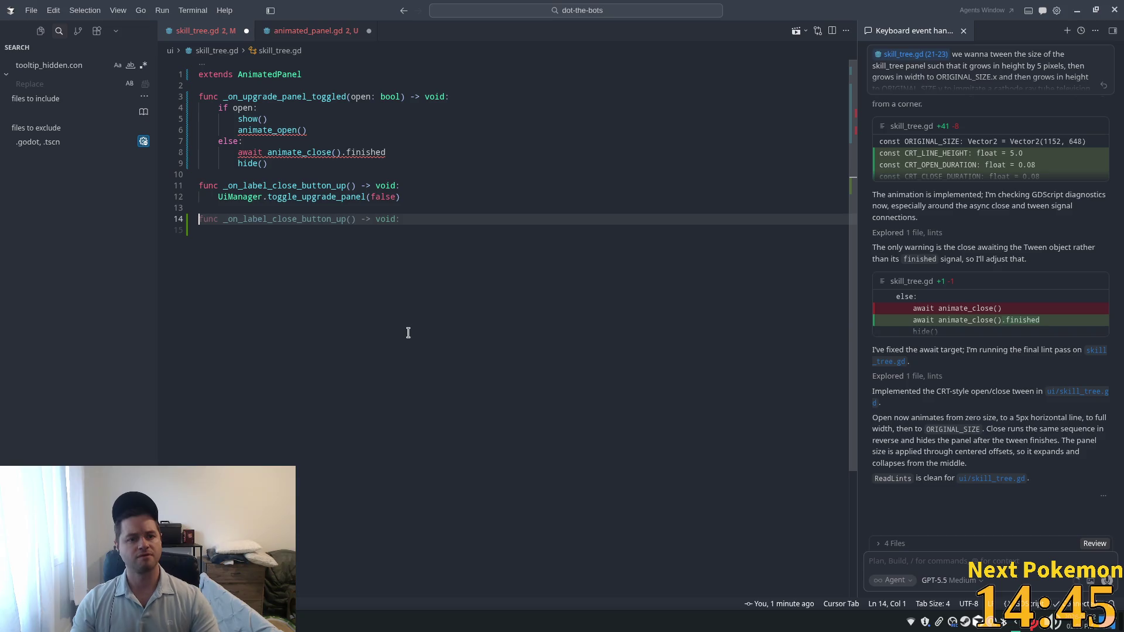
pyautogui.press('BackSpace')
pyautogui.press('BackSpace')
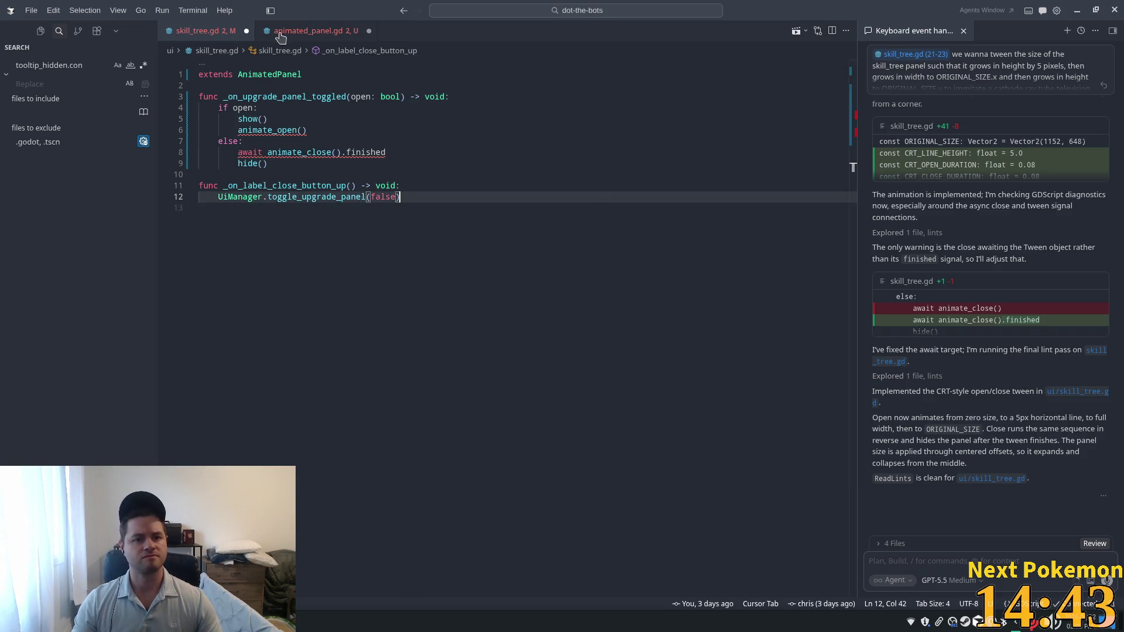
# Paste the animation and panel-sizing functions after _ready in animated_panel.gd and save
pyautogui.click(280, 36)
pyautogui.press('Return')
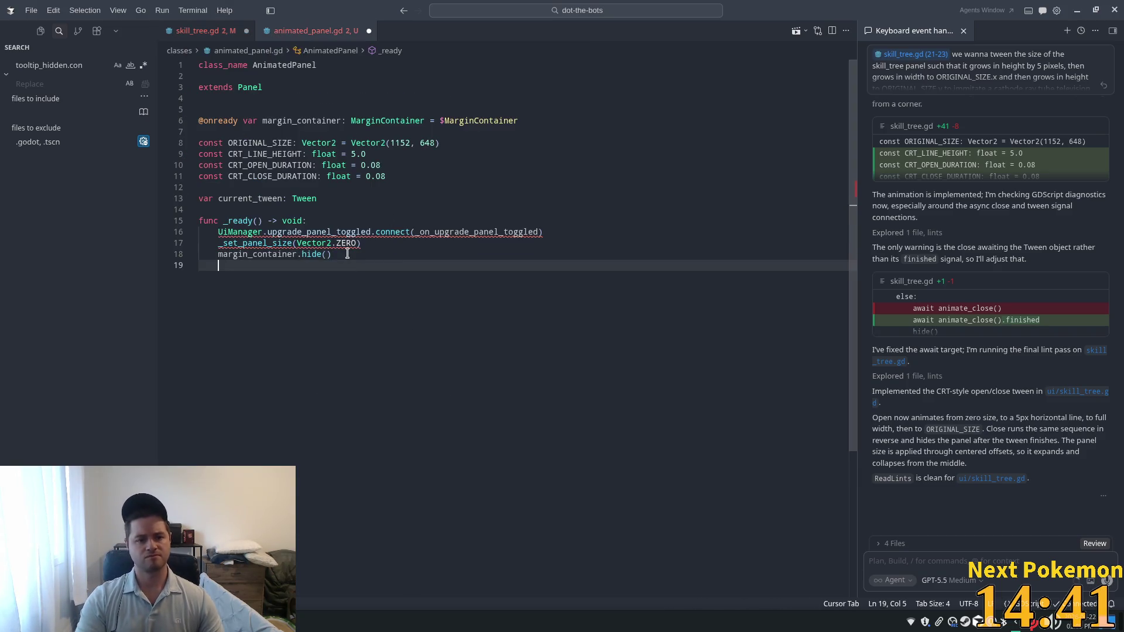
pyautogui.press('Tab')
pyautogui.hotkey('ctrl', 's')
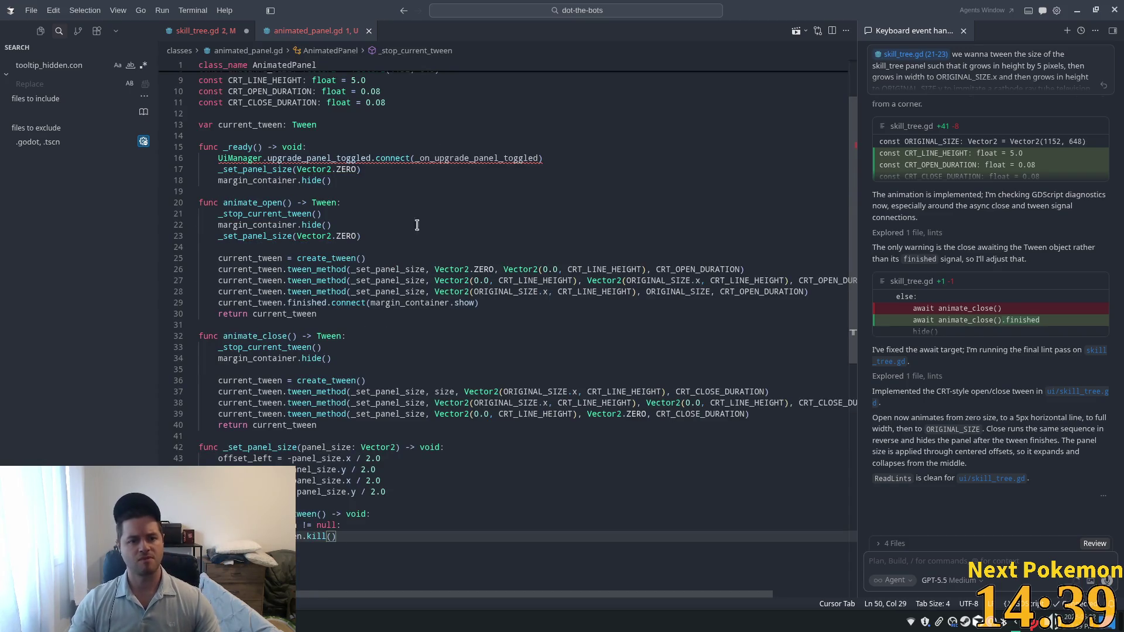
pyautogui.click(447, 180)
pyautogui.click(452, 136)
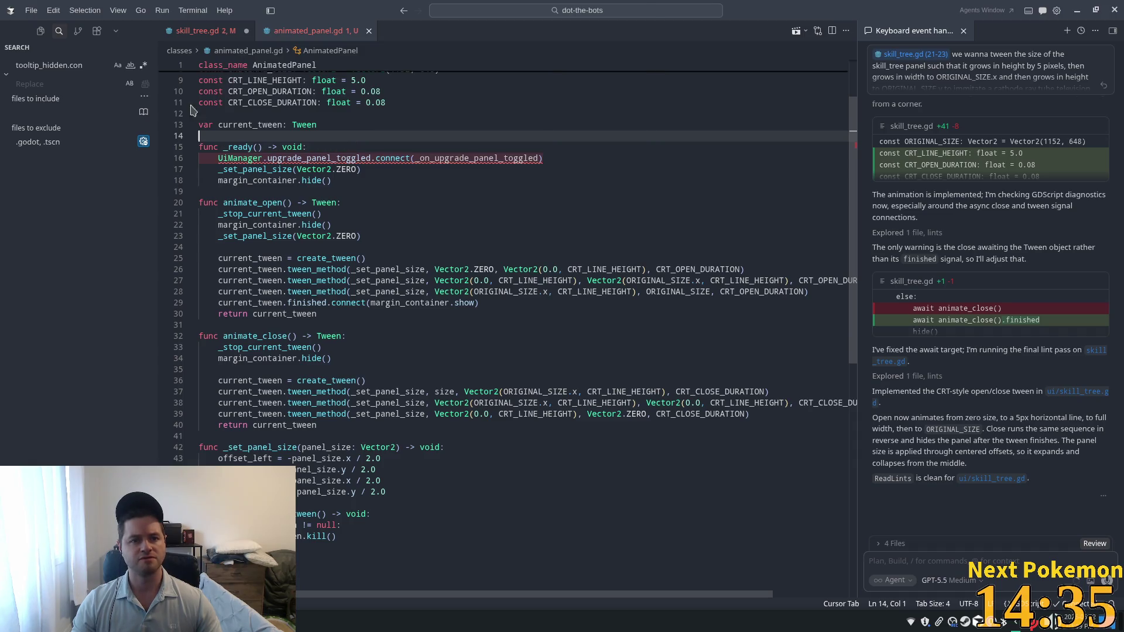
# Delete the upgrade_panel_toggled connect call from animated_panel.gd's _ready
pyautogui.hotkey('ctrl', 'Tab')
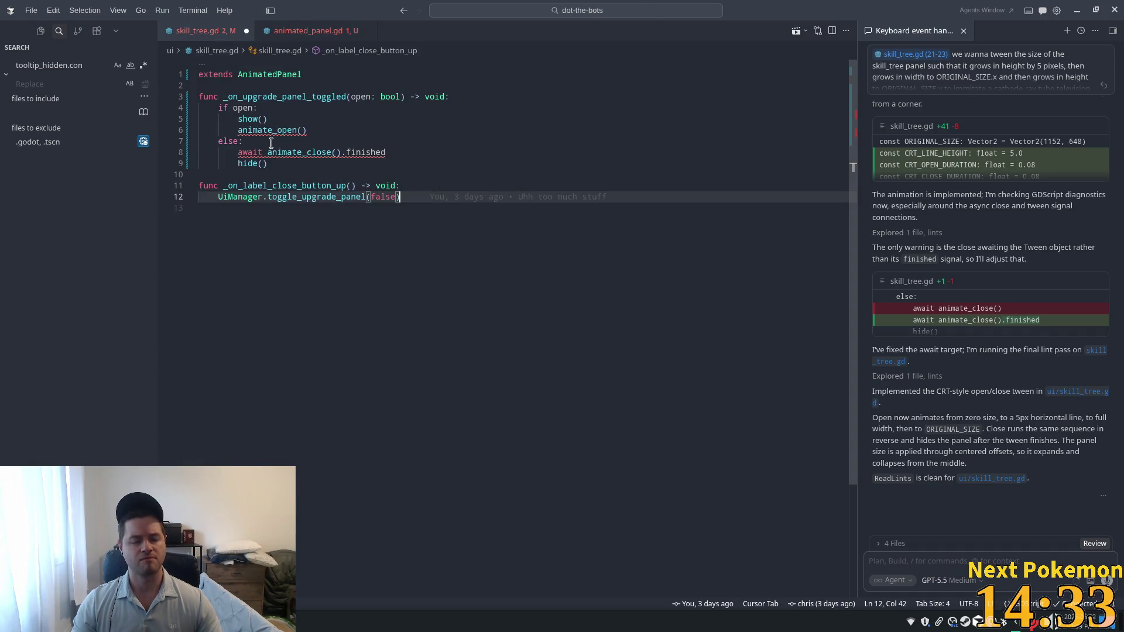
pyautogui.moveTo(304, 168); pyautogui.dragTo(138, 103)
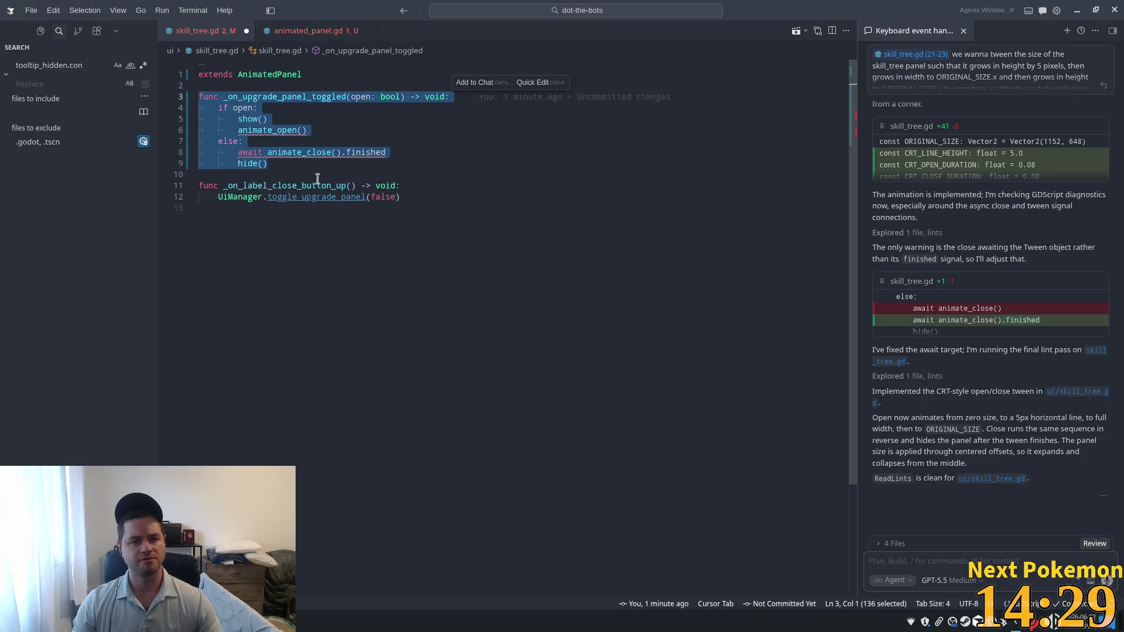
pyautogui.click(304, 31)
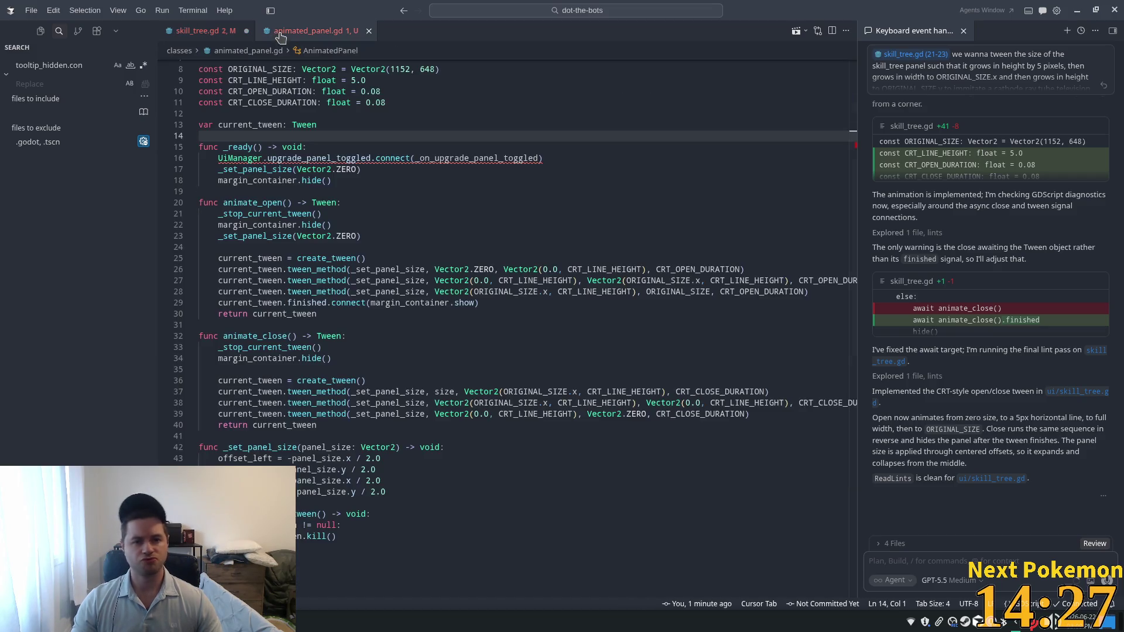
pyautogui.moveTo(571, 158); pyautogui.dragTo(221, 157)
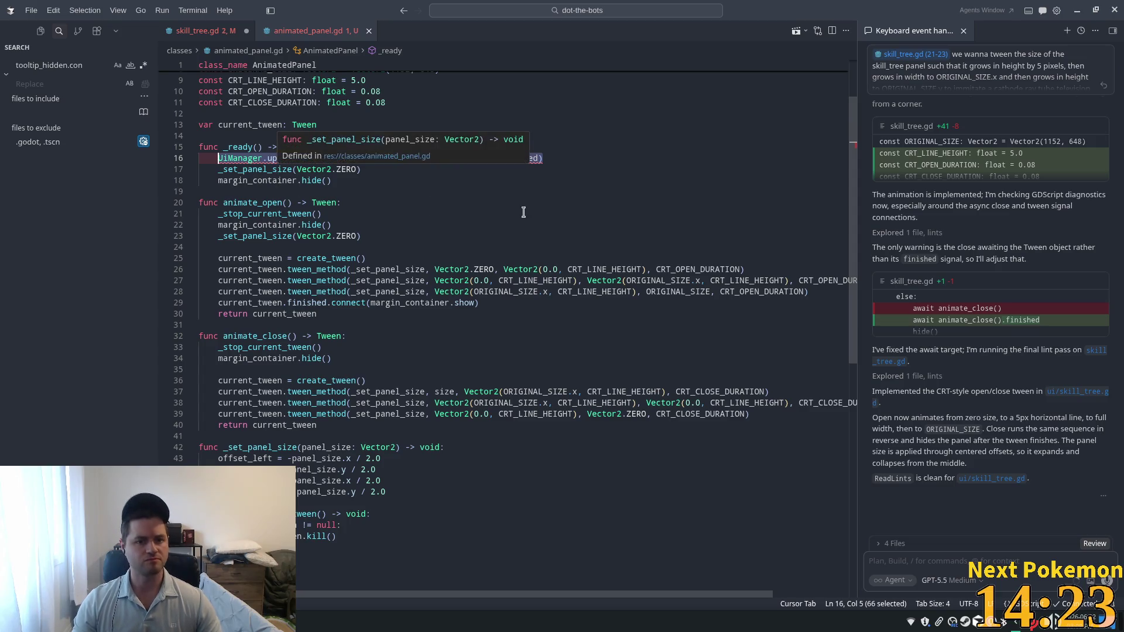
pyautogui.press('BackSpace')
pyautogui.press('BackSpace')
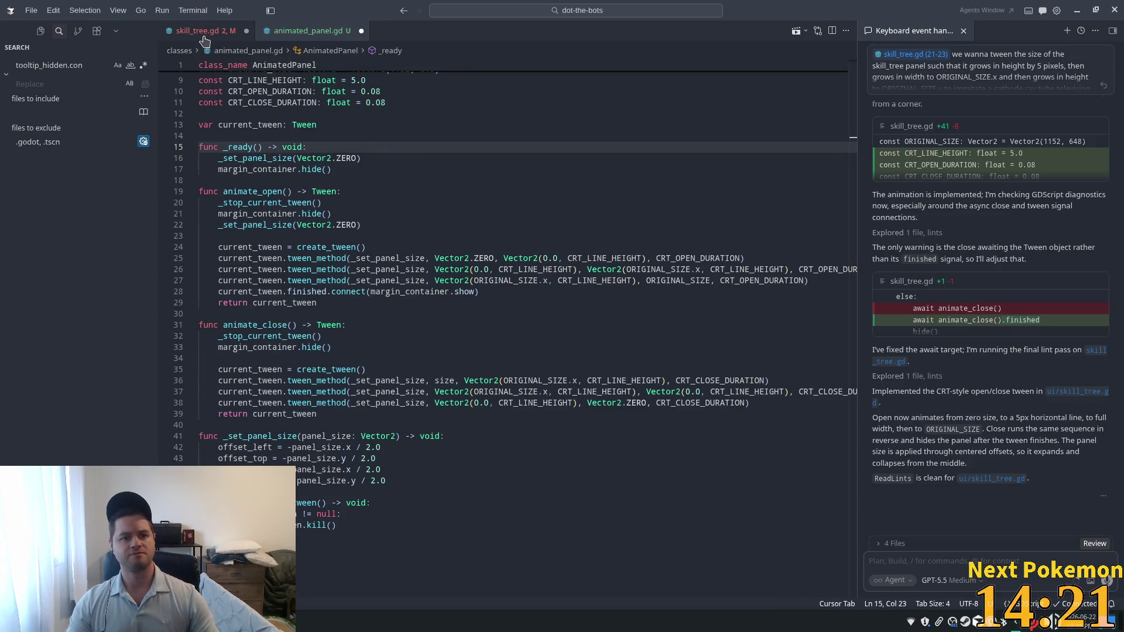
# Add a _ready to skill_tree.gd that connects upgrade_panel_toggled to its handler, and save it
pyautogui.hotkey('ctrl', 'Tab')
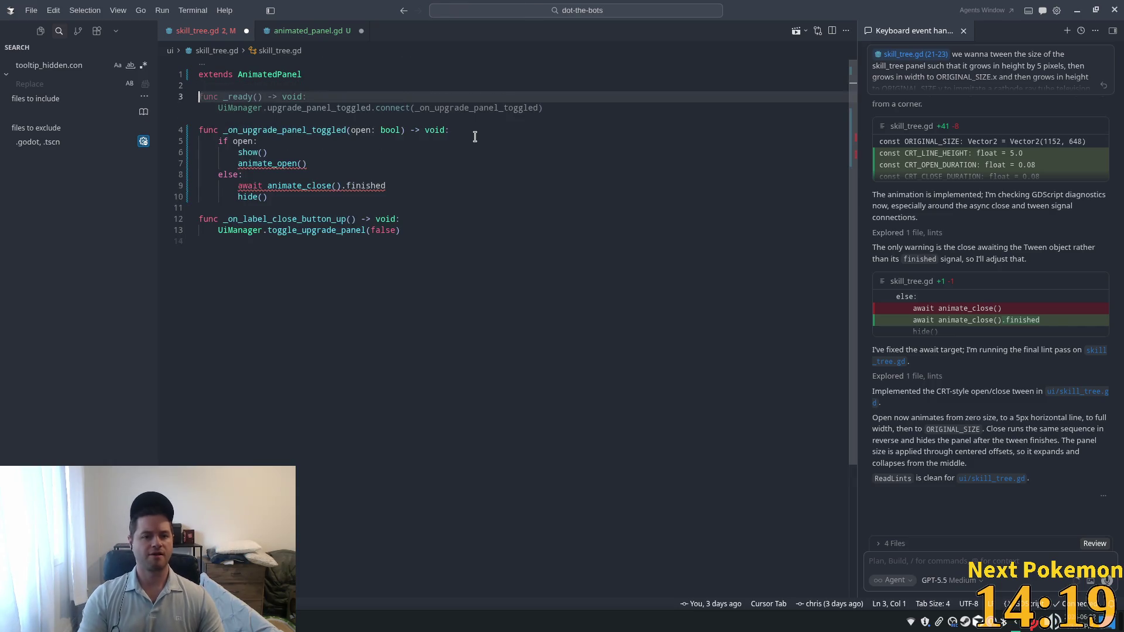
pyautogui.press('Return')
pyautogui.press('Return')
pyautogui.press('Up')
pyautogui.press('Tab')
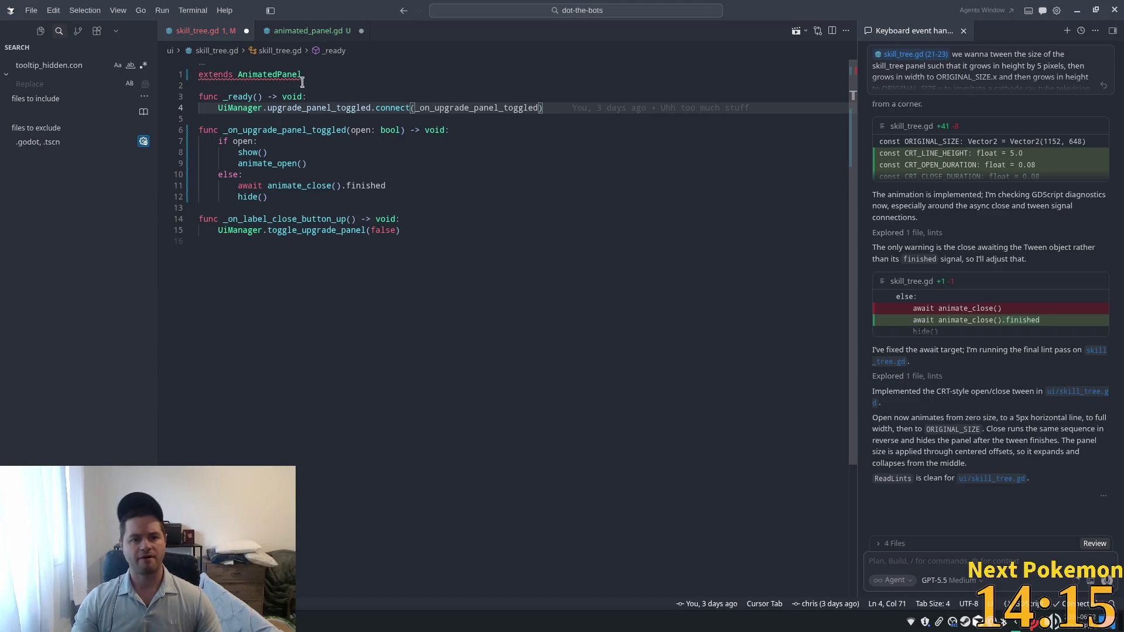
pyautogui.hotkey('ctrl', 's')
# Save the edited animated_panel.gd script
pyautogui.press('Up')
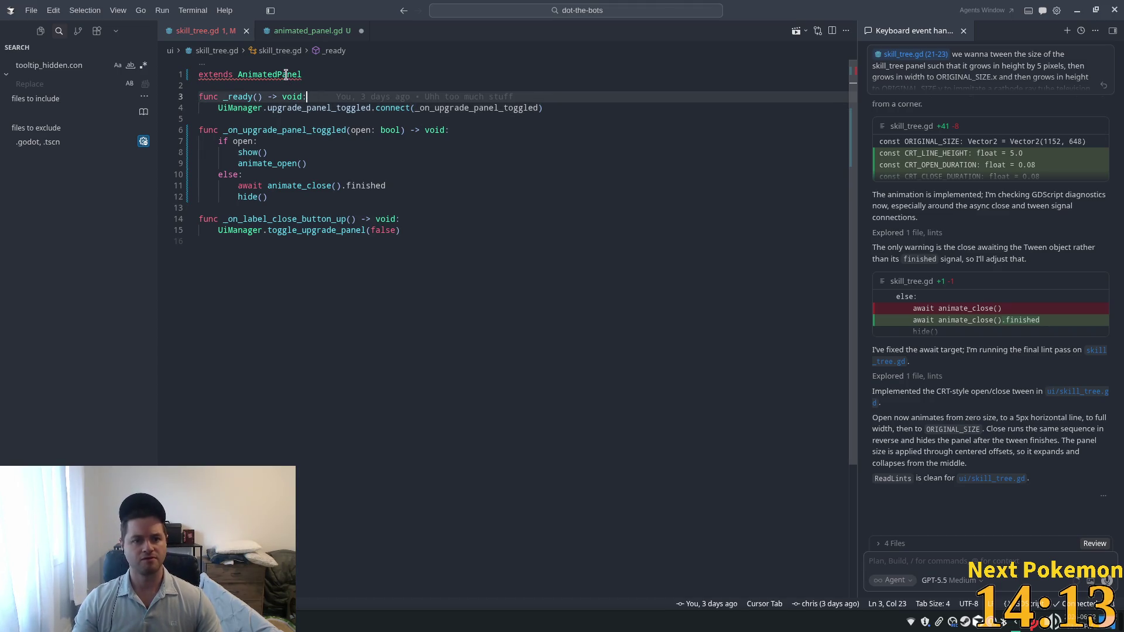
pyautogui.keyDown('ctrl'); pyautogui.click(286, 75); pyautogui.keyUp('ctrl')
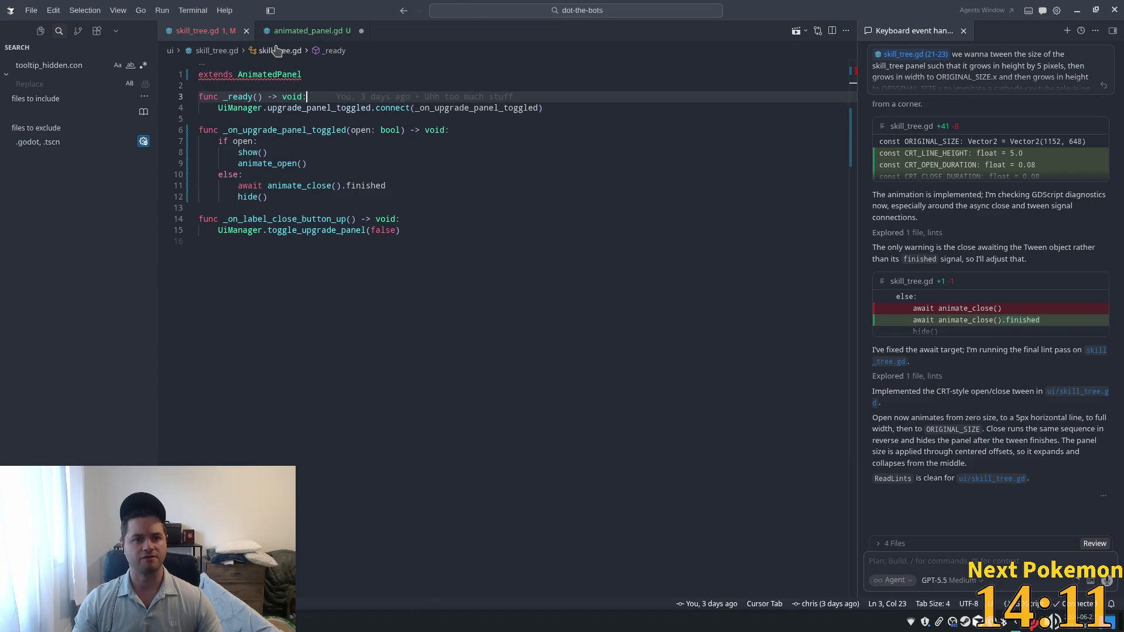
pyautogui.press('Down')
pyautogui.press('Down')
pyautogui.press('Down')
pyautogui.press('End')
pyautogui.hotkey('ctrl', 's')
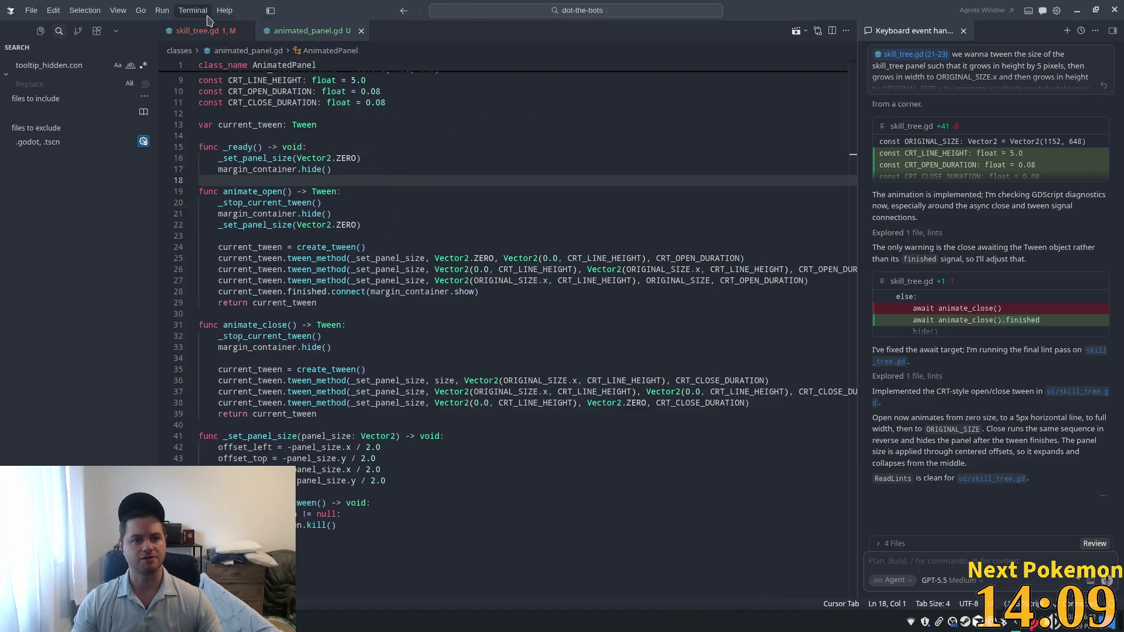
pyautogui.click(193, 10)
pyautogui.press('Escape')
# Run Developer: Reload Window from the command palette to reload Cursor
pyautogui.click(197, 34)
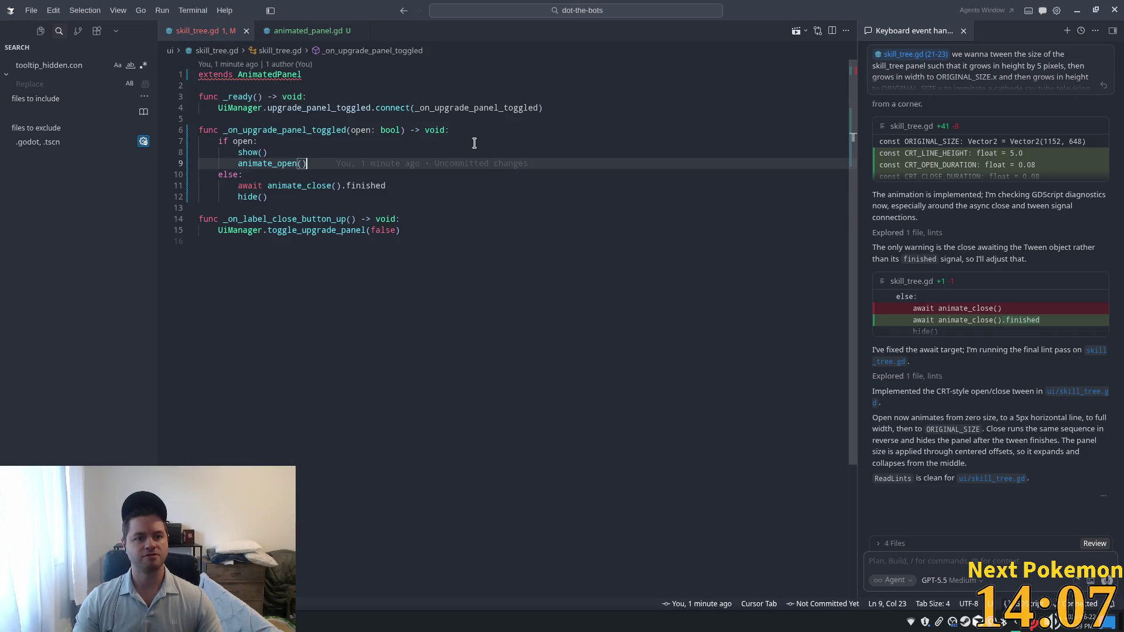
pyautogui.hotkey('ctrl', 'shift', 'p')
pyautogui.write('rel')
pyautogui.press('Return')
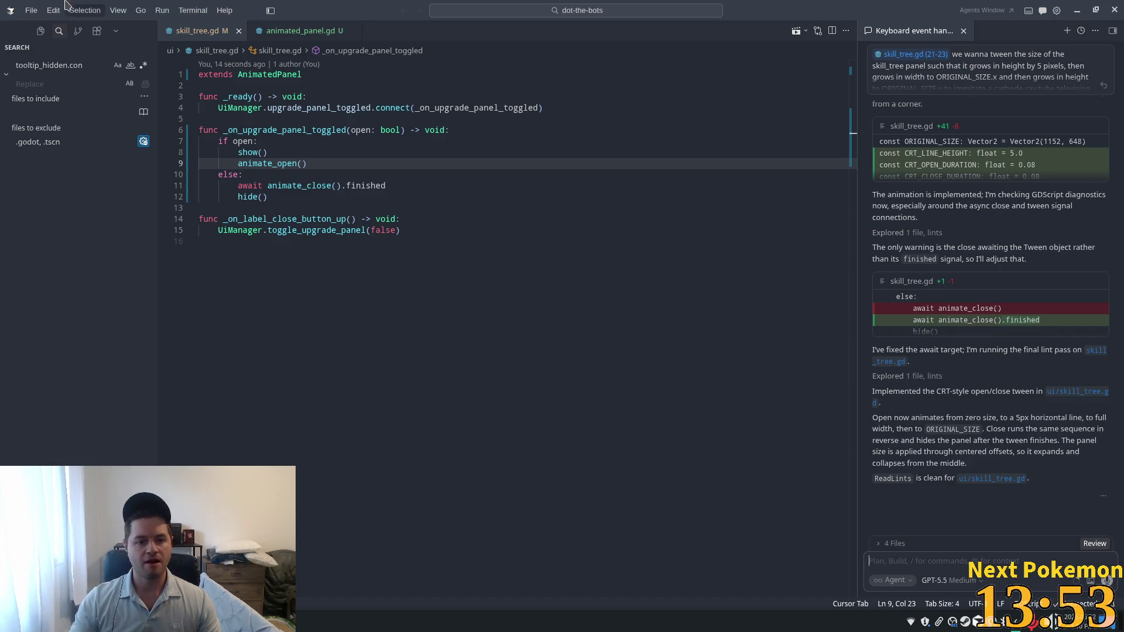
pyautogui.click(317, 175)
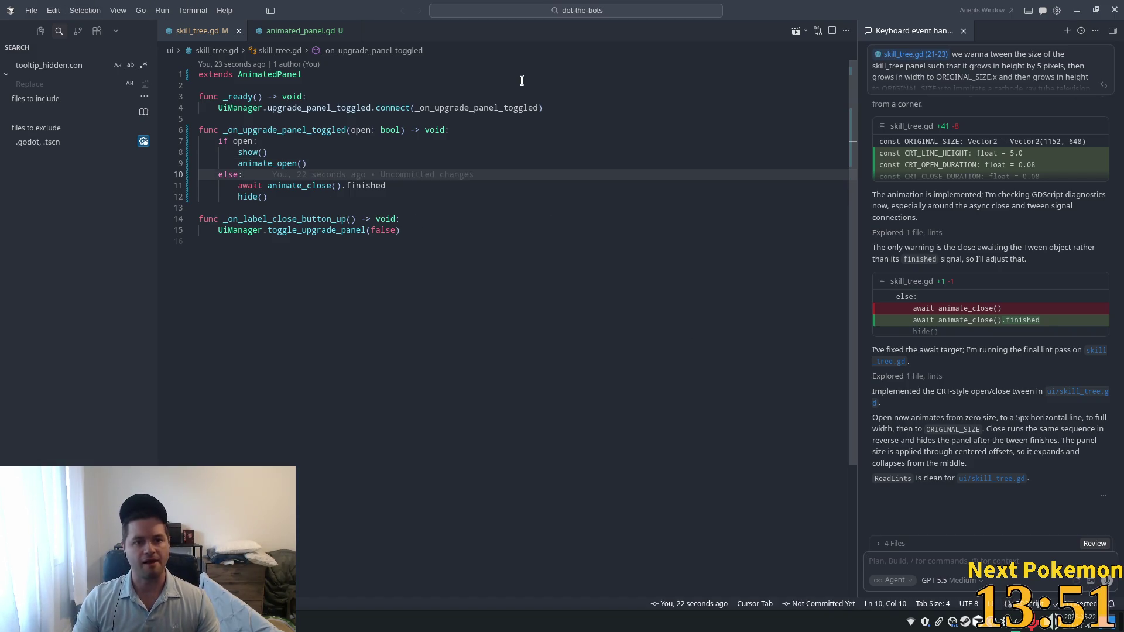
pyautogui.keyDown('ctrl'); pyautogui.click(273, 163); pyautogui.keyUp('ctrl')
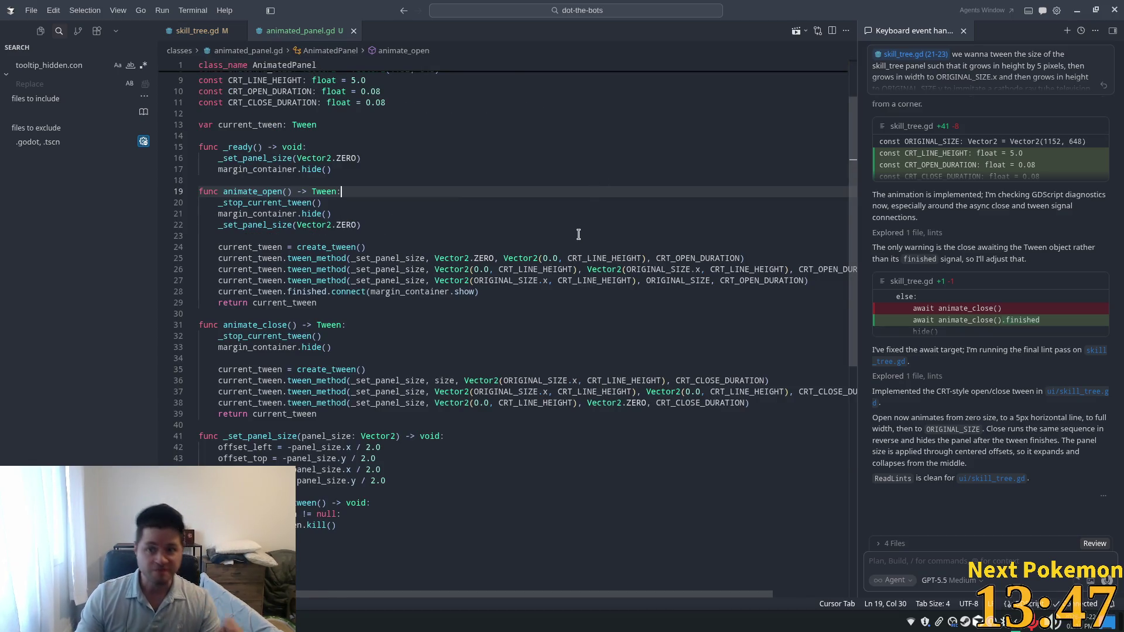
pyautogui.scroll(2, 578, 234)
pyautogui.click(242, 97)
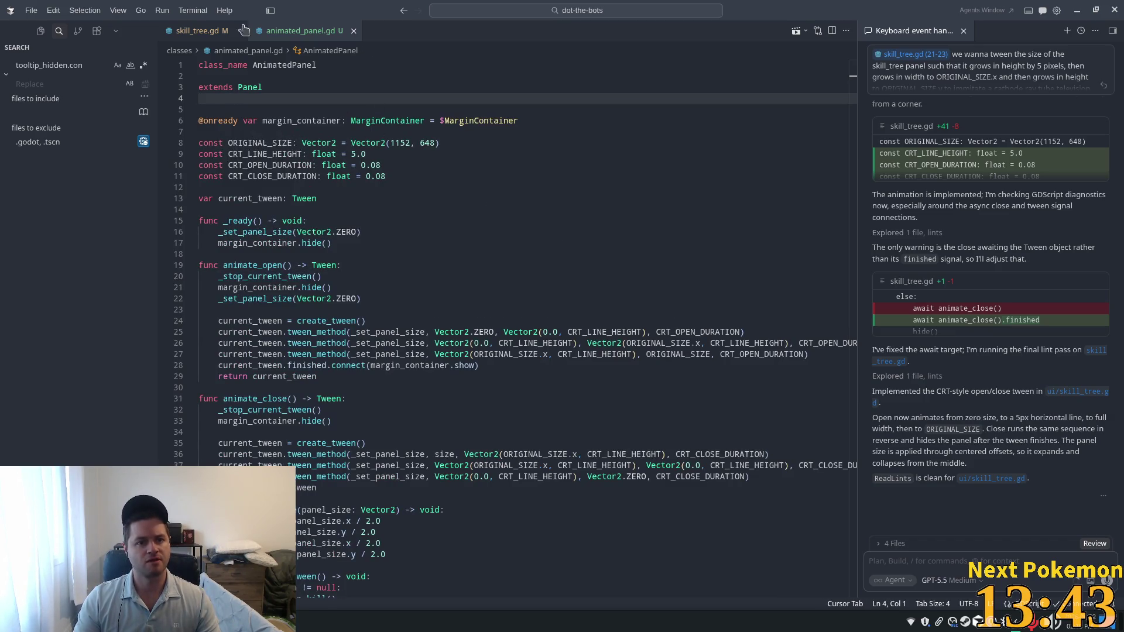
pyautogui.click(199, 31)
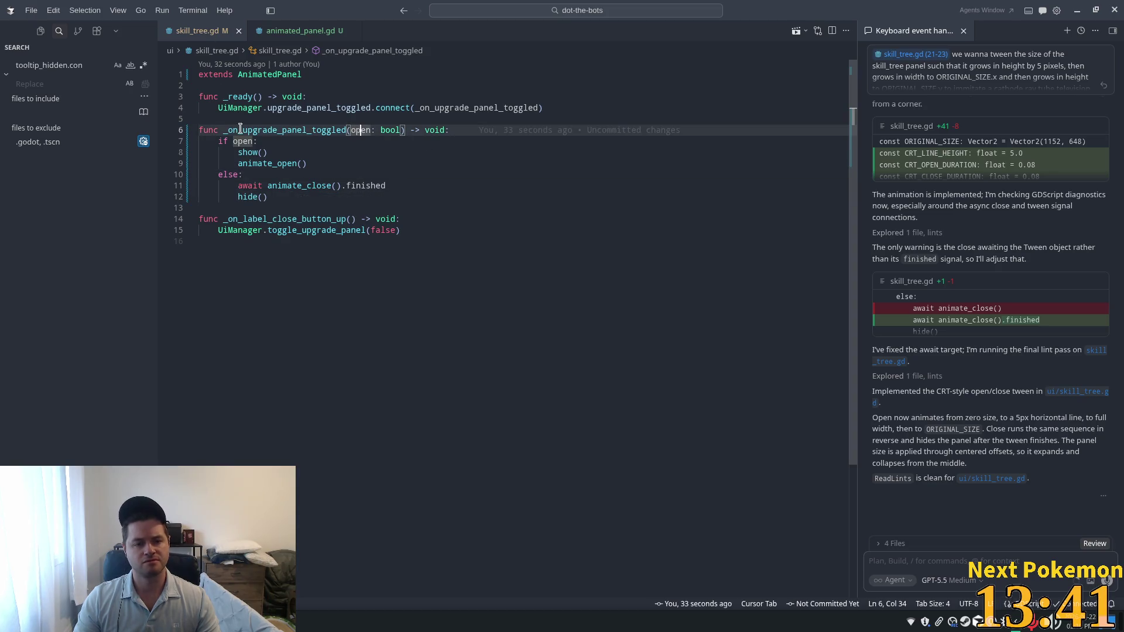
pyautogui.doubleClick(248, 152)
pyautogui.click(253, 175)
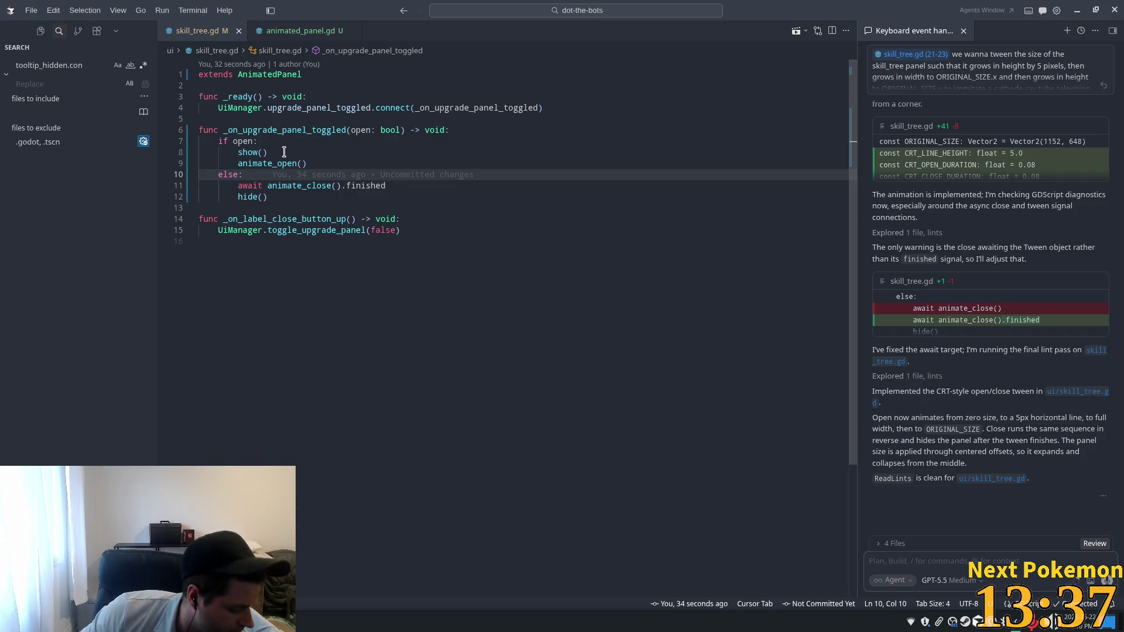
pyautogui.moveTo(279, 162)
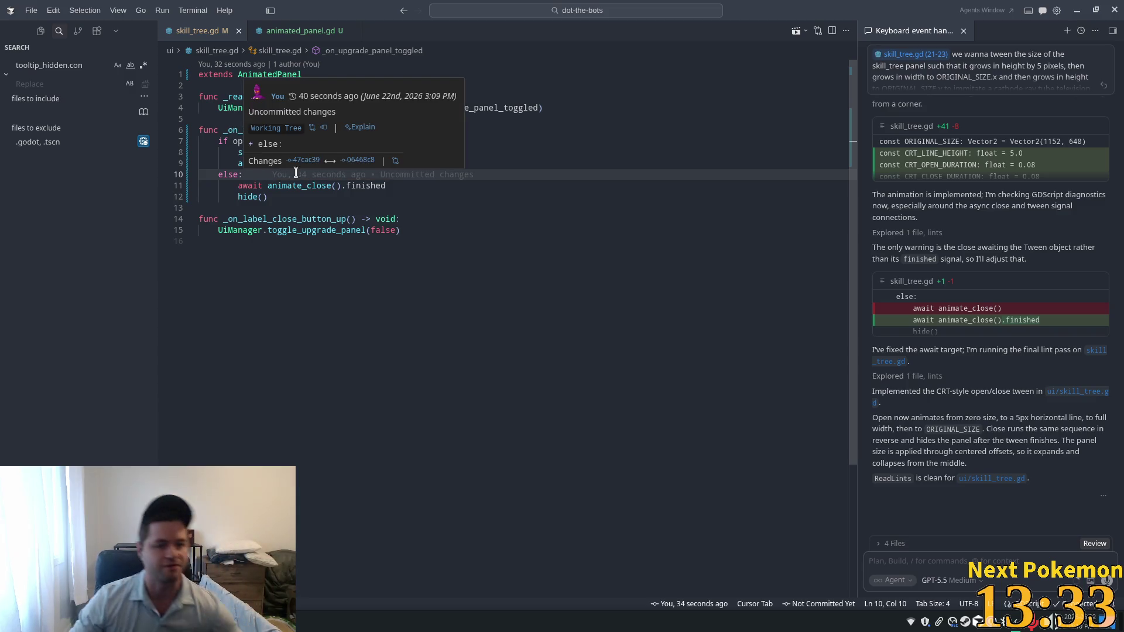
pyautogui.press('Down')
pyautogui.press('Down')
pyautogui.press('Down')
pyautogui.click(451, 223)
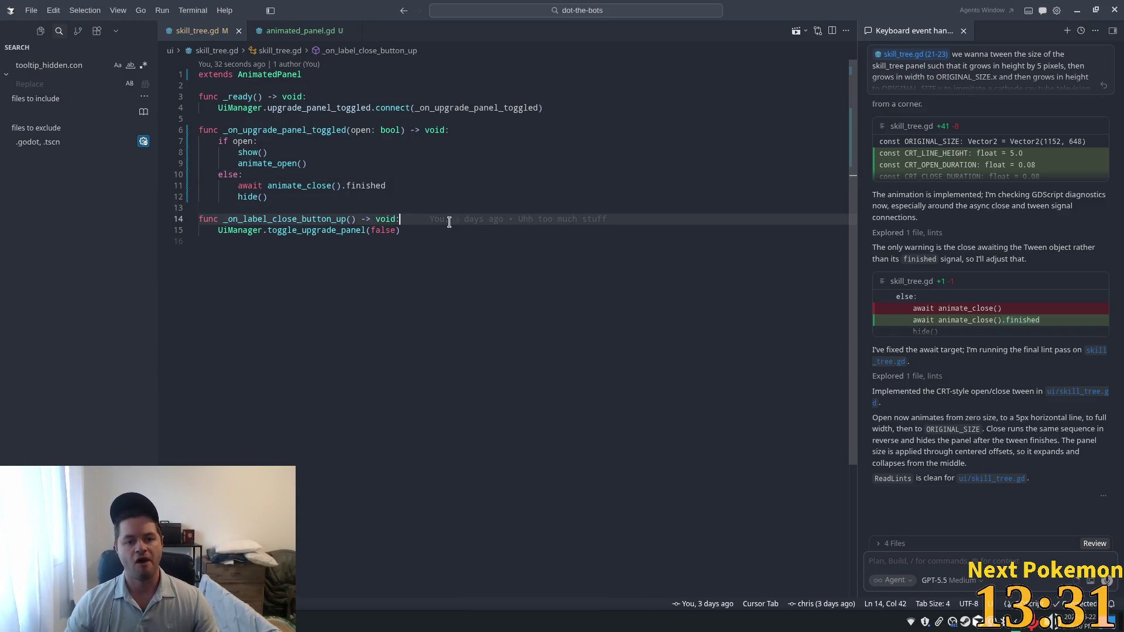
pyautogui.click(304, 237)
pyautogui.hotkey('alt', 'Tab')
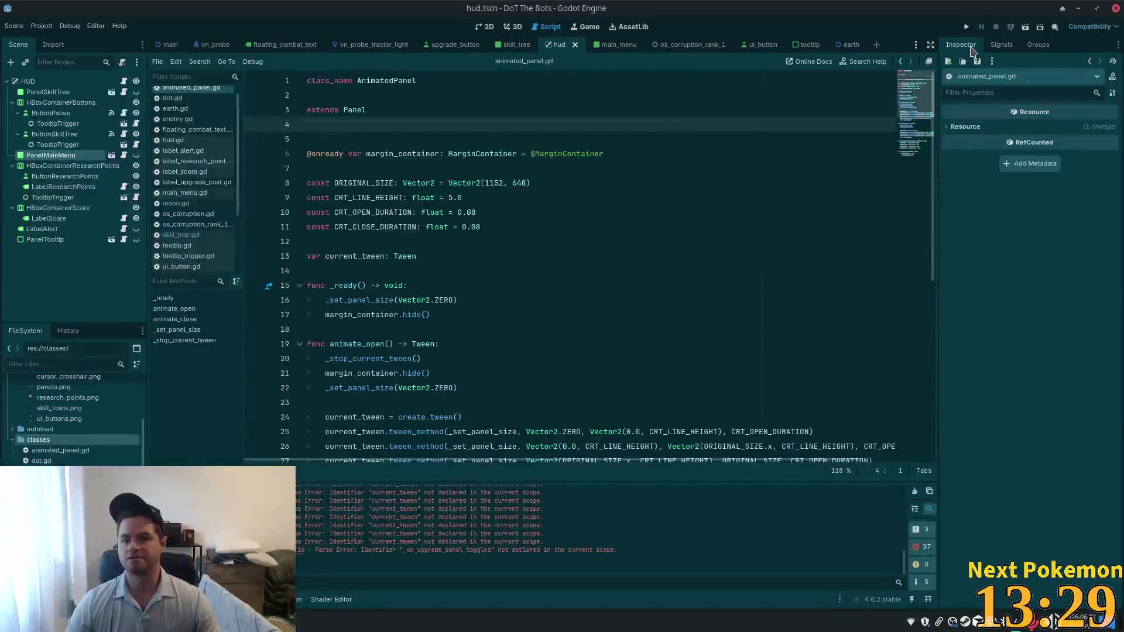
pyautogui.click(969, 26)
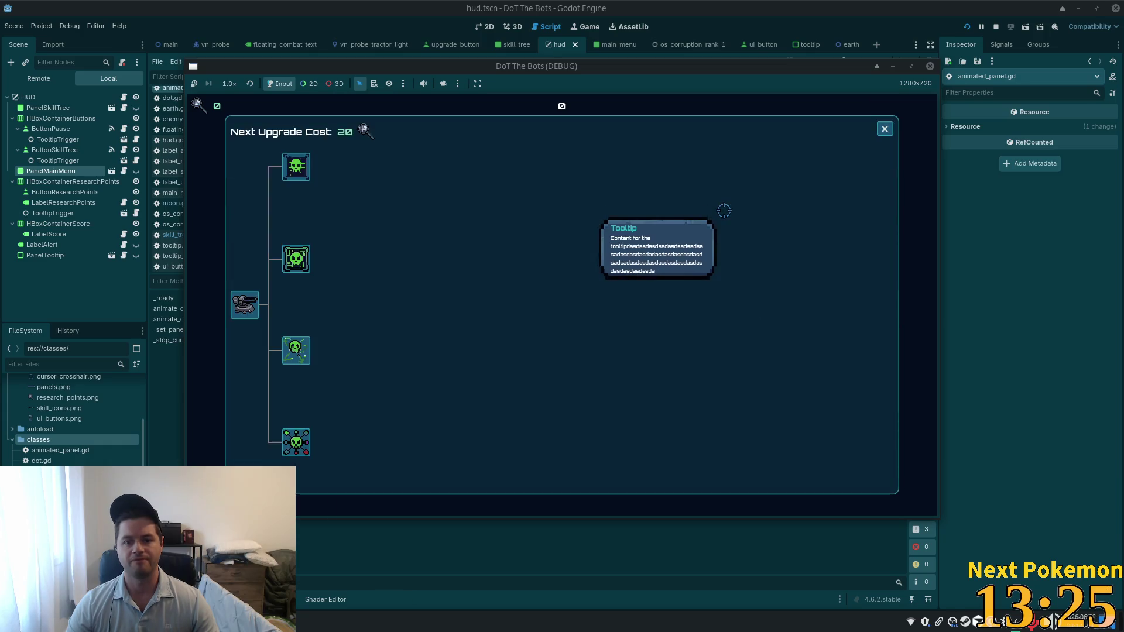
pyautogui.click(919, 111)
pyautogui.click(930, 113)
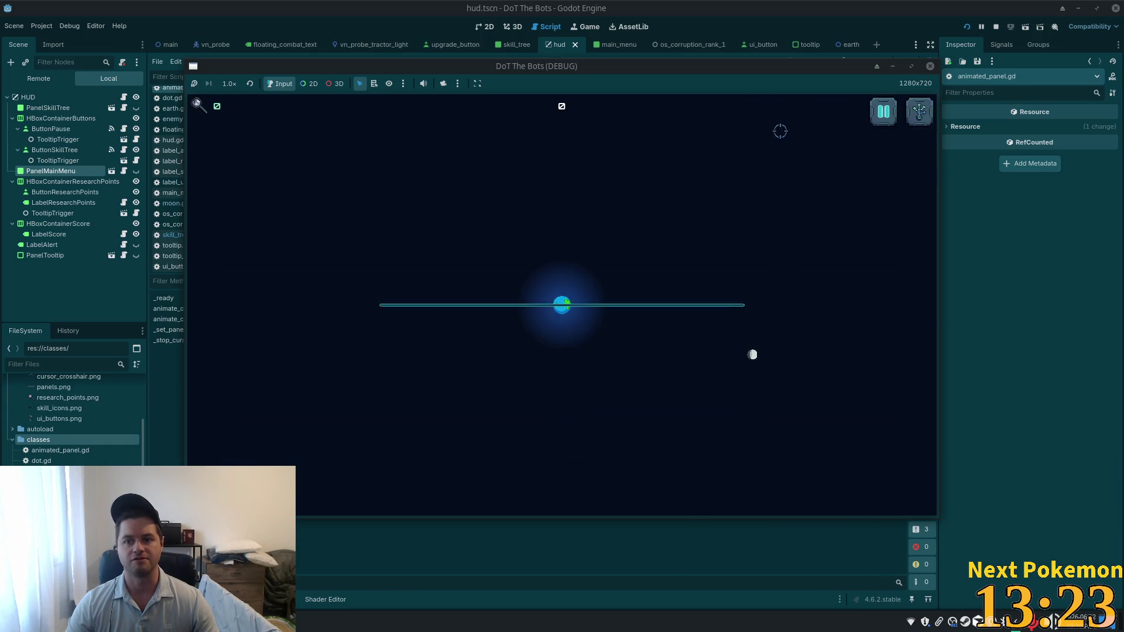
pyautogui.click(927, 65)
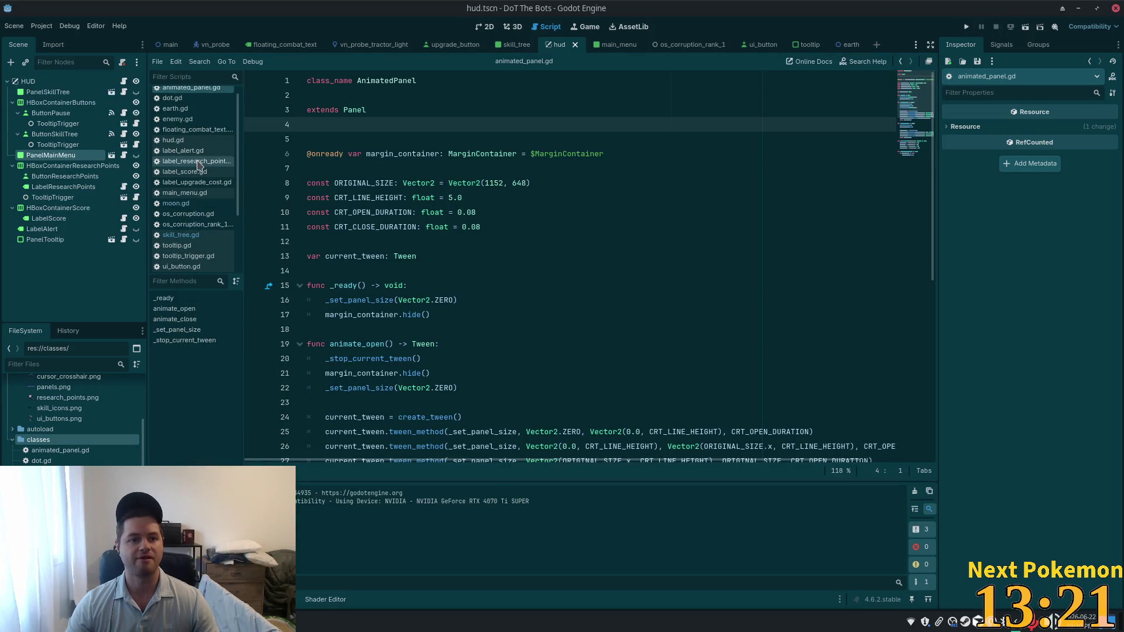
# Quick-open tooltip.tscn from a 'tool' search and view it in the 2D workspace
pyautogui.hotkey('shift', 'alt', 'o')
pyautogui.write('tool')
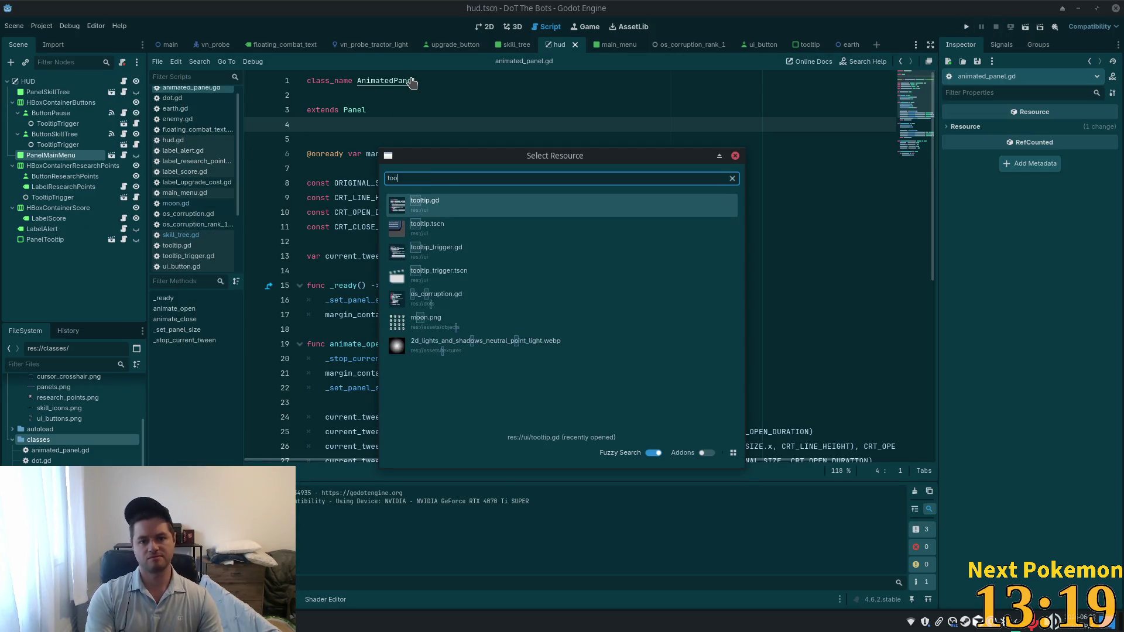
pyautogui.press('Down')
pyautogui.press('Up')
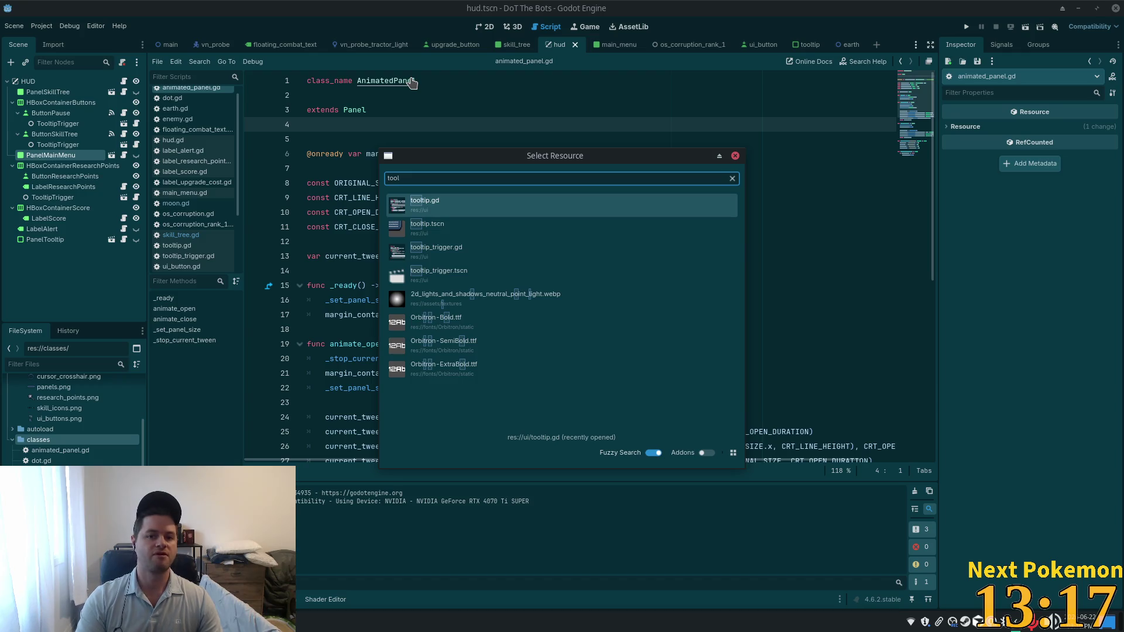
pyautogui.press('Down')
pyautogui.press('Return')
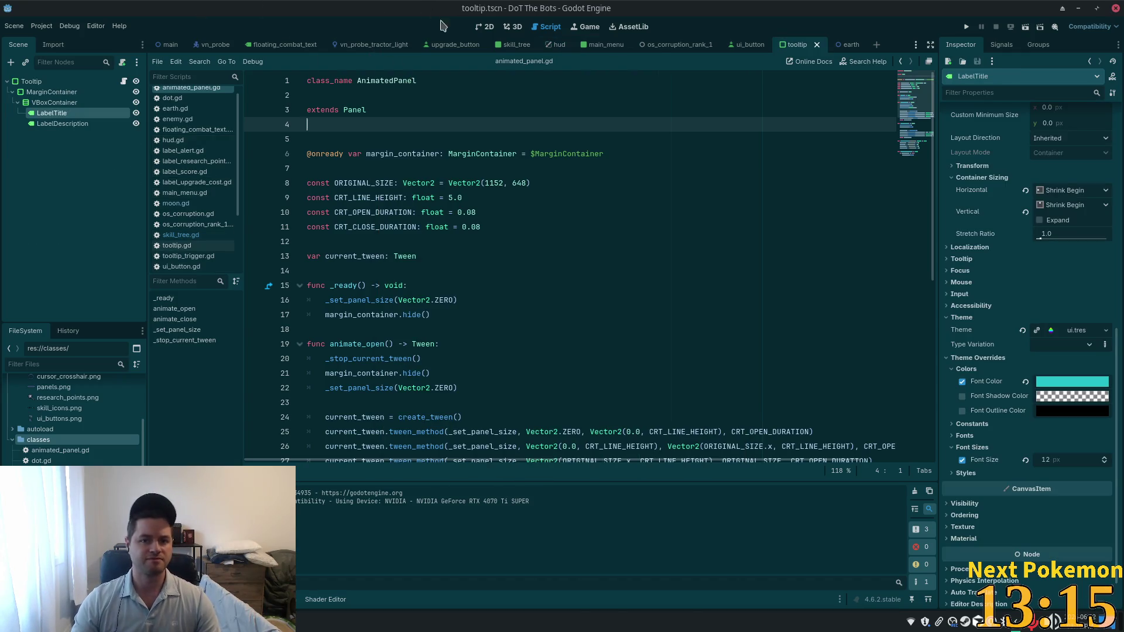
pyautogui.click(486, 27)
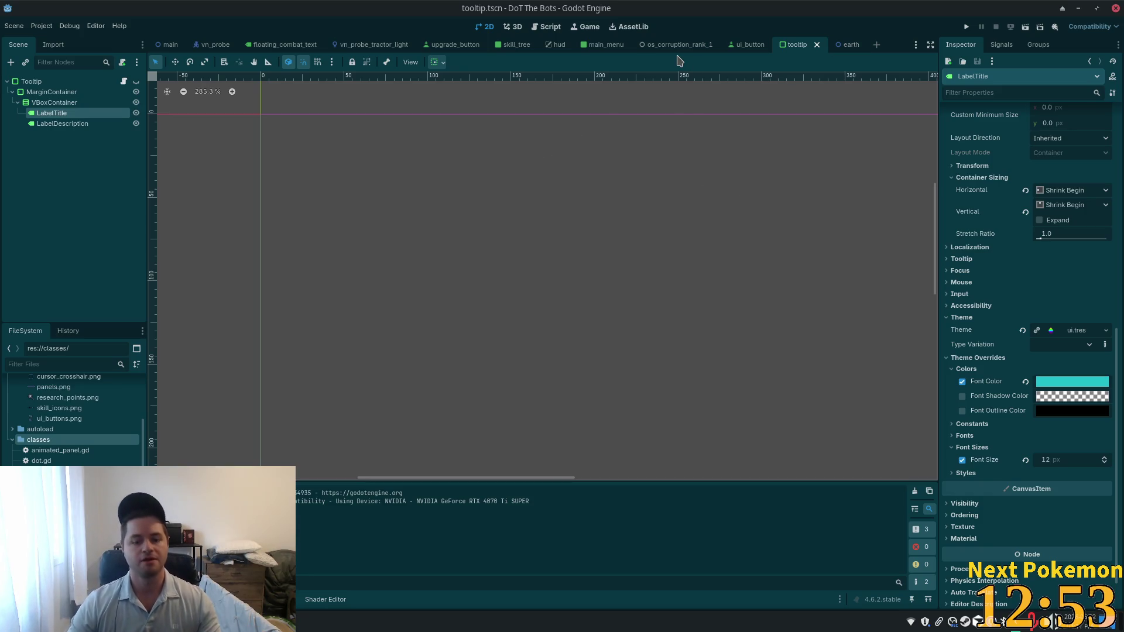
pyautogui.hotkey('shift', 'alt', 'o')
# Open main_menu.tscn and close all other open scene tabs
pyautogui.write('main')
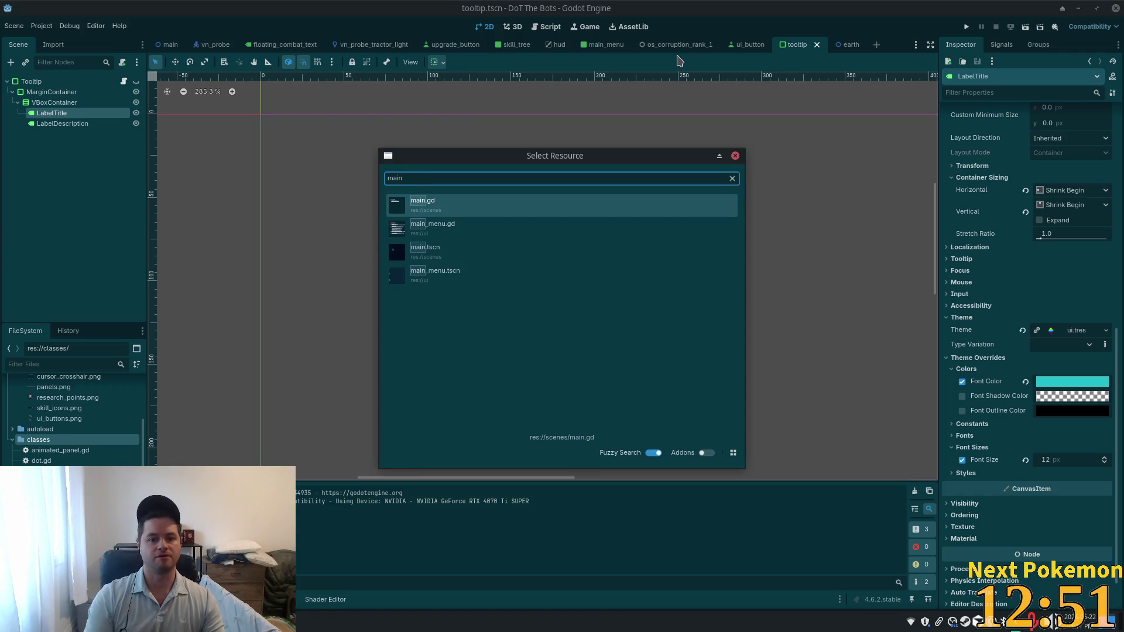
pyautogui.click(484, 279)
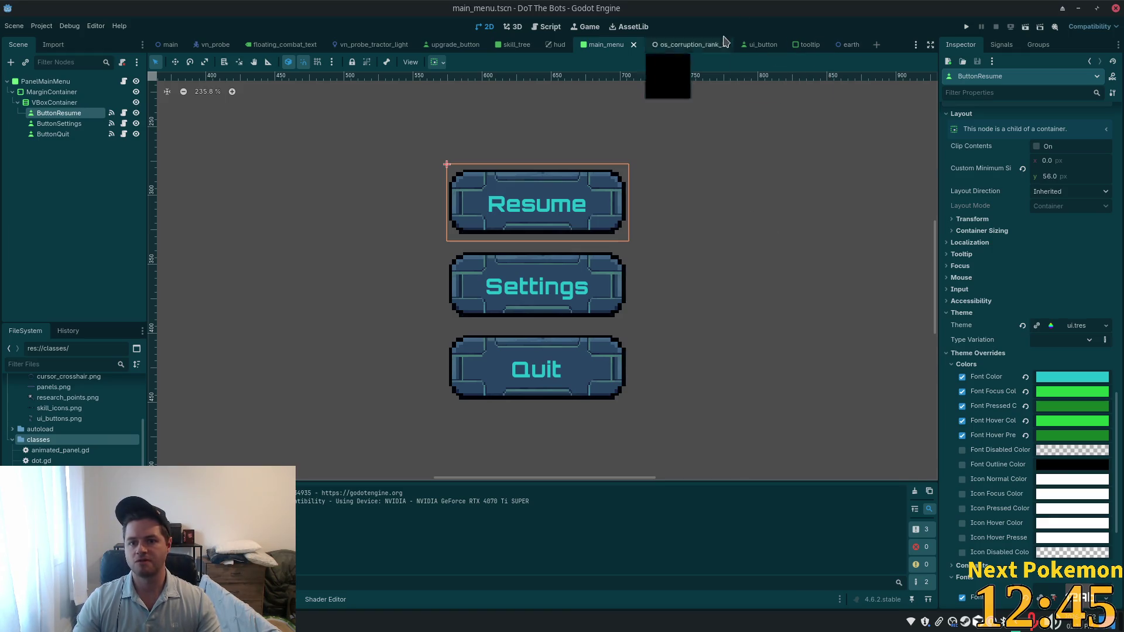
pyautogui.rightClick(595, 49)
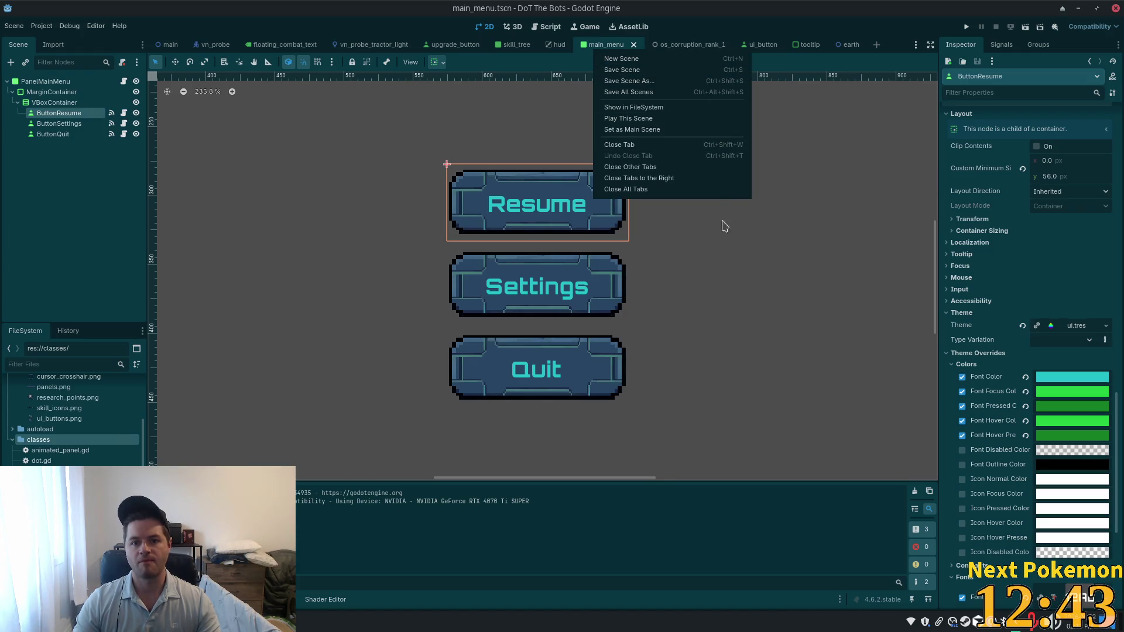
pyautogui.click(651, 169)
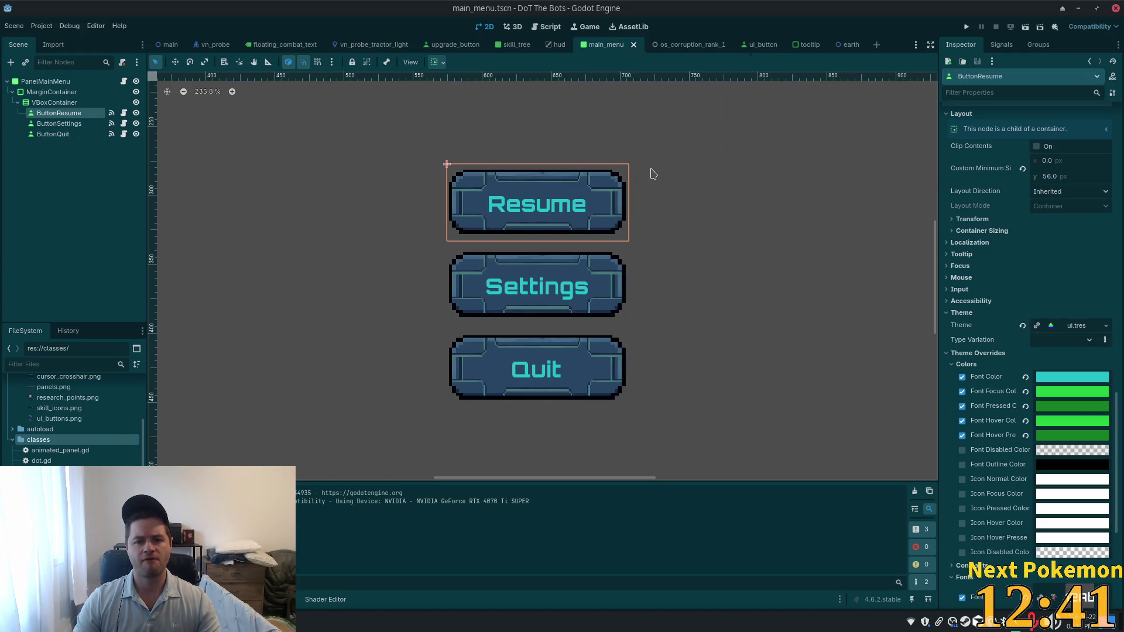
# Quick-open skill_tree.tscn from a 'skill' search
pyautogui.hotkey('shift', 'alt', 'o')
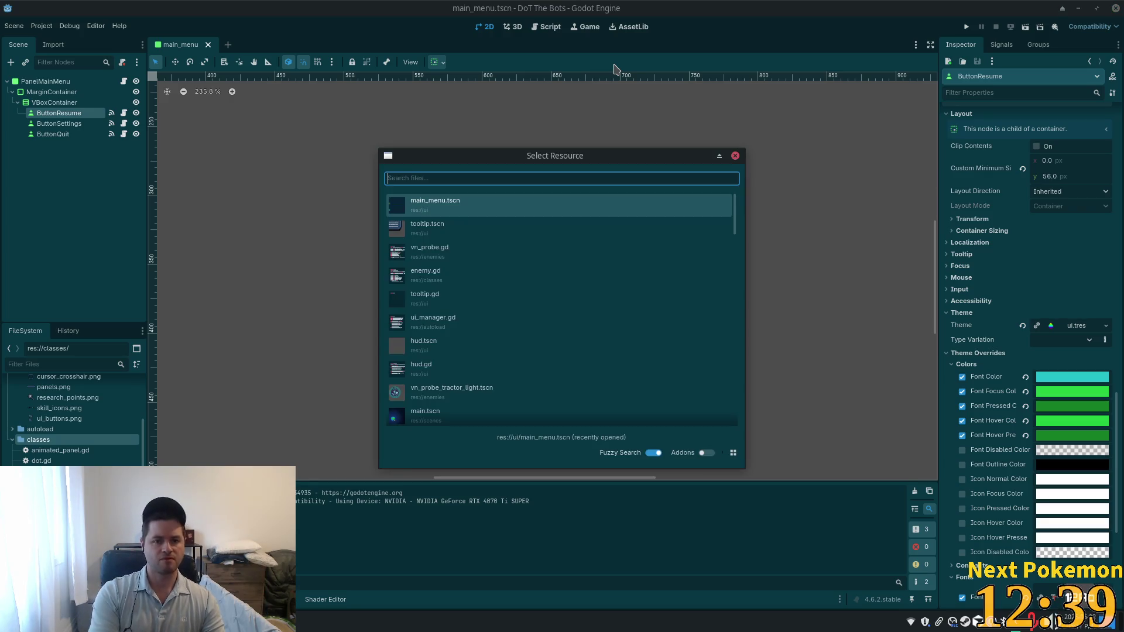
pyautogui.write('skill')
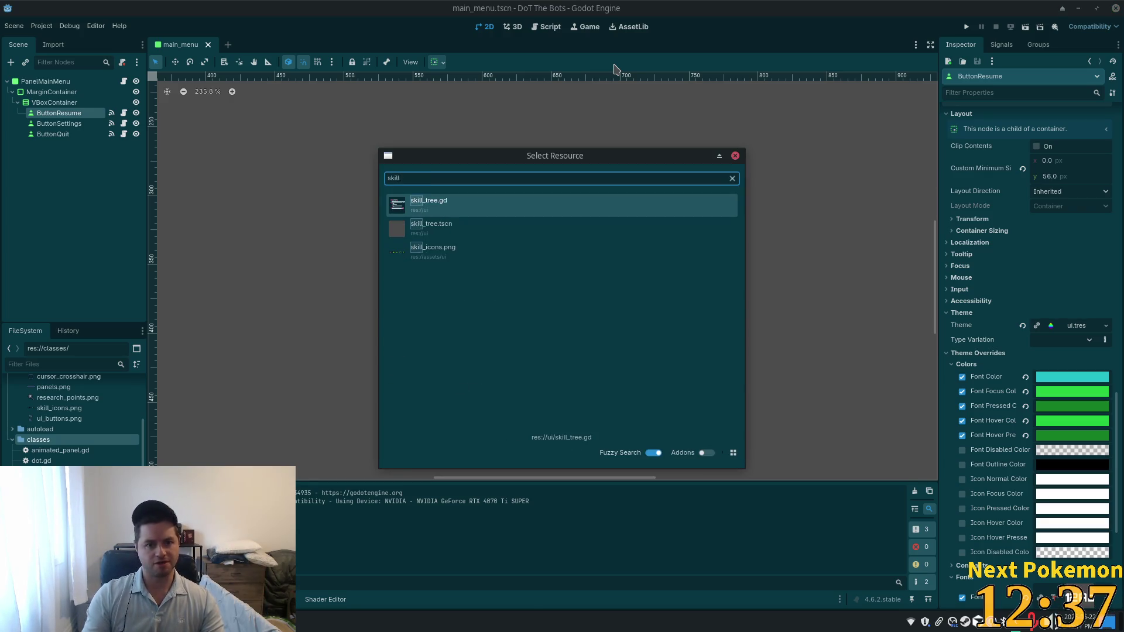
pyautogui.doubleClick(518, 229)
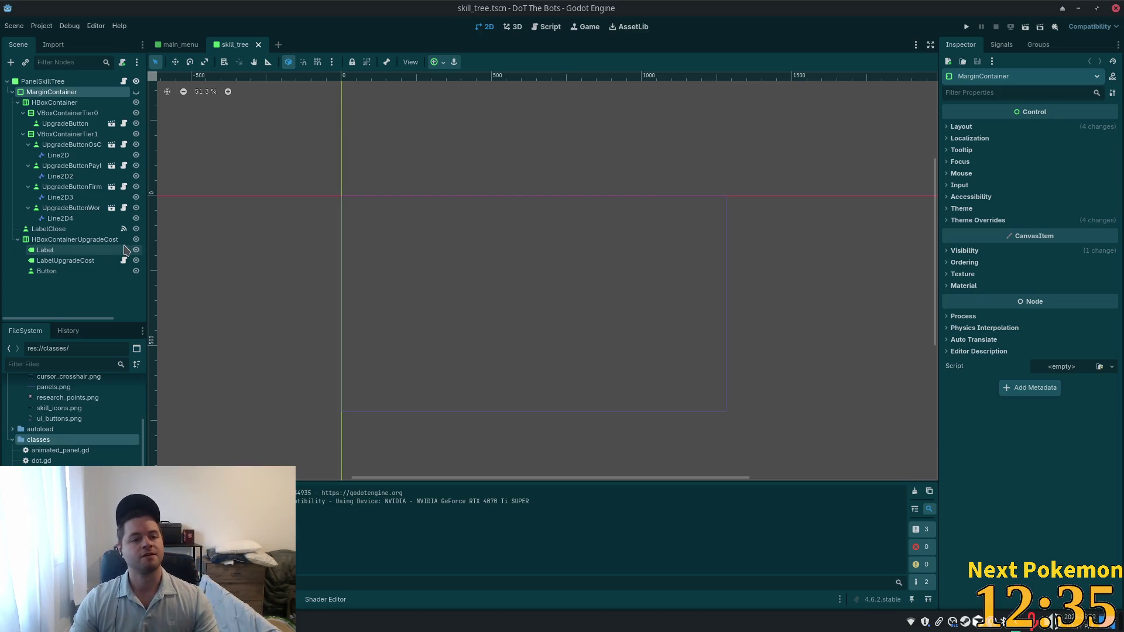
# Toggle the MarginContainer's visibility, select PanelSkillTree and open its attached script
pyautogui.click(135, 92)
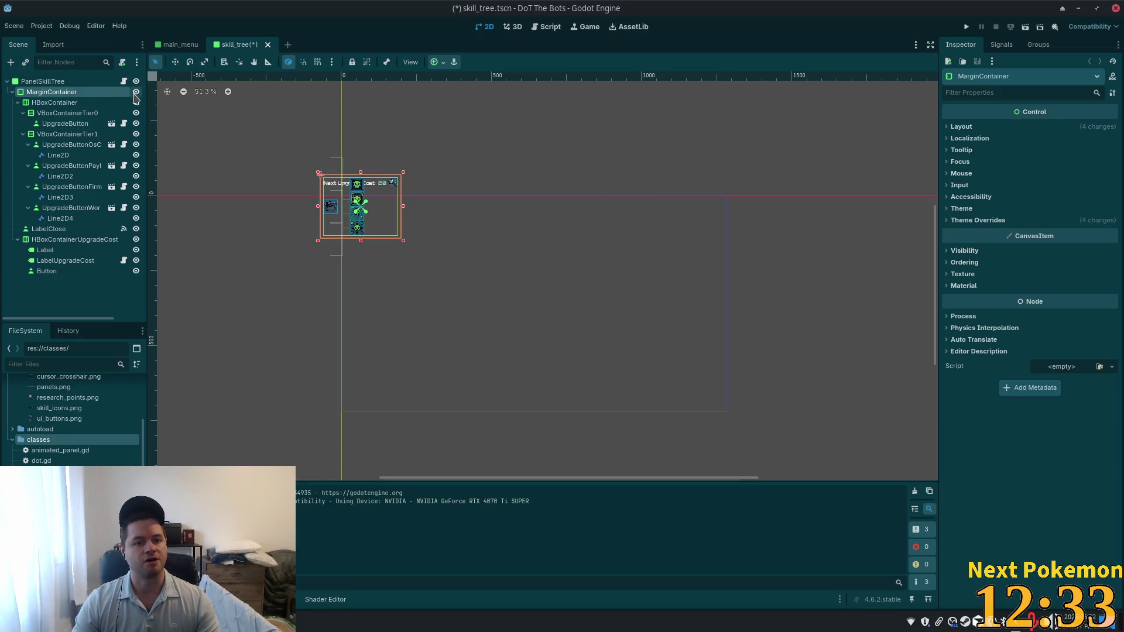
pyautogui.click(135, 93)
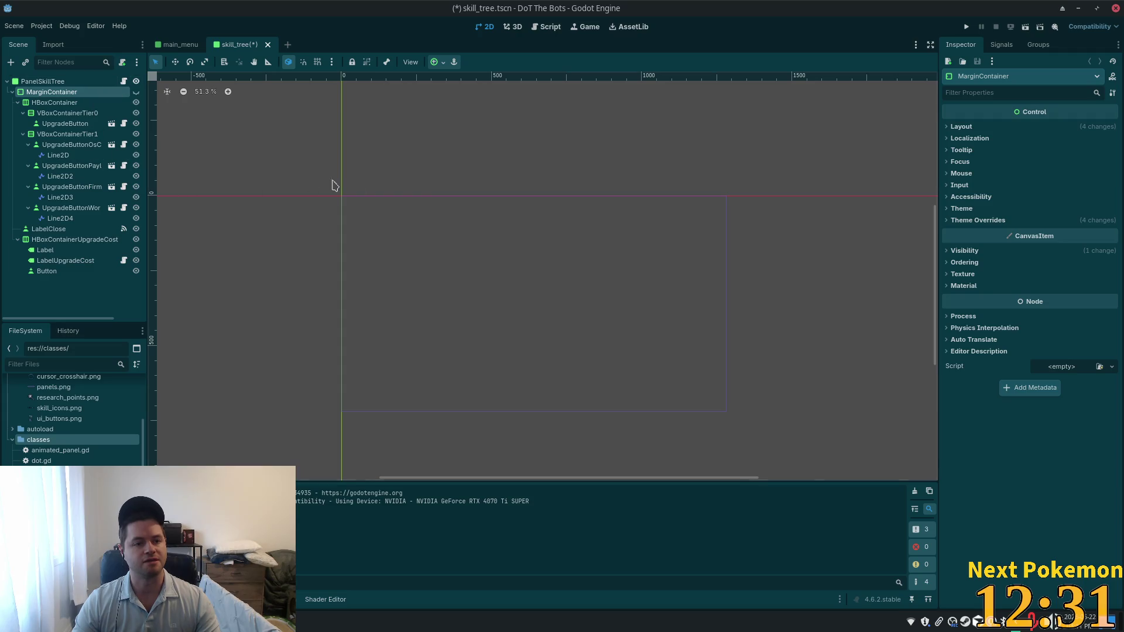
pyautogui.scroll(4, 441, 206)
pyautogui.click(42, 82)
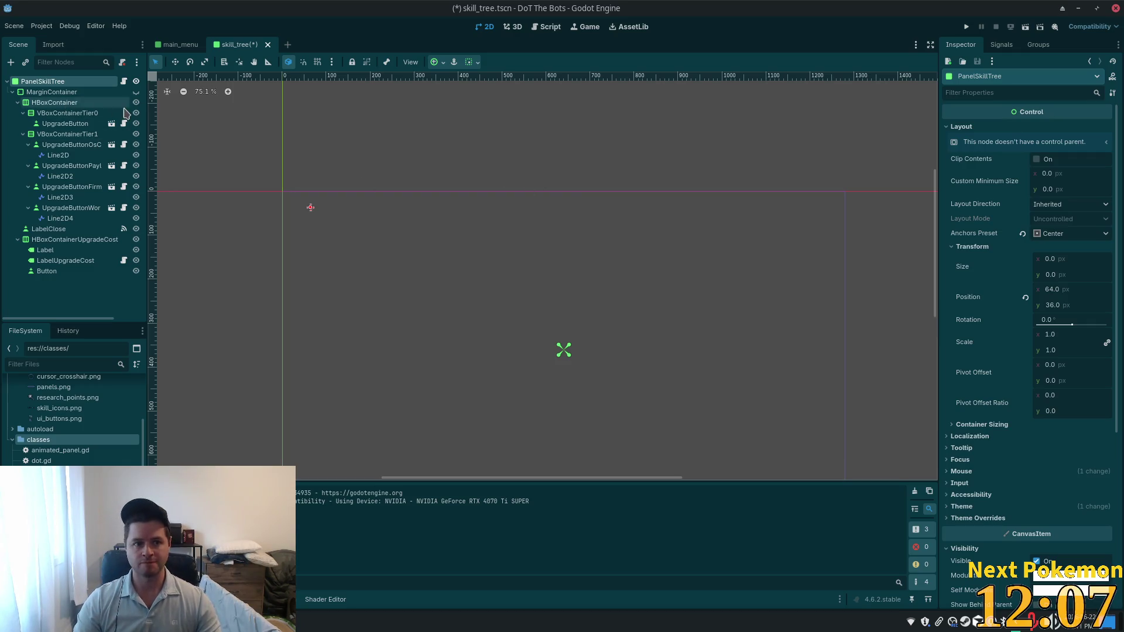
pyautogui.click(166, 46)
pyautogui.click(241, 45)
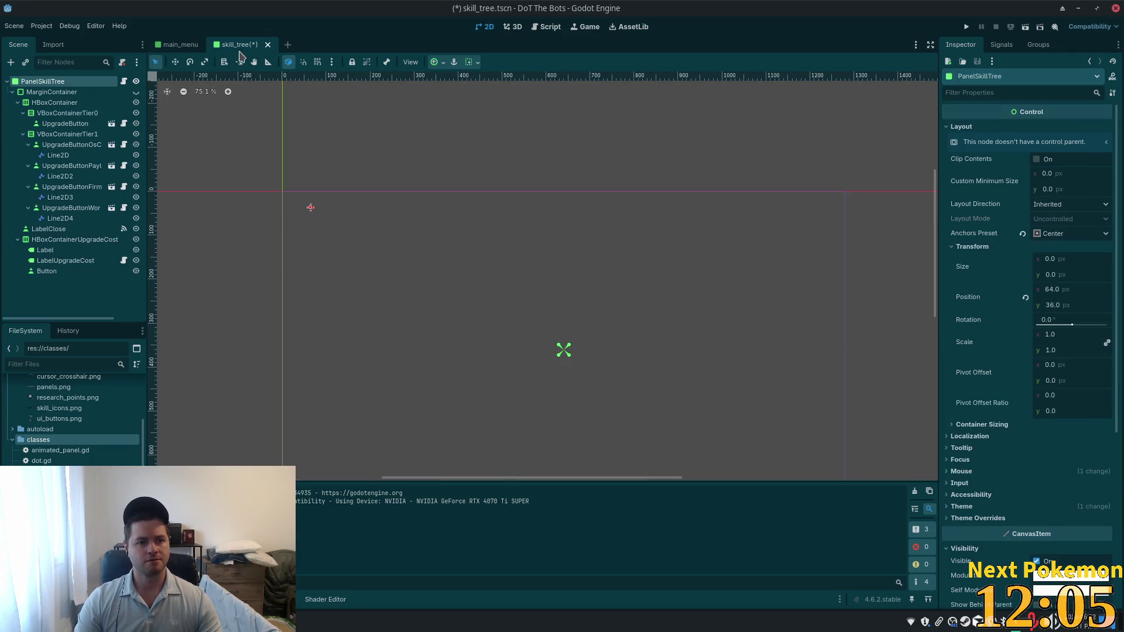
pyautogui.click(123, 81)
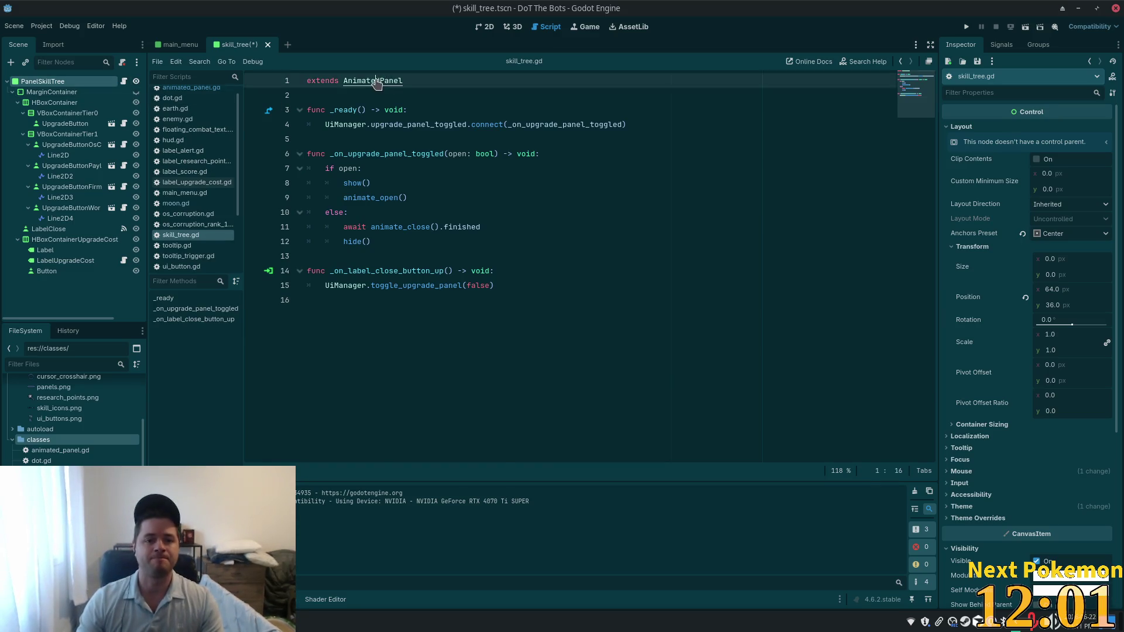
pyautogui.keyDown('ctrl'); pyautogui.click(378, 80); pyautogui.keyUp('ctrl')
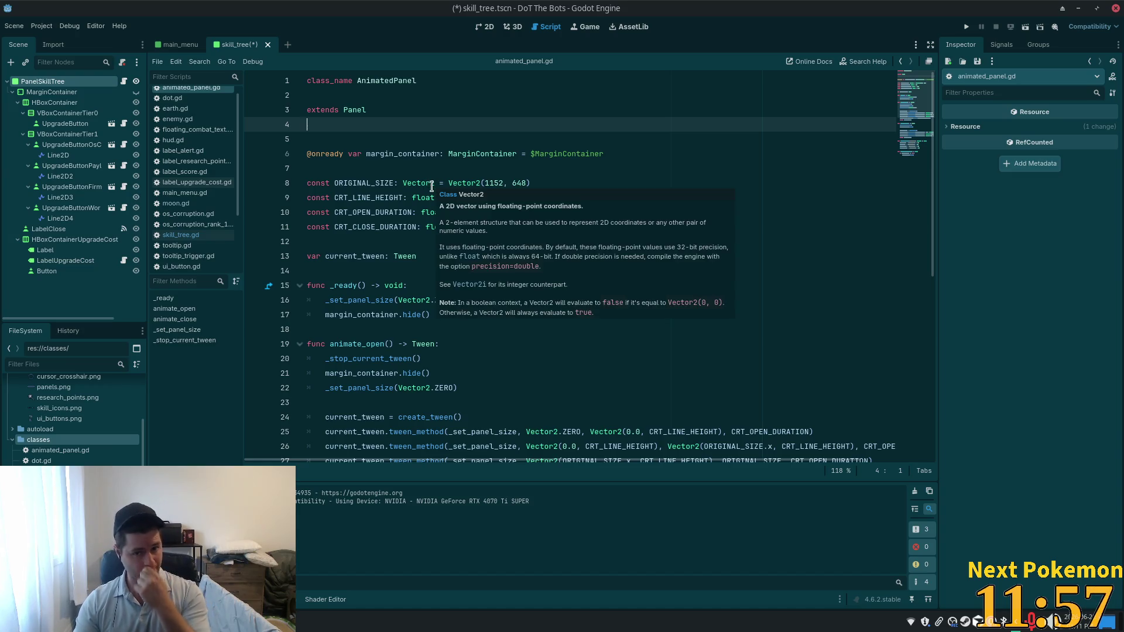
pyautogui.click(467, 183)
pyautogui.doubleClick(416, 181)
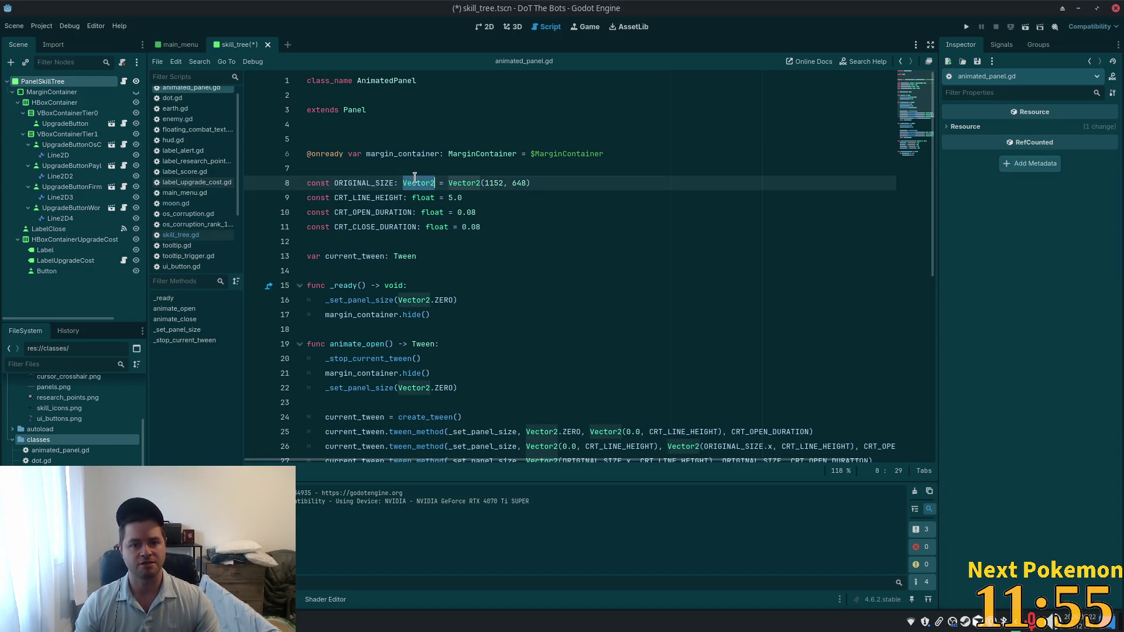
pyautogui.doubleClick(320, 187)
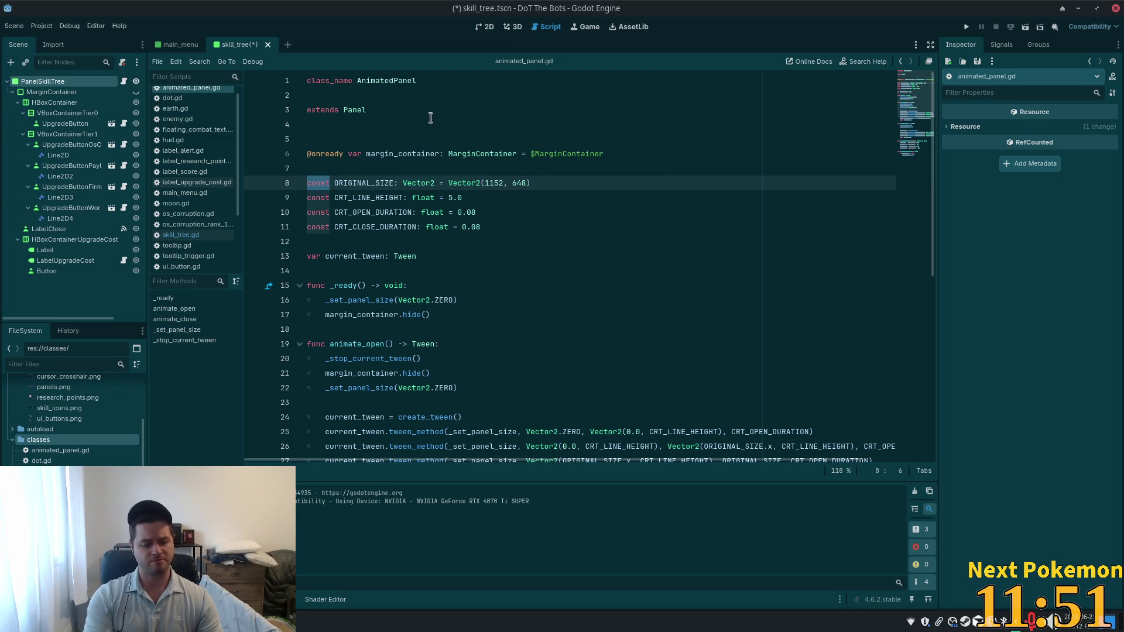
pyautogui.write('@exv')
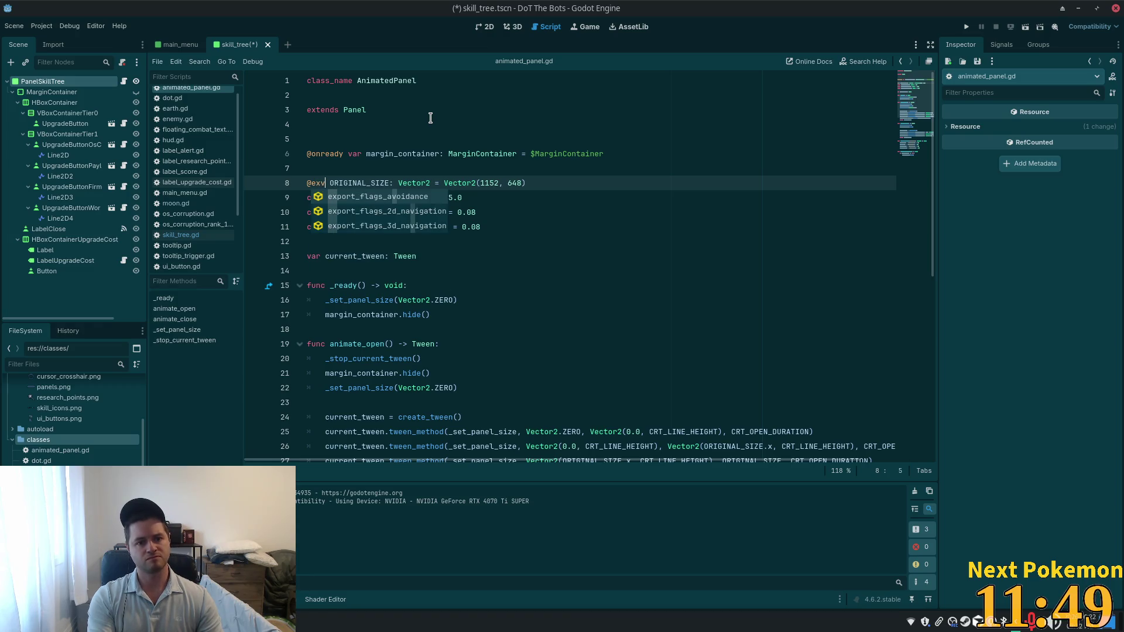
pyautogui.press('BackSpace')
pyautogui.press('Return')
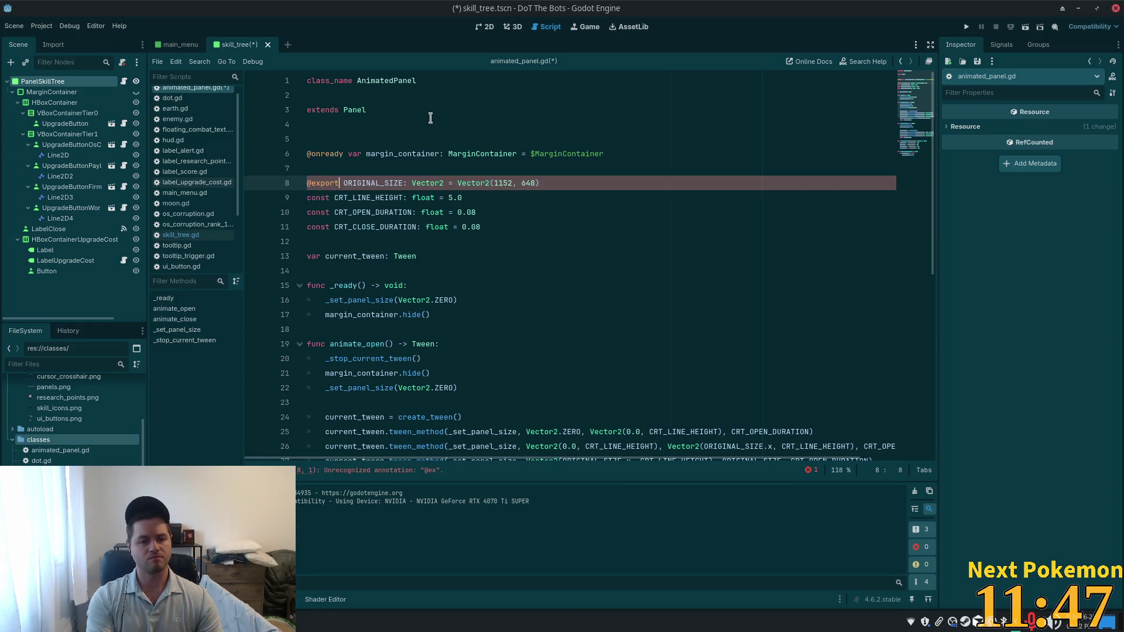
pyautogui.write('v')
pyautogui.press('BackSpace')
pyautogui.write('var')
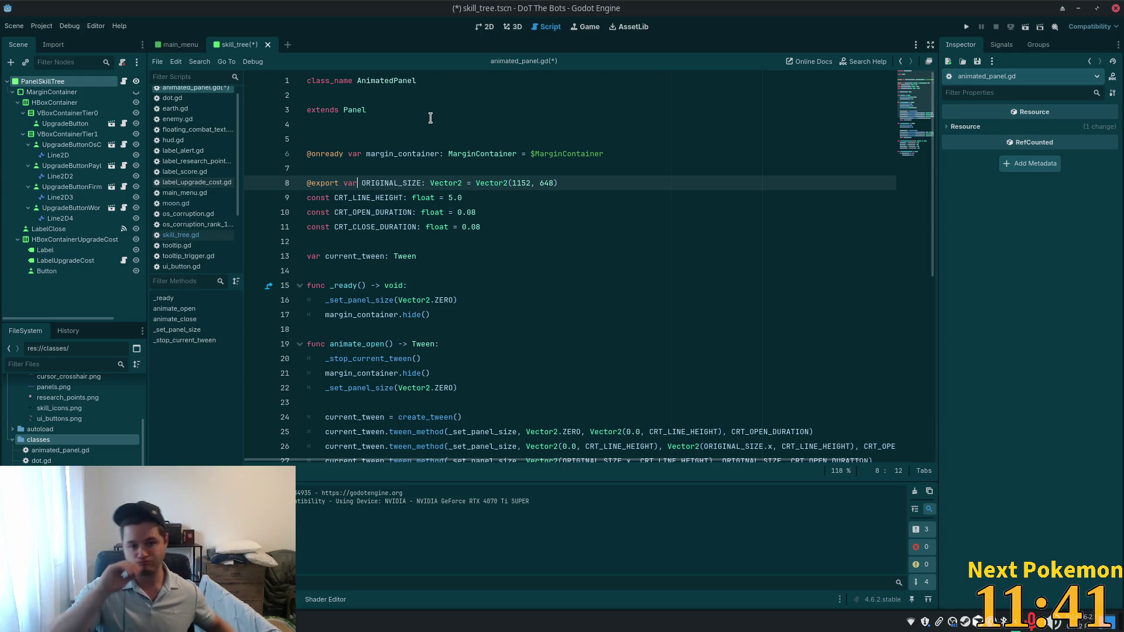
pyautogui.hotkey('ctrl', 's')
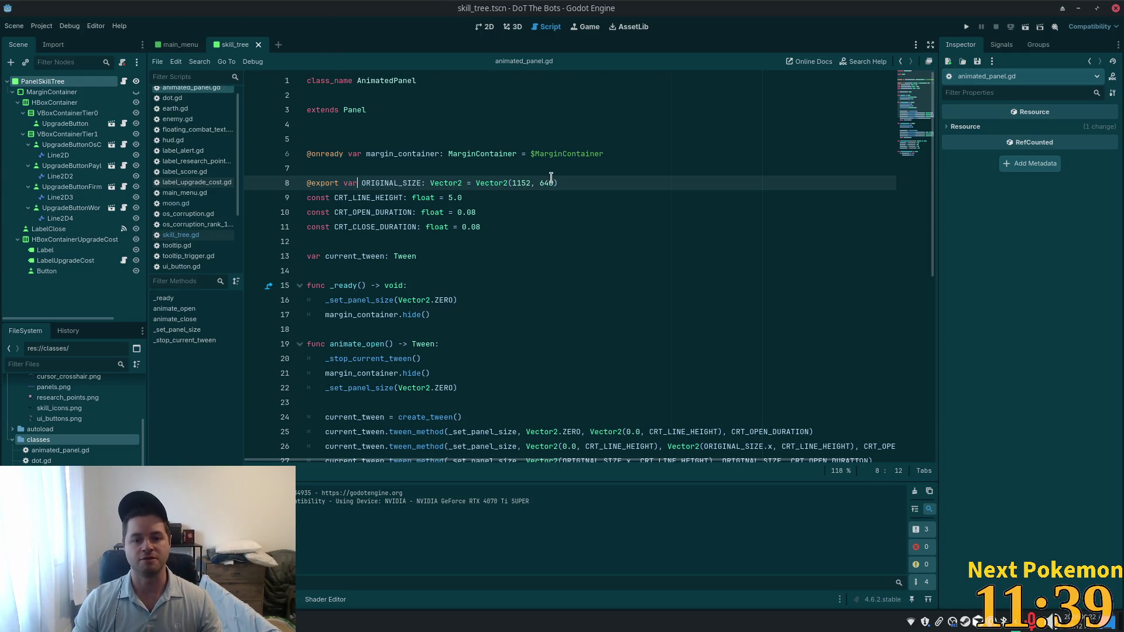
# Insert a blank line after the ORIGINAL_SIZE declaration and return to the 2D view
pyautogui.press('Up')
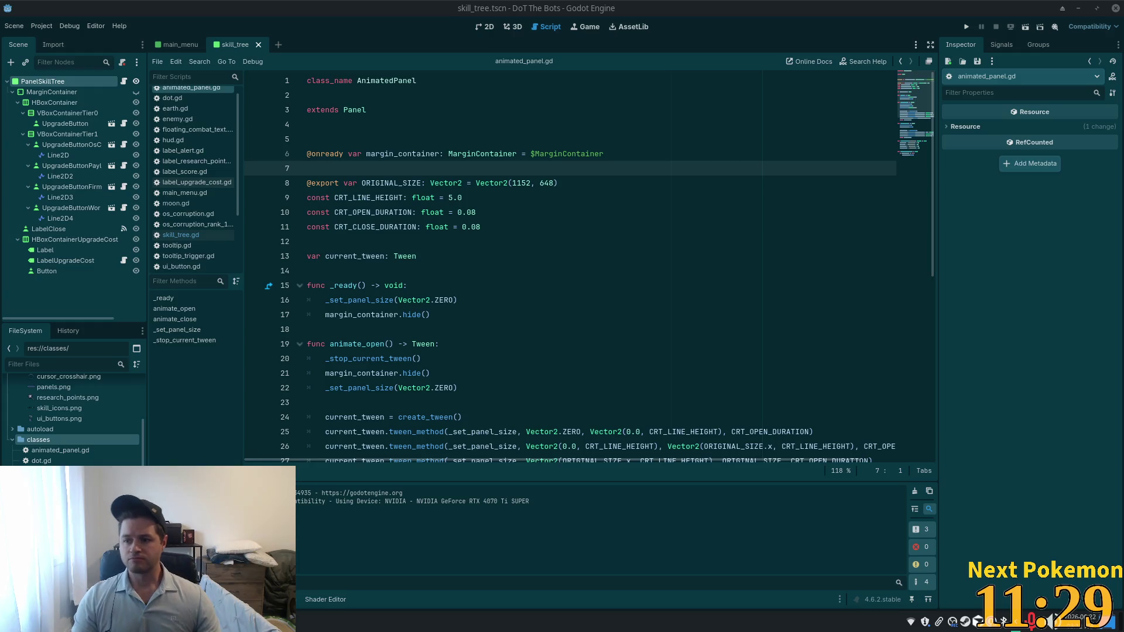
pyautogui.click(476, 260)
pyautogui.click(430, 154)
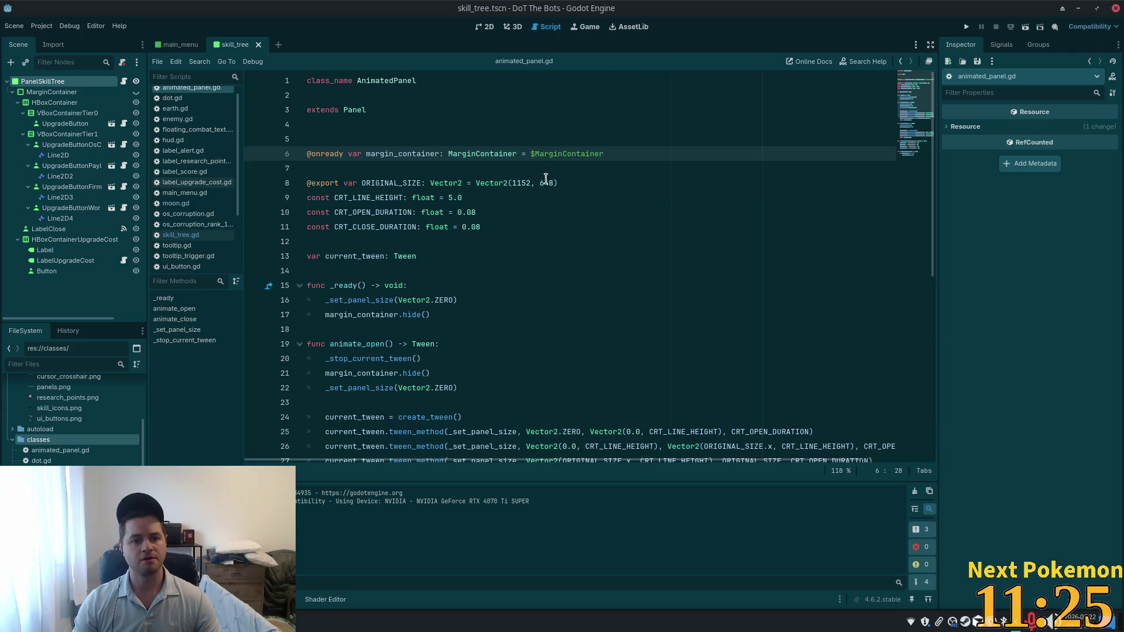
pyautogui.click(564, 180)
pyautogui.press('Return')
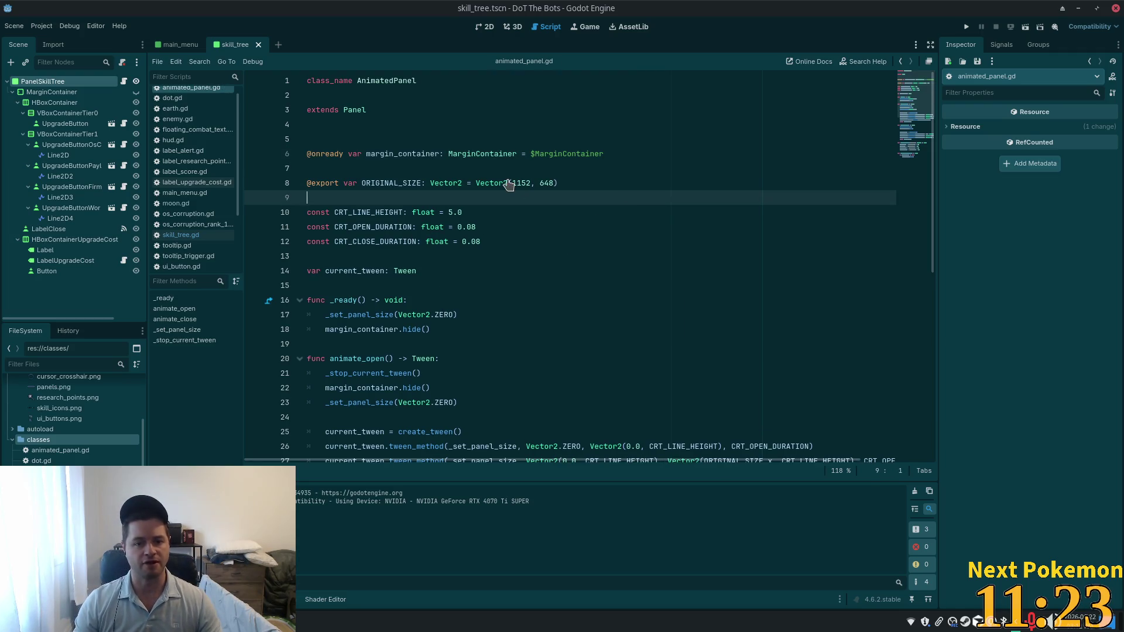
pyautogui.click(508, 183)
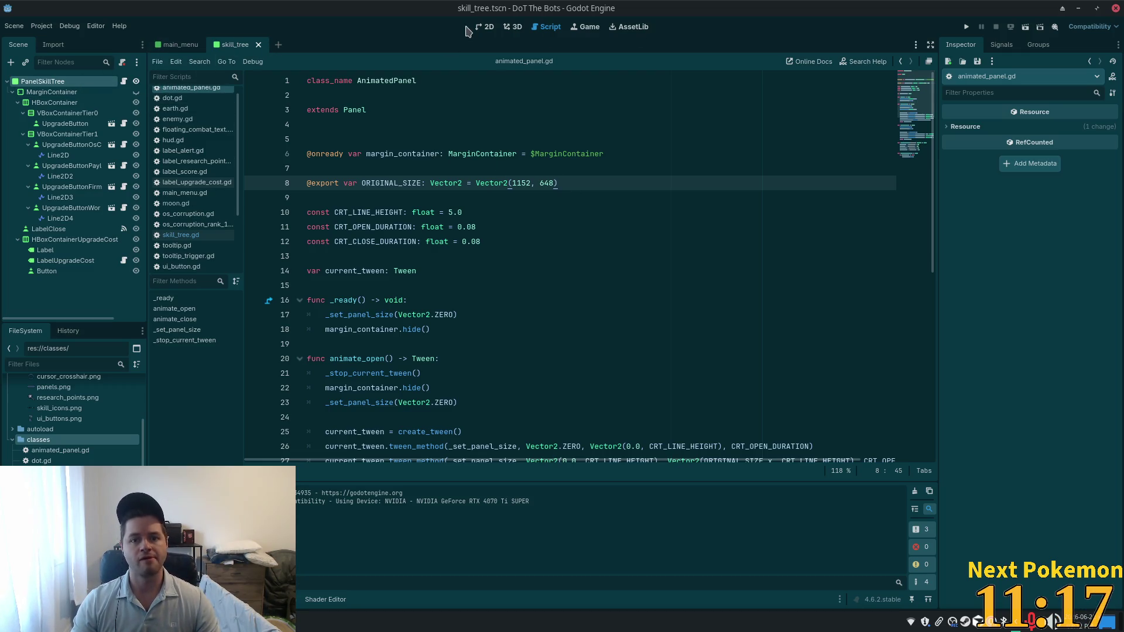
pyautogui.click(483, 27)
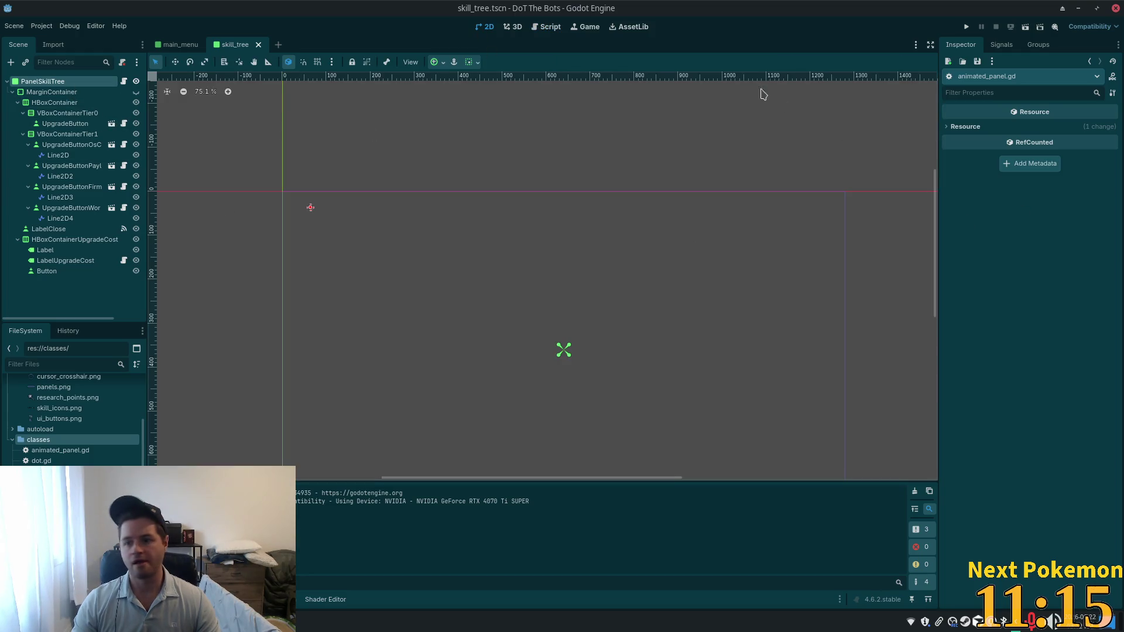
# Inspect PanelSkillTree's Original Size, theme settings and Custom Minimum Size width
pyautogui.click(42, 82)
pyautogui.scroll(-10, 1030, 293)
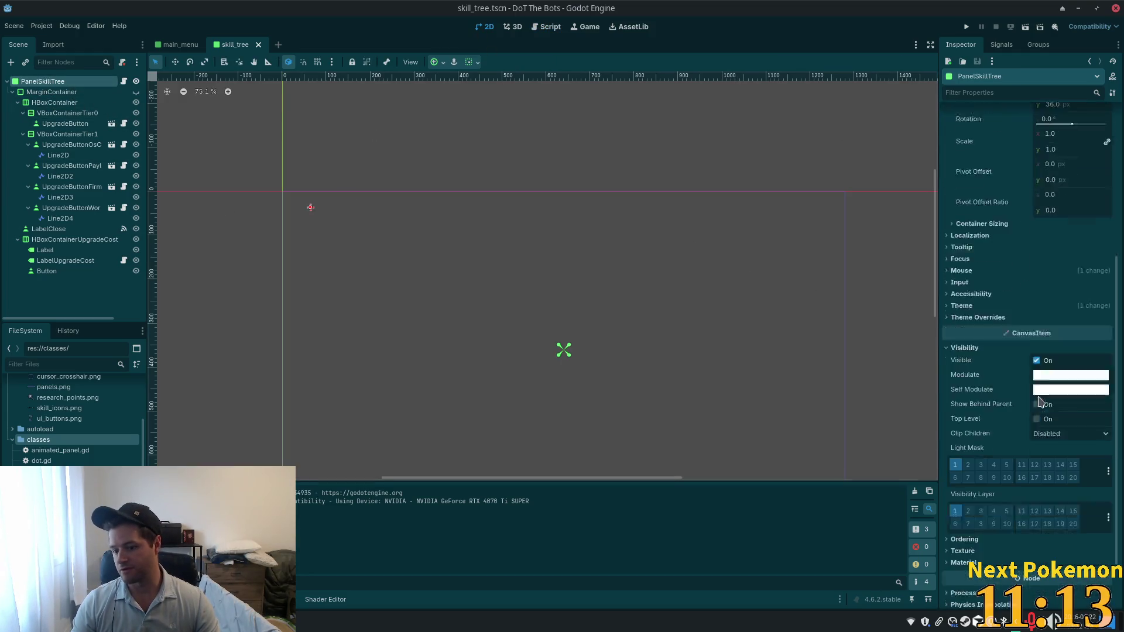
pyautogui.scroll(-3, 1040, 402)
pyautogui.scroll(3, 1036, 398)
pyautogui.scroll(2, 993, 366)
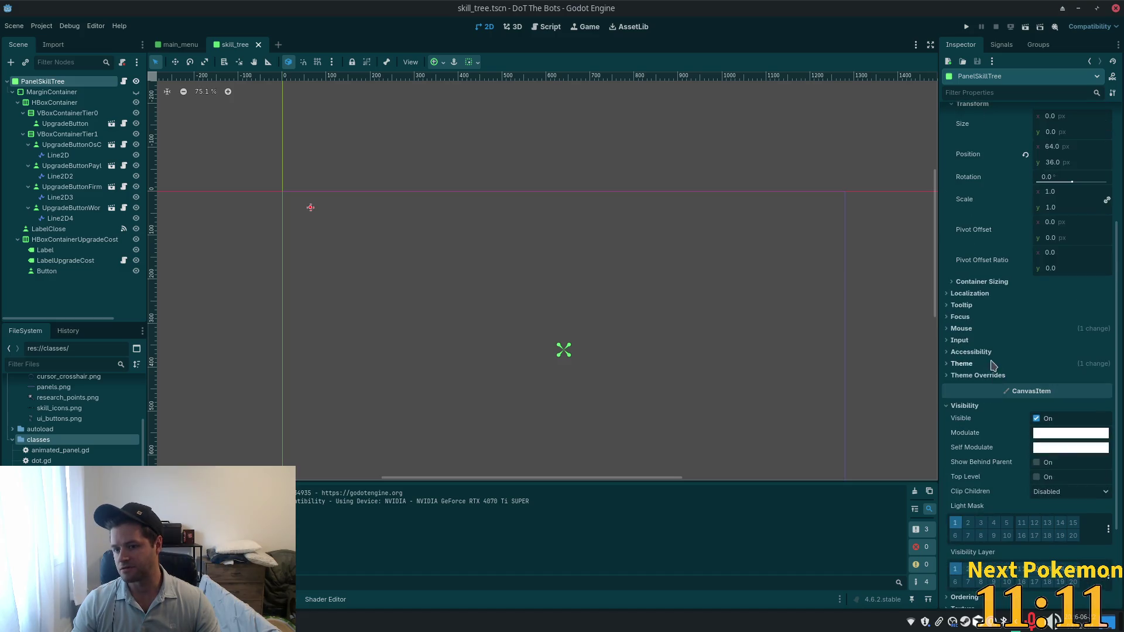
pyautogui.click(950, 364)
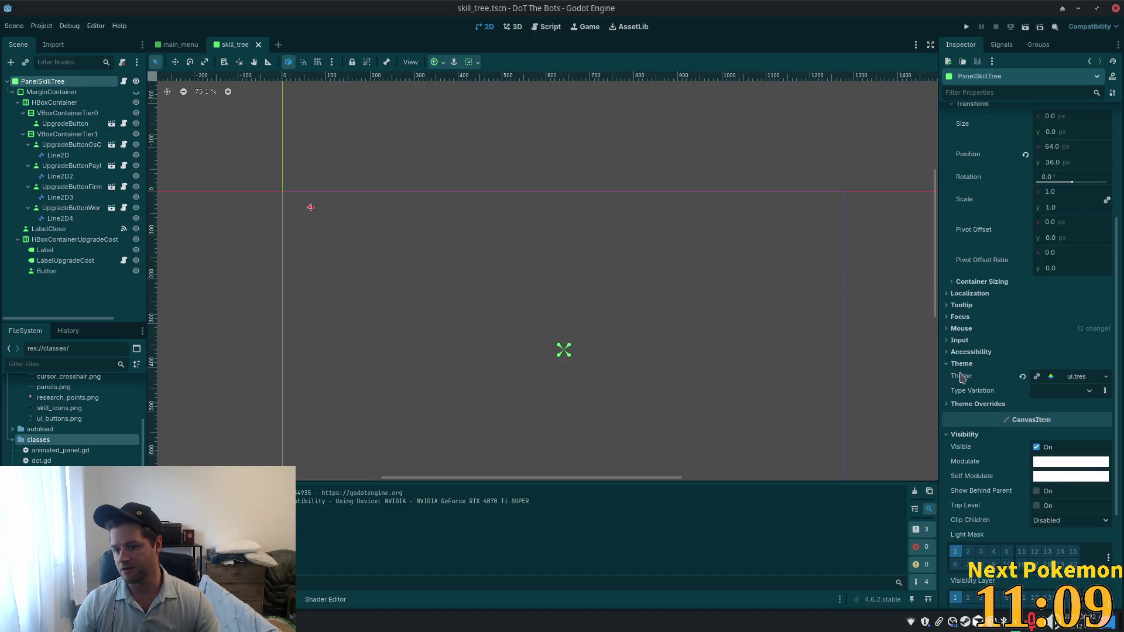
pyautogui.click(957, 330)
pyautogui.click(954, 332)
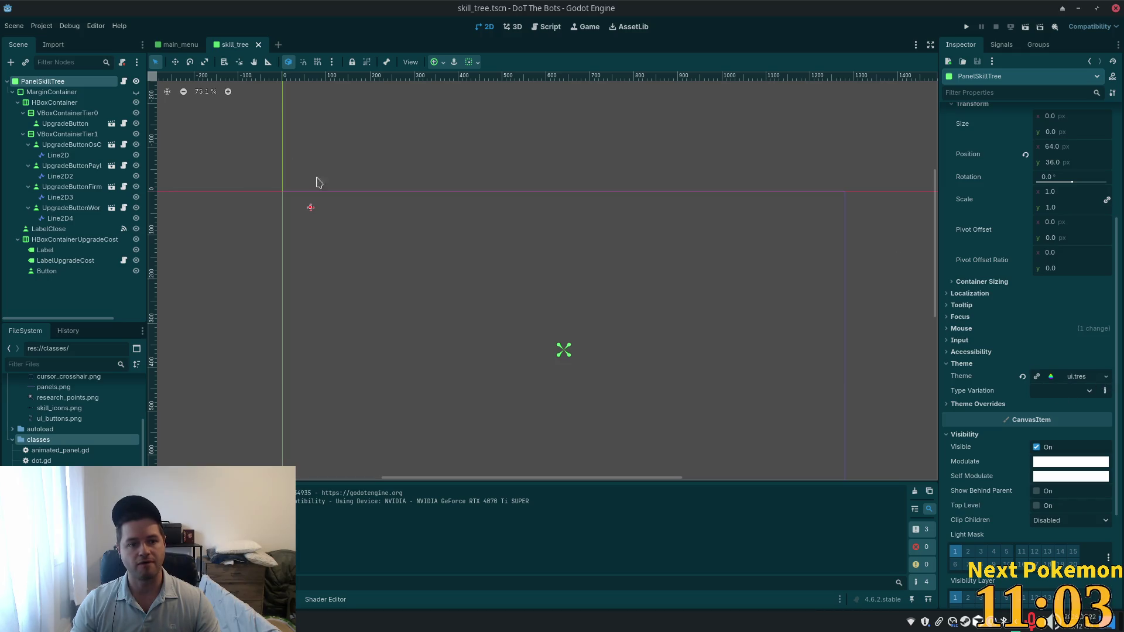
pyautogui.scroll(4, 1053, 322)
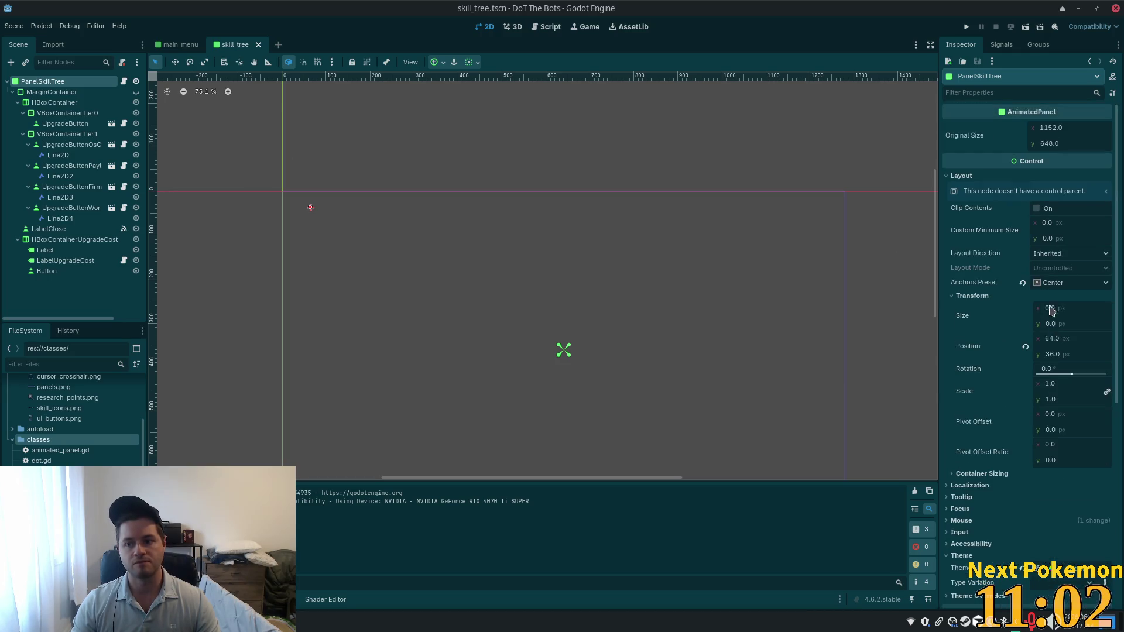
pyautogui.click(1074, 225)
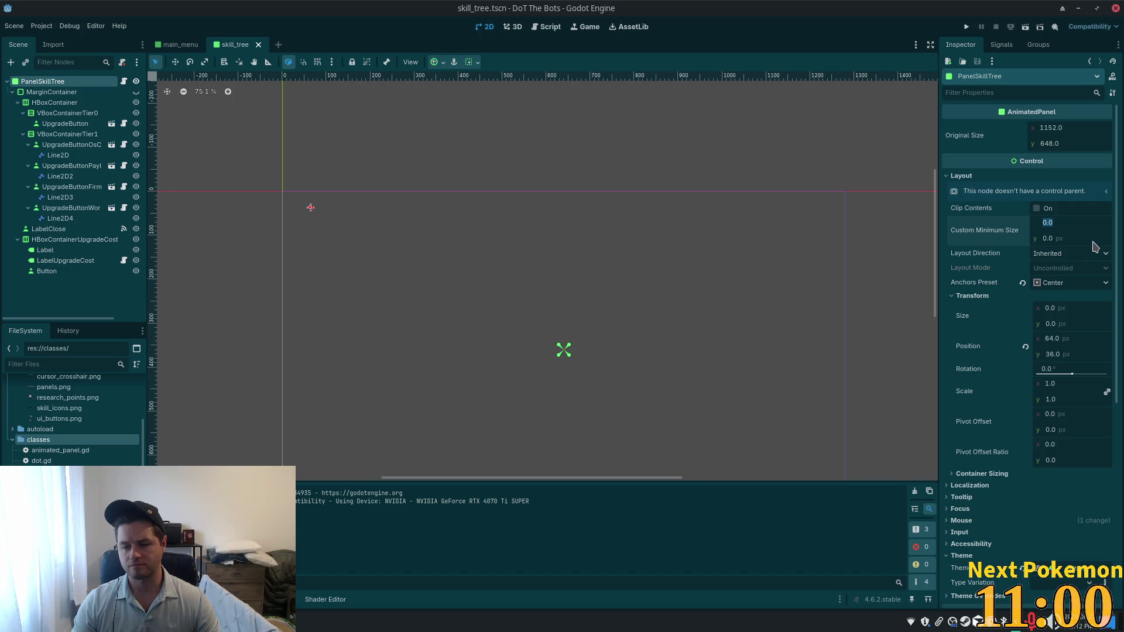
# Review the Panel style in the ui.tres theme, then switch to the main_menu scene
pyautogui.click(1051, 567)
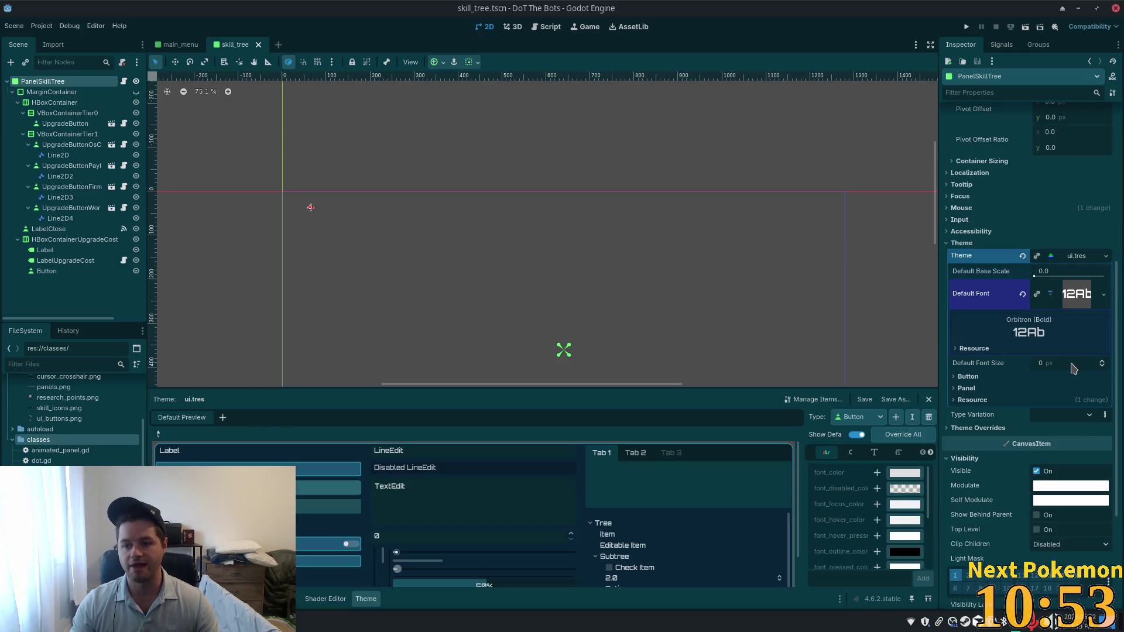
pyautogui.click(1029, 388)
pyautogui.click(1025, 401)
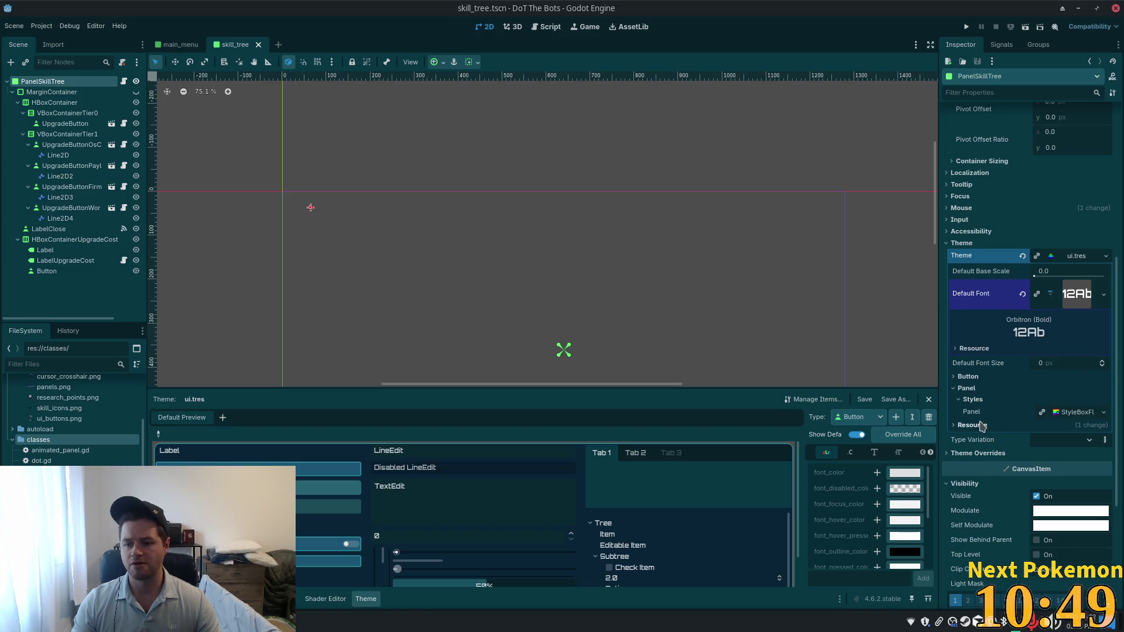
pyautogui.click(965, 389)
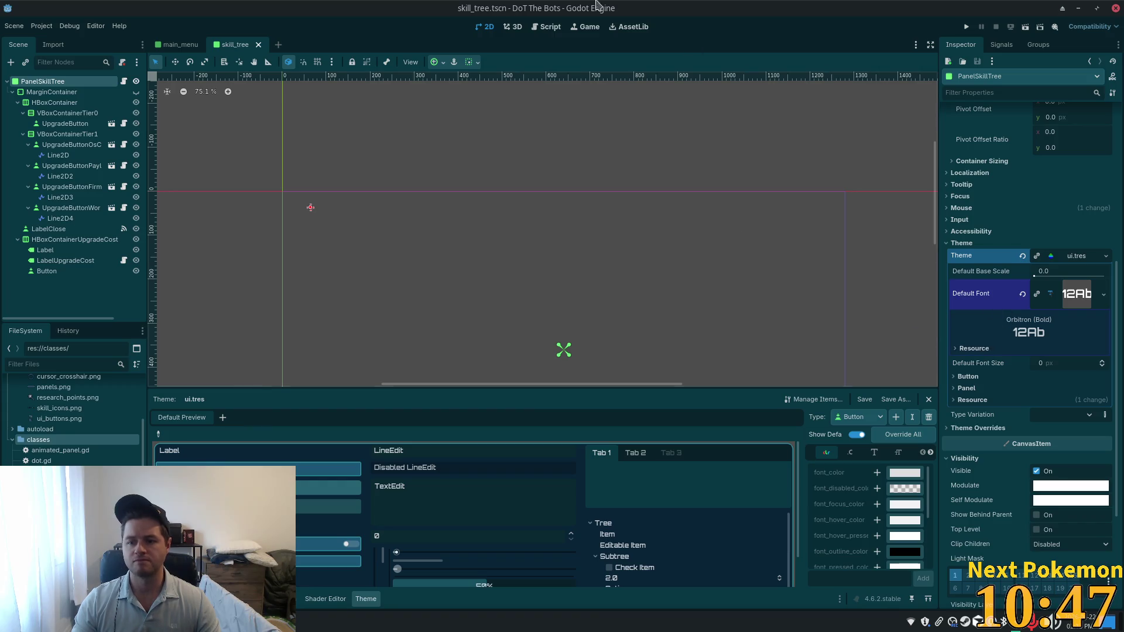
pyautogui.click(155, 45)
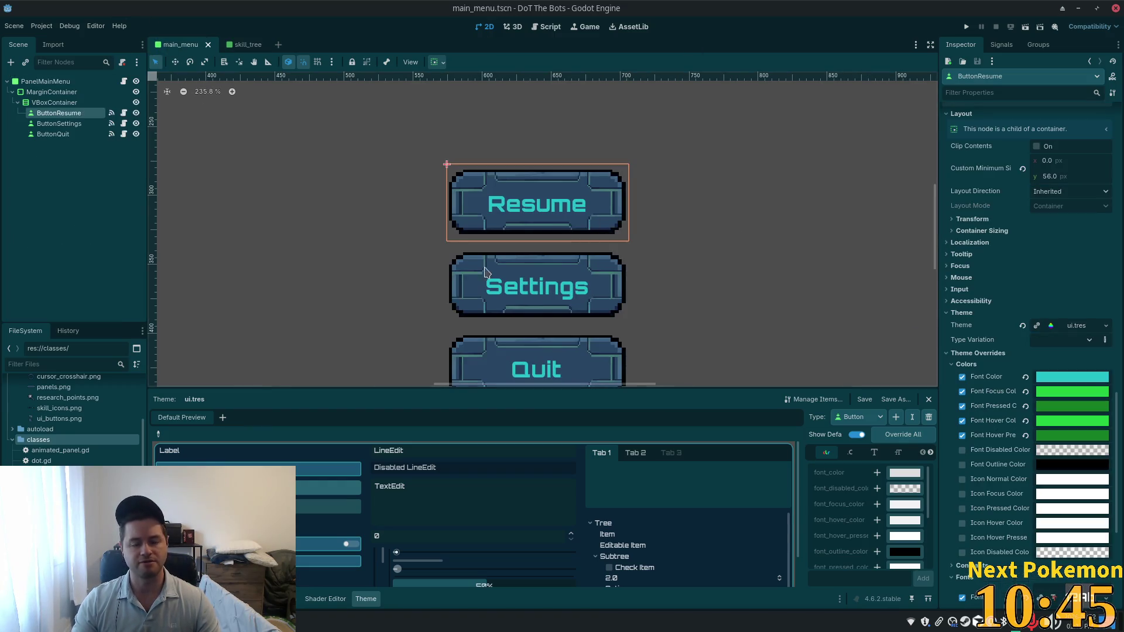
# Drag PanelMainMenu's corners so it frames the Resume, Settings and Quit buttons with a margin
pyautogui.click(25, 82)
pyautogui.scroll(-4, 398, 210)
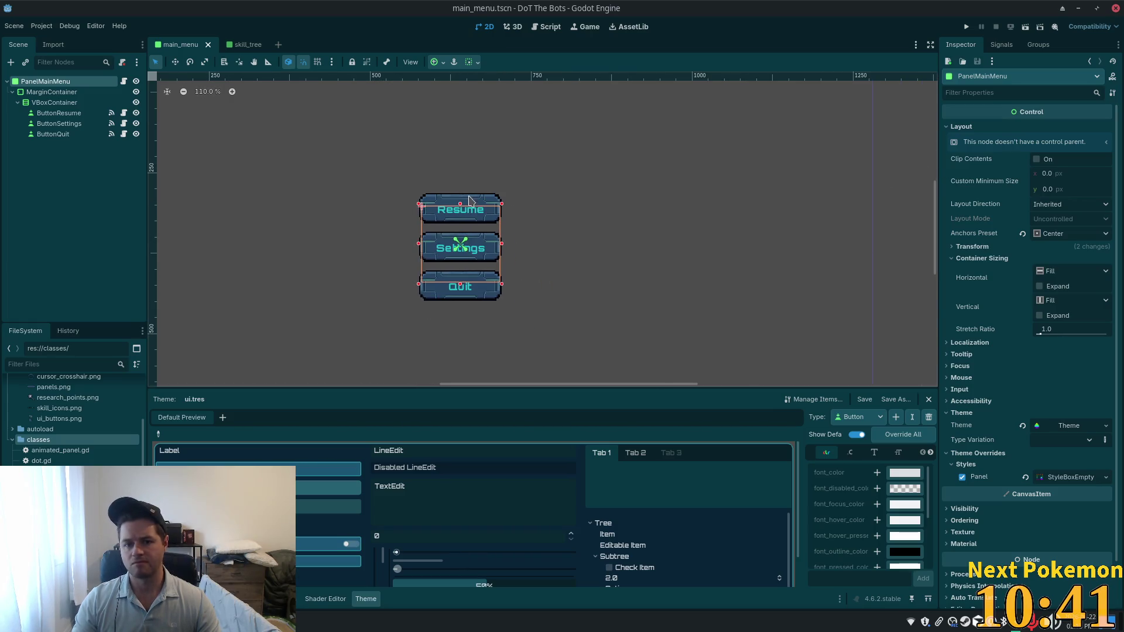
pyautogui.moveTo(420, 209); pyautogui.dragTo(401, 184)
pyautogui.scroll(-4, 721, 210)
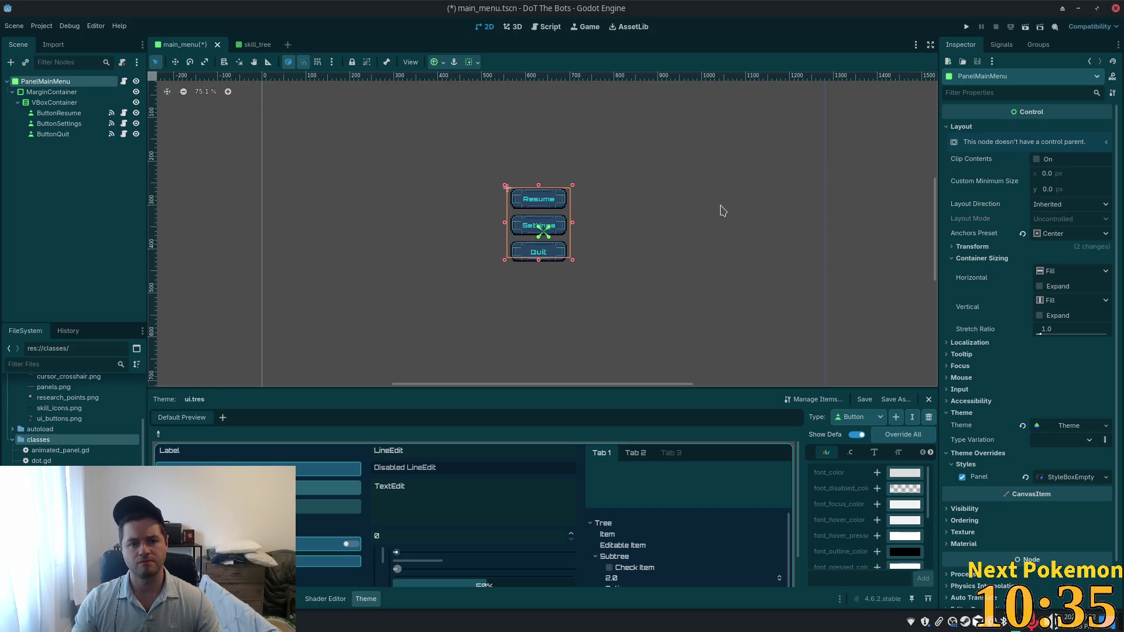
pyautogui.scroll(-1, 720, 211)
pyautogui.hotkey('ctrl', 'z')
pyautogui.hotkey('ctrl', 'z')
pyautogui.scroll(6, 685, 234)
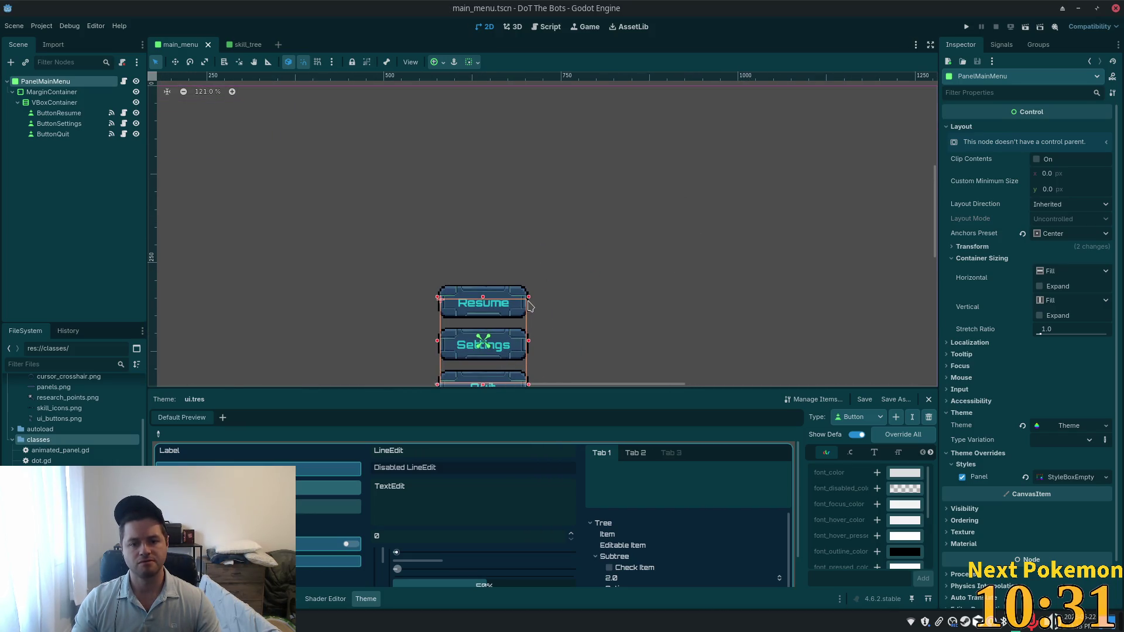
pyautogui.moveTo(529, 297); pyautogui.dragTo(578, 251)
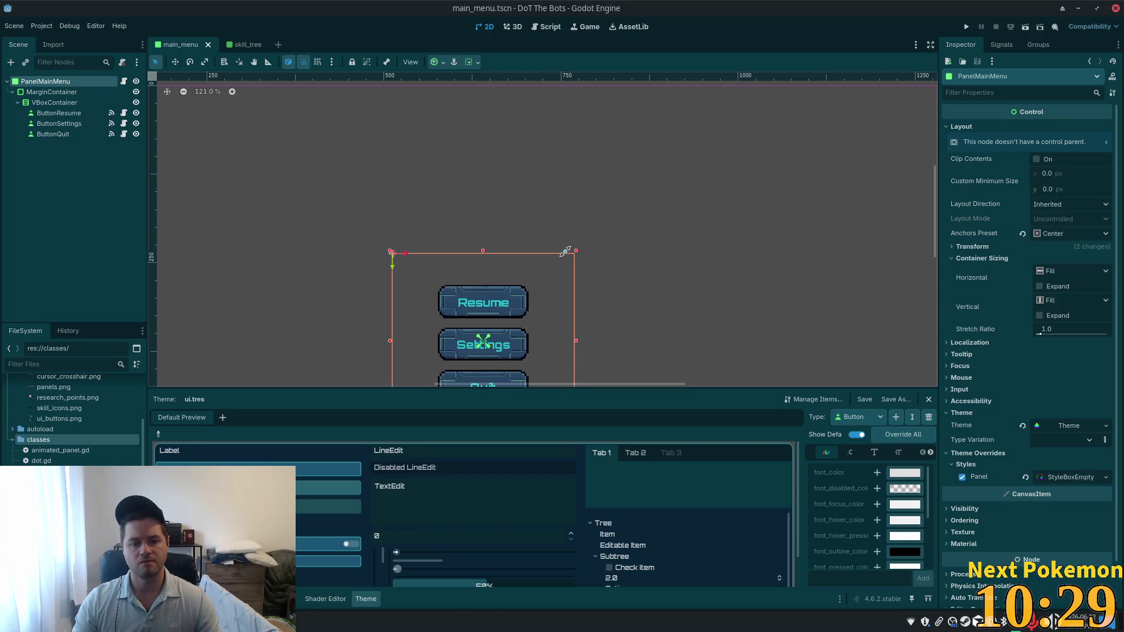
pyautogui.moveTo(735, 302)
pyautogui.mouseDown()
pyautogui.moveTo(759, 136)
pyautogui.moveTo(751, 237)
pyautogui.mouseUp()
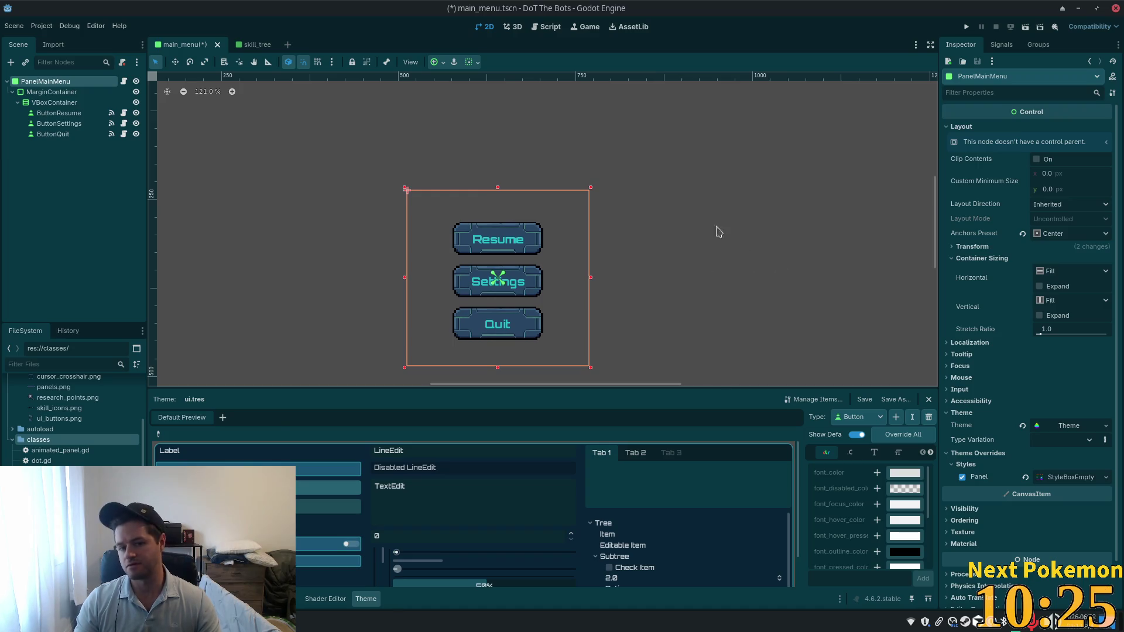
pyautogui.moveTo(590, 189); pyautogui.dragTo(587, 194)
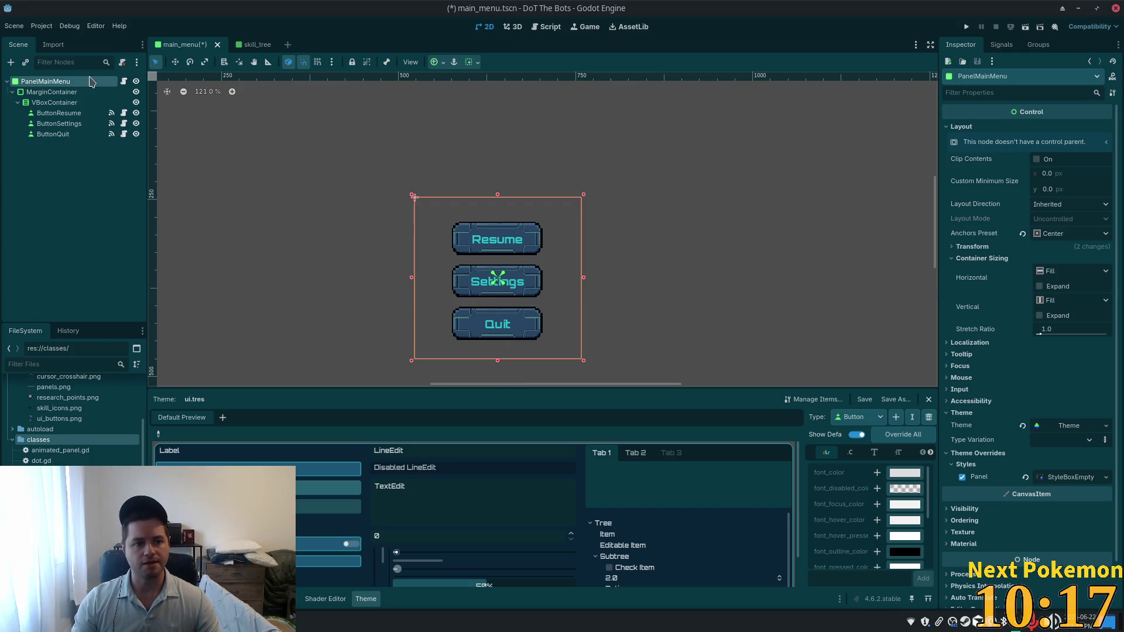
pyautogui.scroll(-2, 1044, 369)
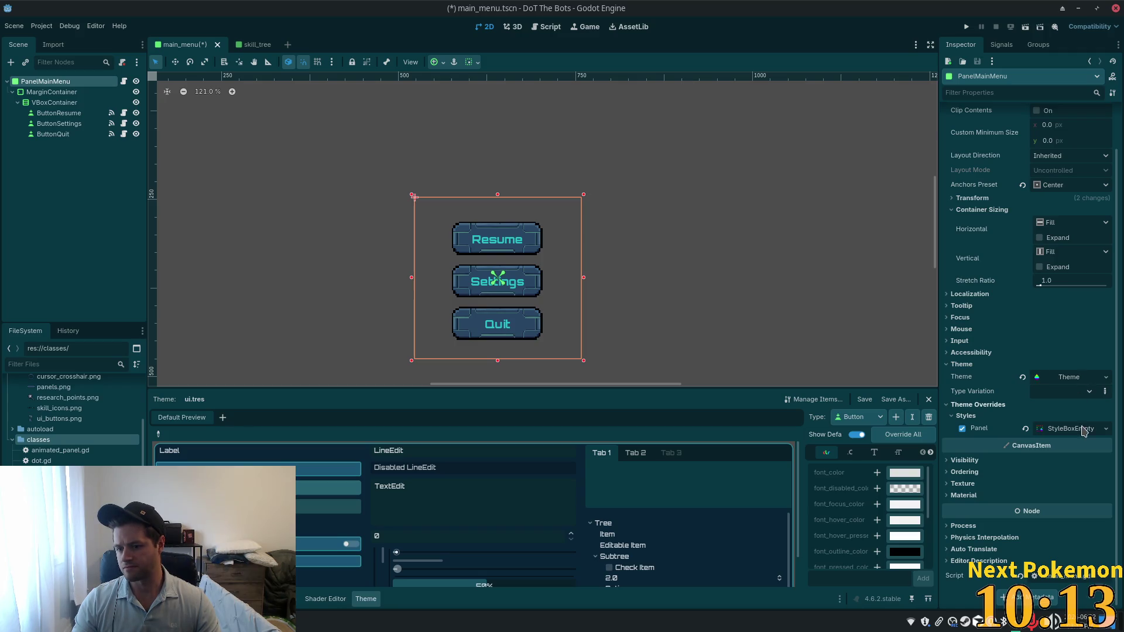
# Clear the empty Panel style override, quick-load ui.tres as PanelMainMenu's theme, and save the scene
pyautogui.click(1024, 428)
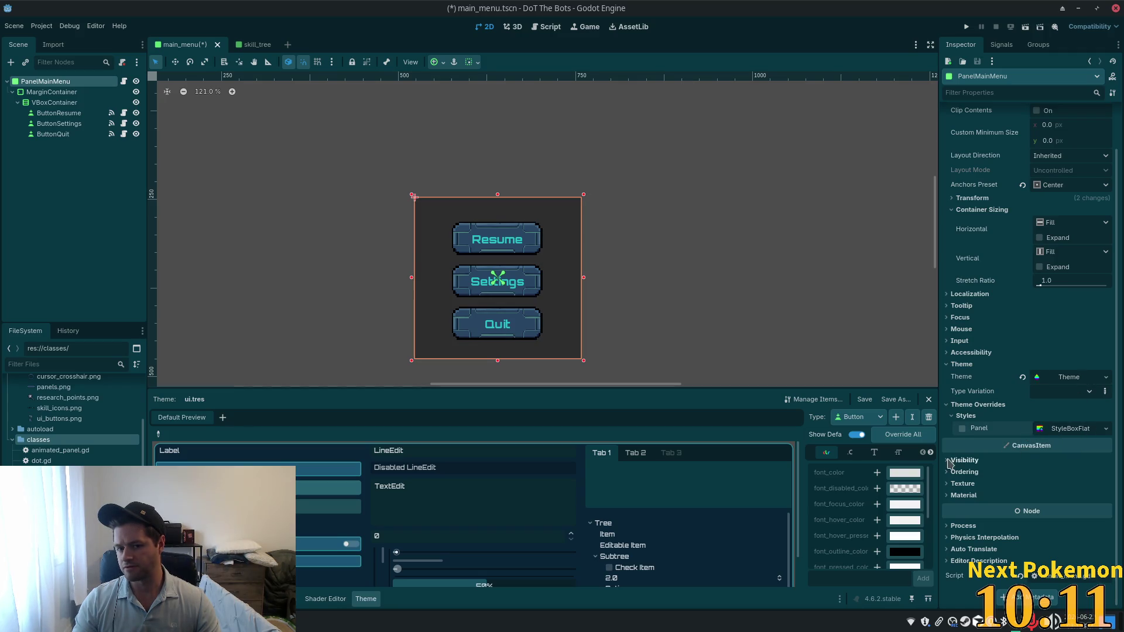
pyautogui.click(1081, 378)
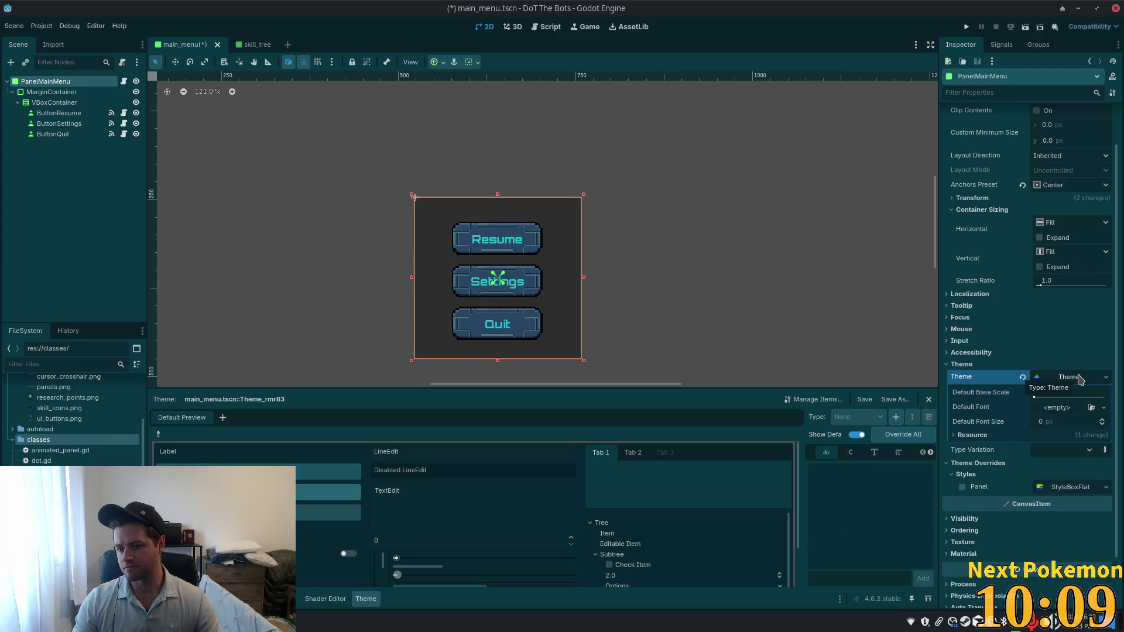
pyautogui.click(1107, 379)
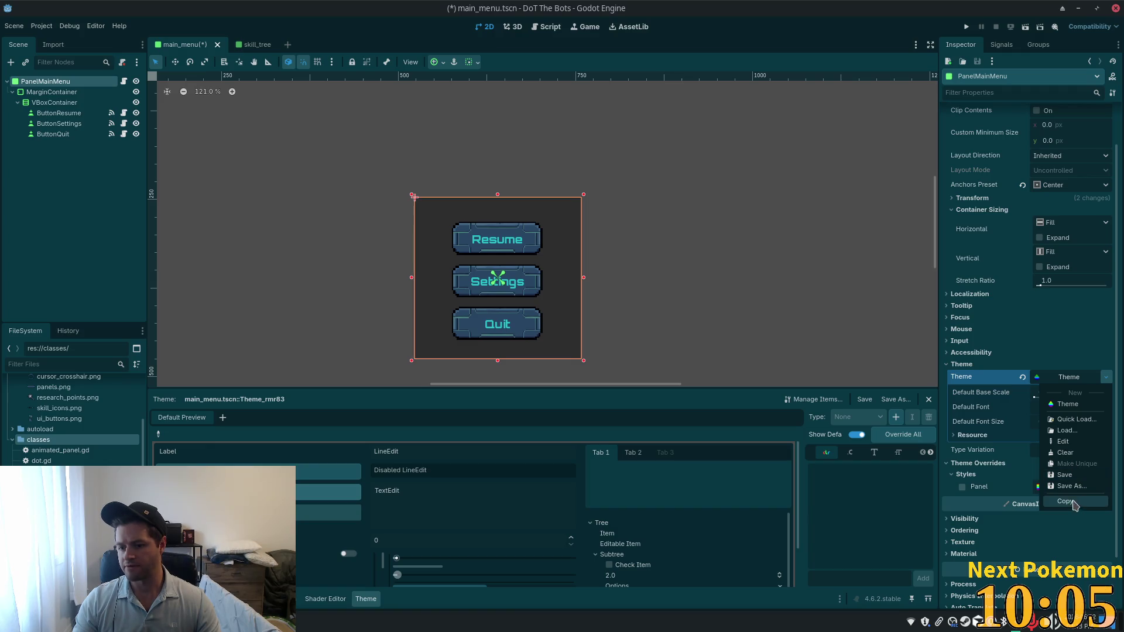
pyautogui.click(1075, 419)
pyautogui.click(454, 202)
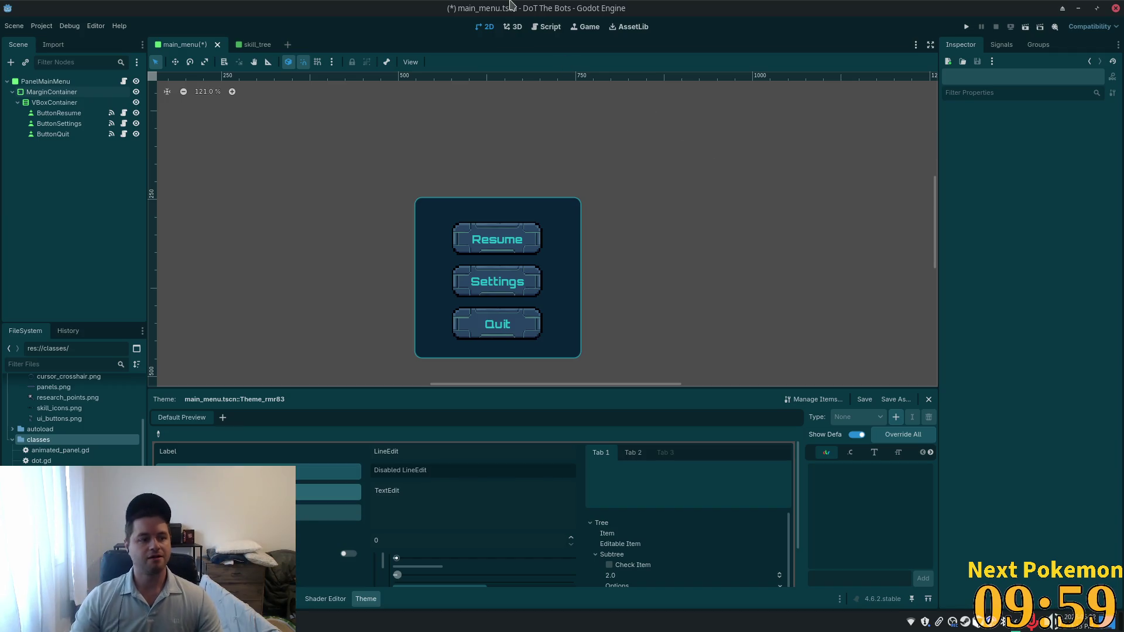
pyautogui.hotkey('ctrl', 's')
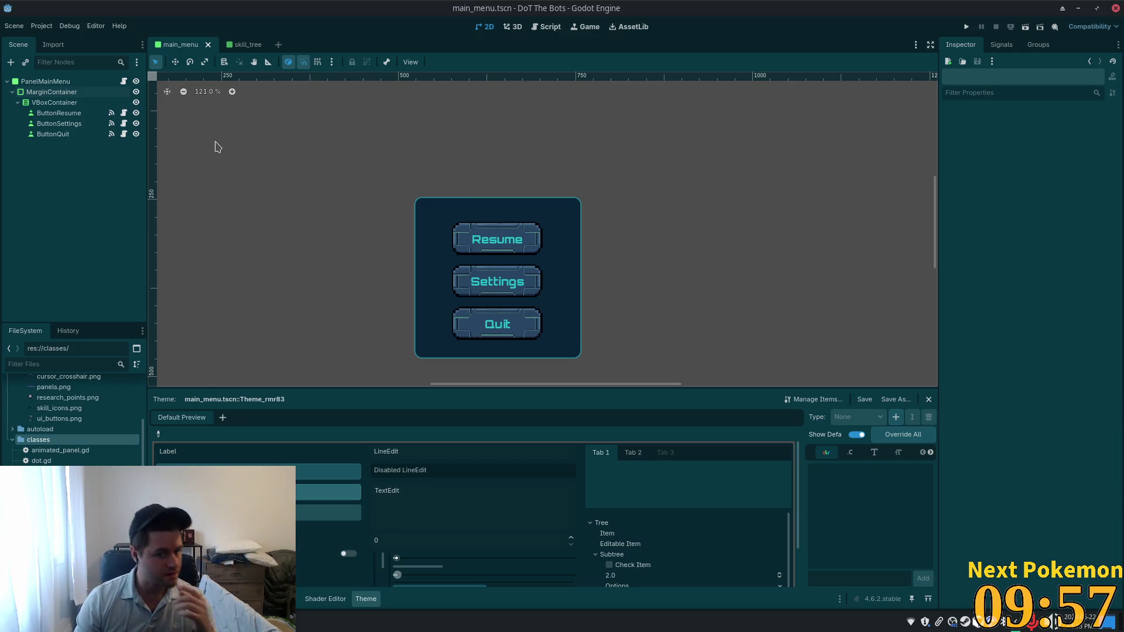
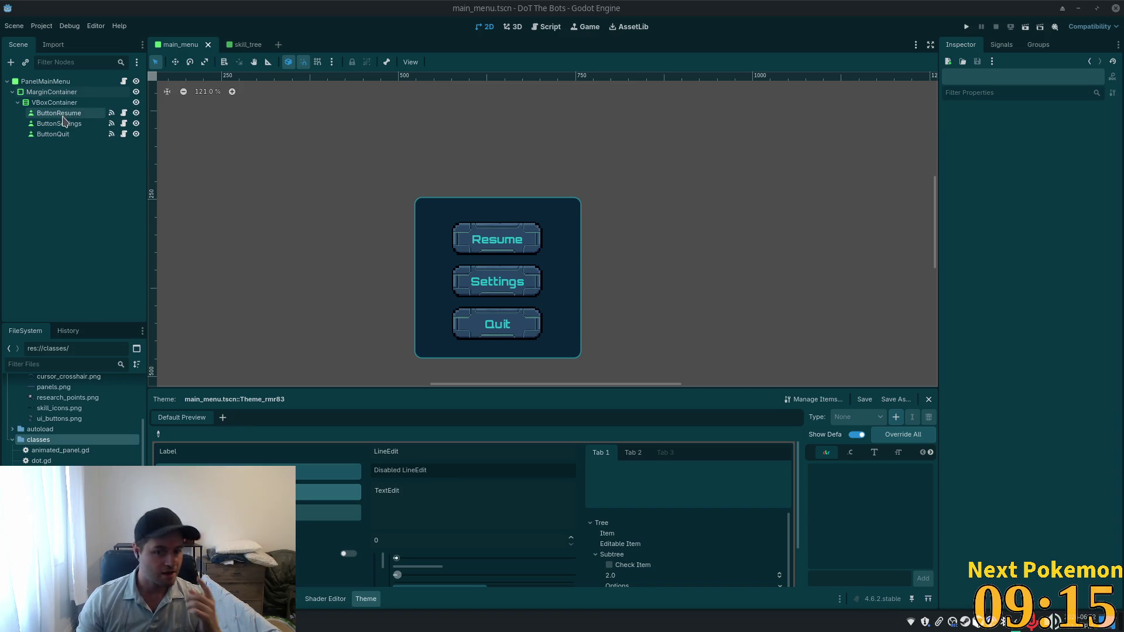
# Change main_menu.gd line 1 to 'extends AnimatedPanel', then reselect the PanelMainMenu node
pyautogui.click(124, 83)
pyautogui.click(416, 74)
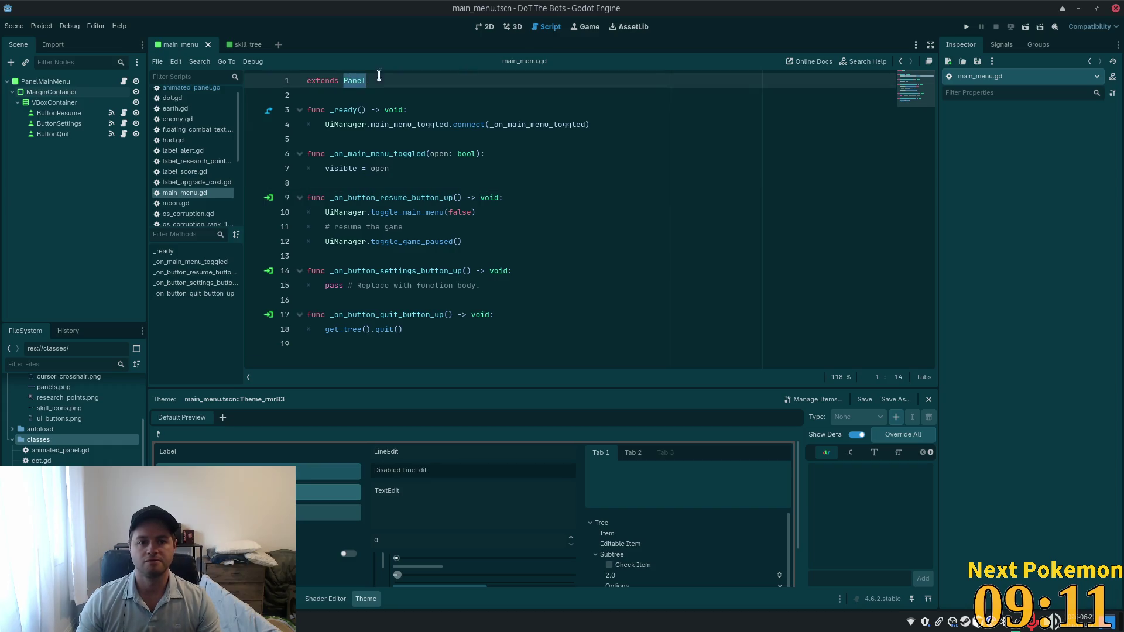
pyautogui.write('Animated')
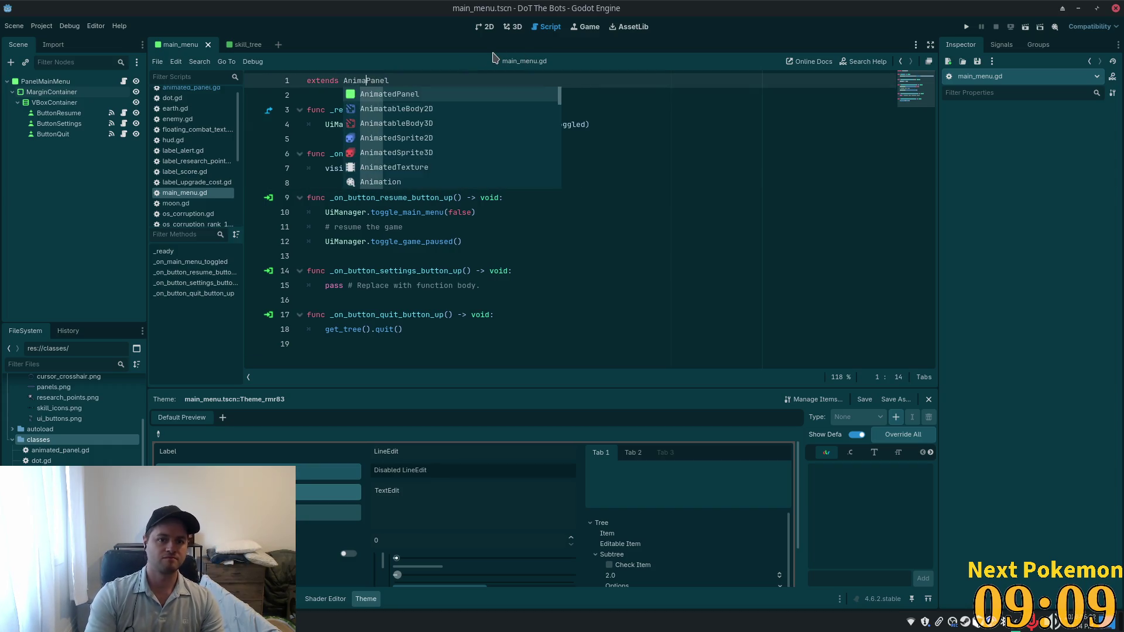
pyautogui.click(663, 94)
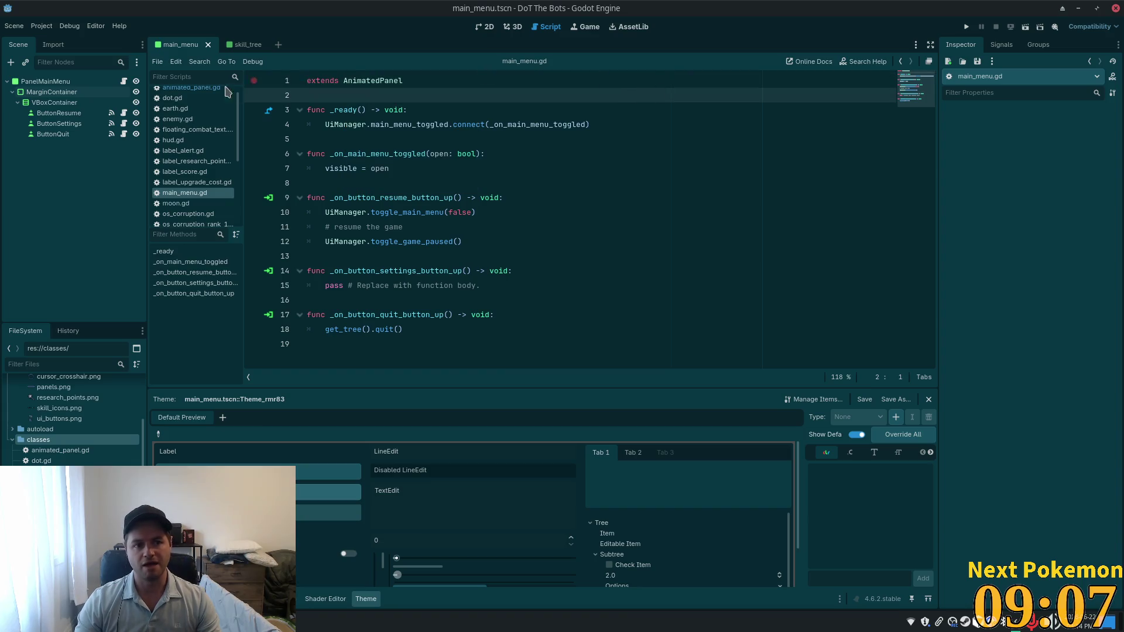
pyautogui.click(96, 83)
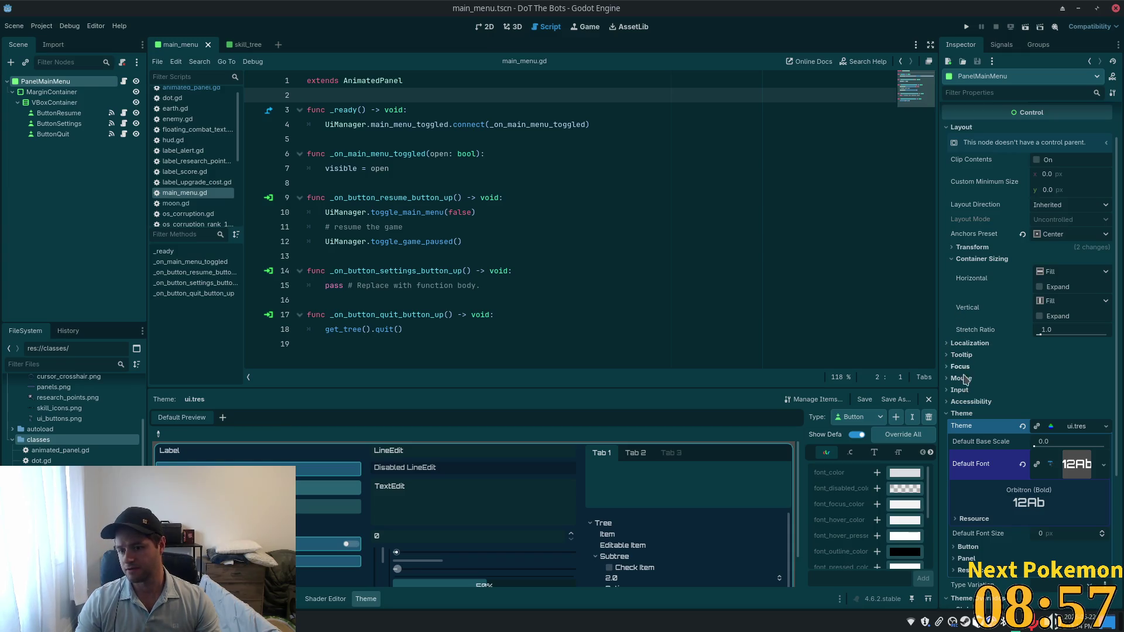
# Round PanelMainMenu's Transform Size width to 235
pyautogui.click(961, 413)
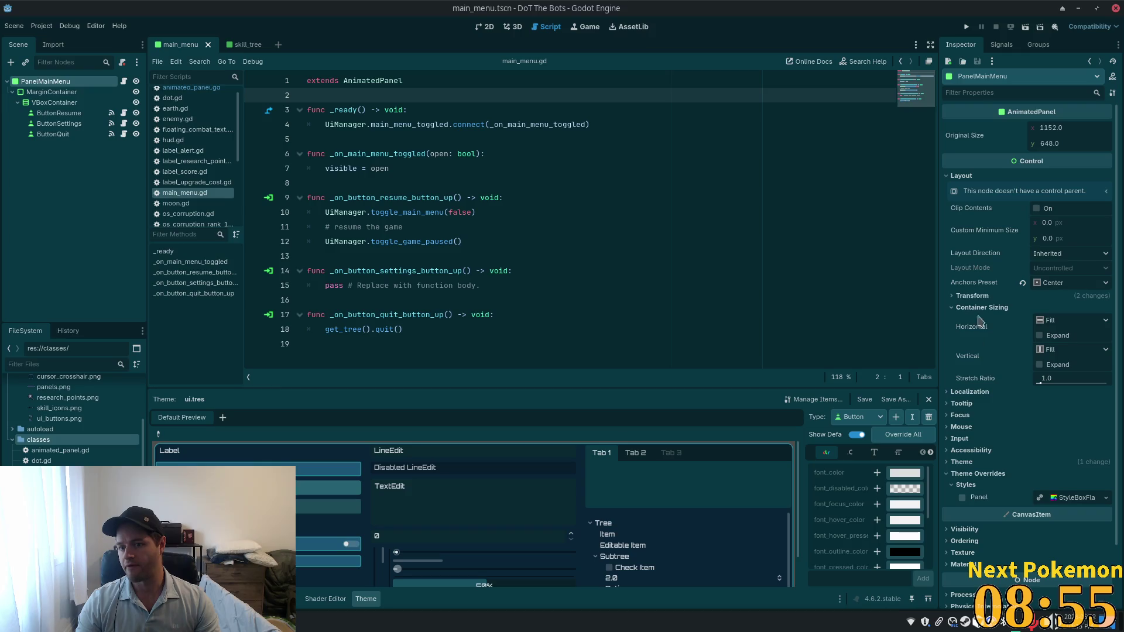
pyautogui.click(971, 295)
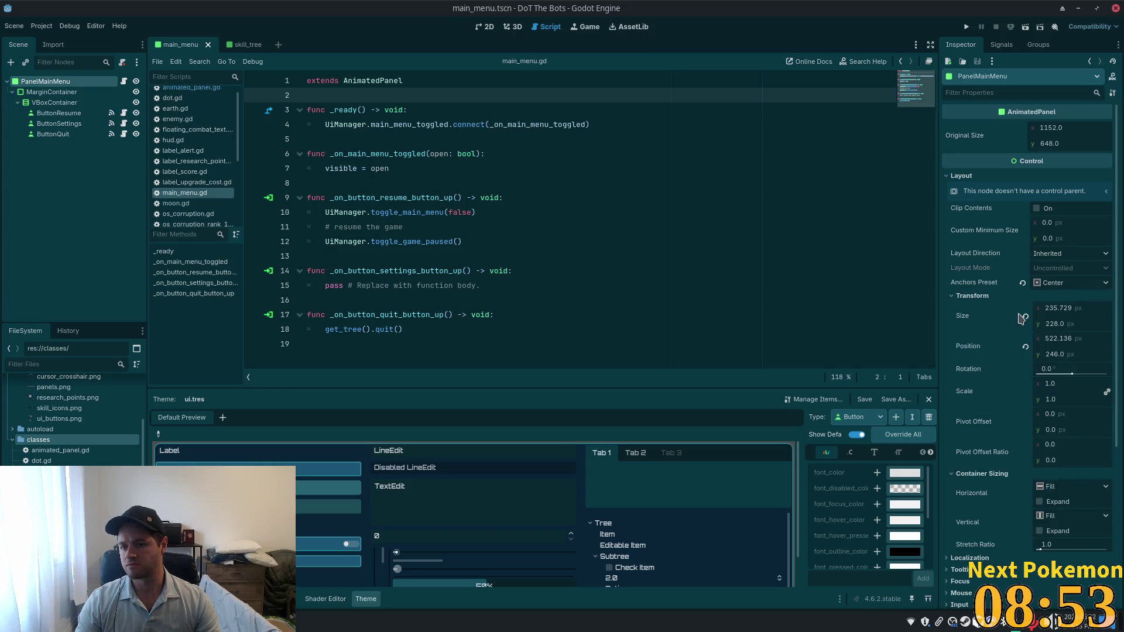
pyautogui.click(1058, 308)
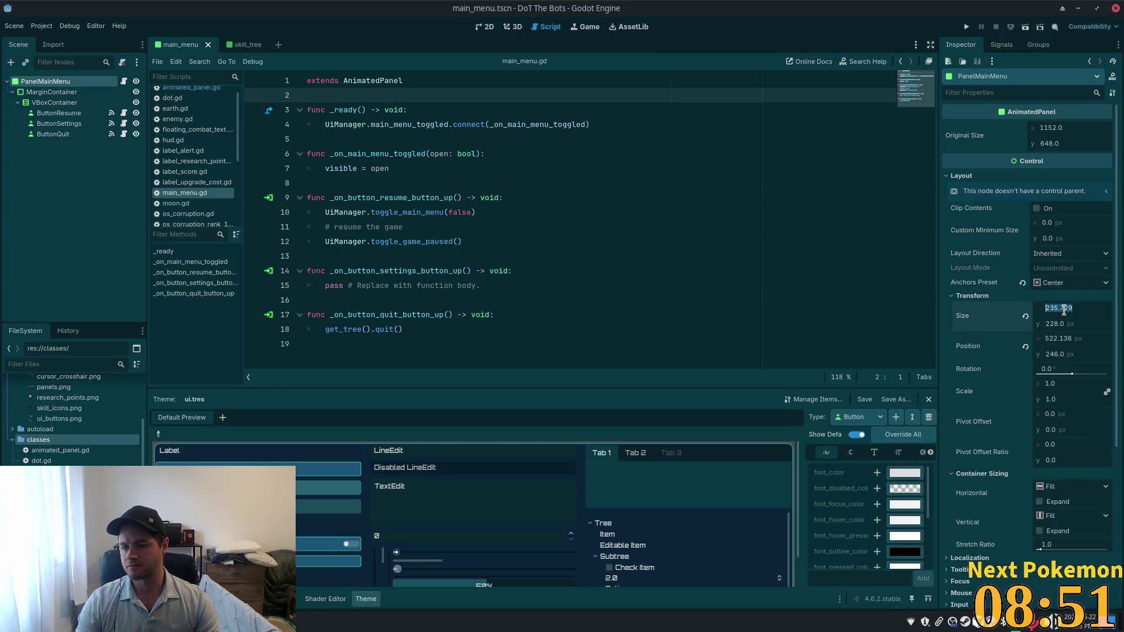
pyautogui.write('235')
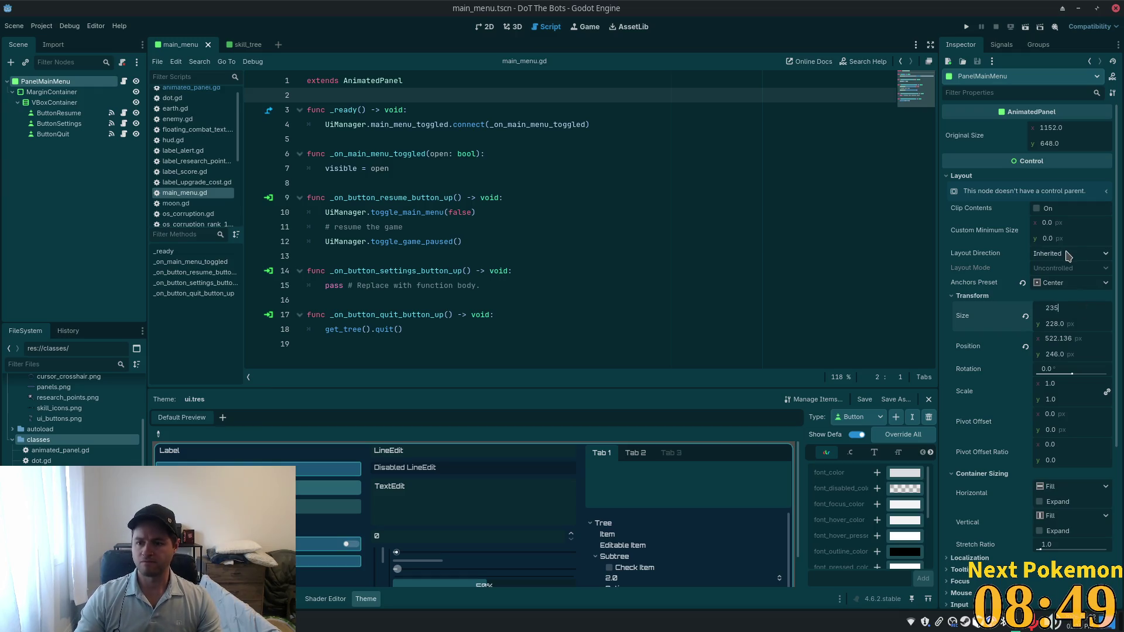
pyautogui.press('Return')
# Paste the 235 × 228 size into AnimatedPanel's Original Size, save the scene and run the game
pyautogui.rightClick(971, 318)
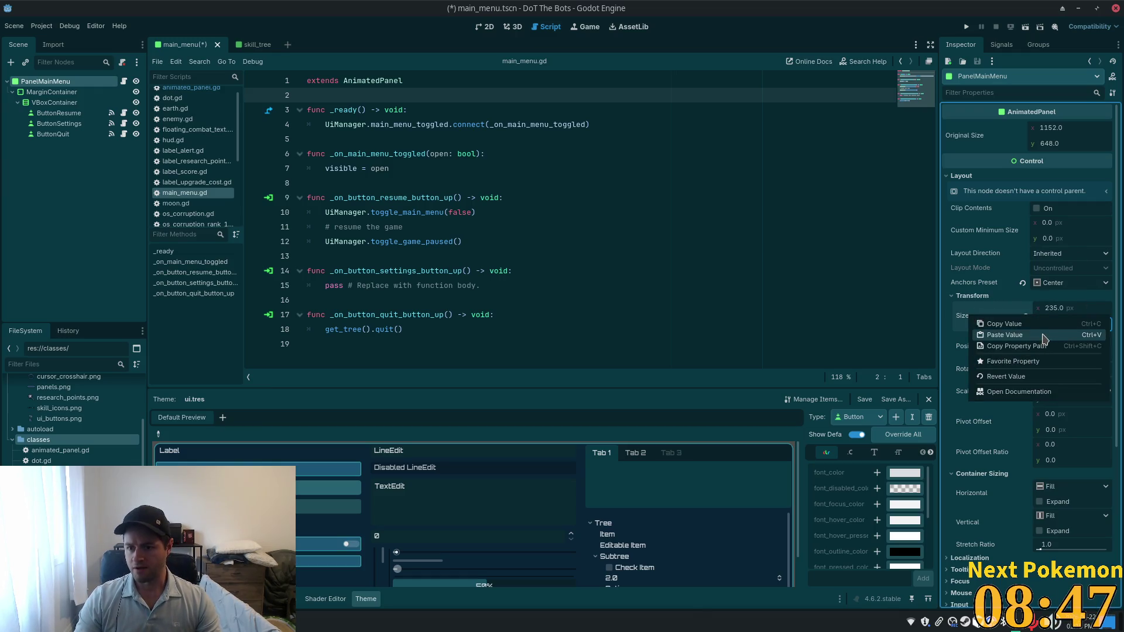
pyautogui.click(1033, 323)
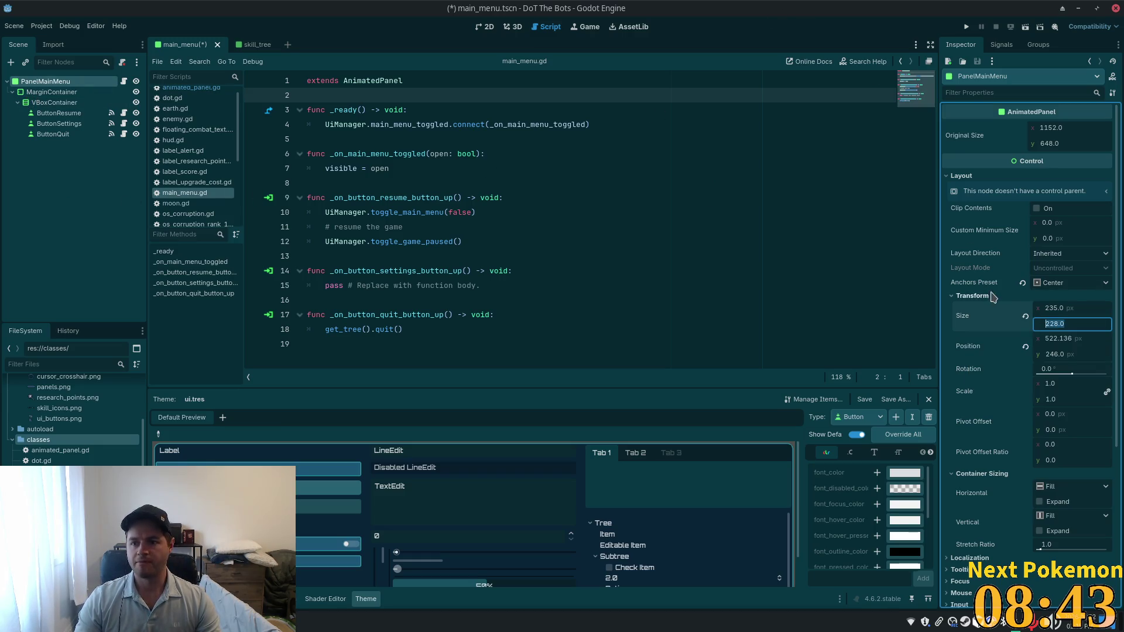
pyautogui.rightClick(970, 139)
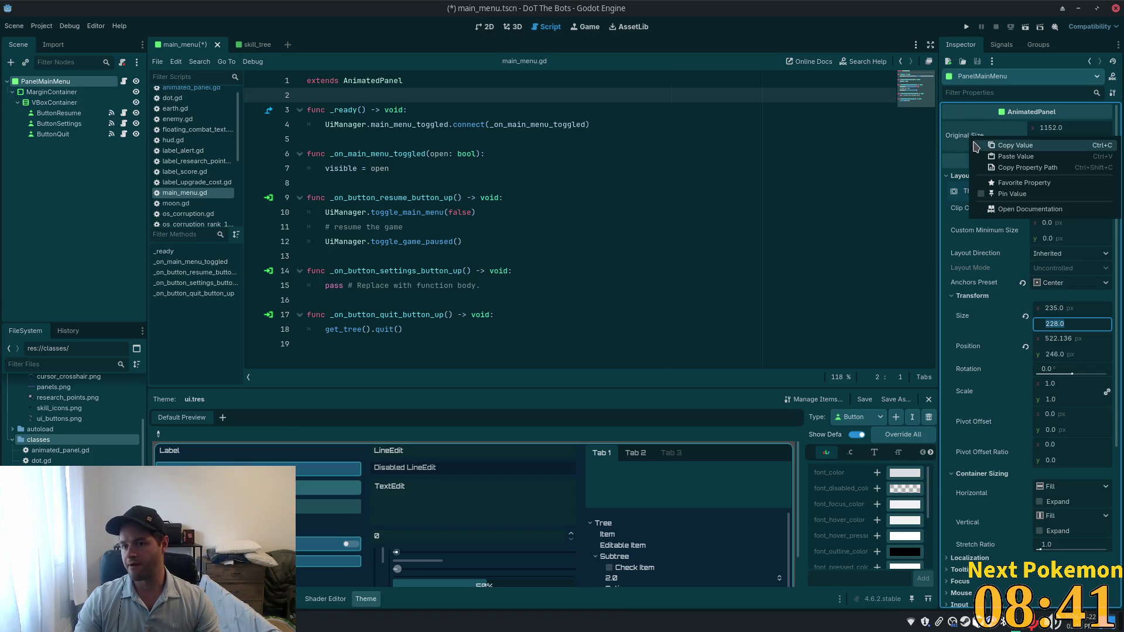
pyautogui.click(1028, 161)
pyautogui.hotkey('ctrl', 's')
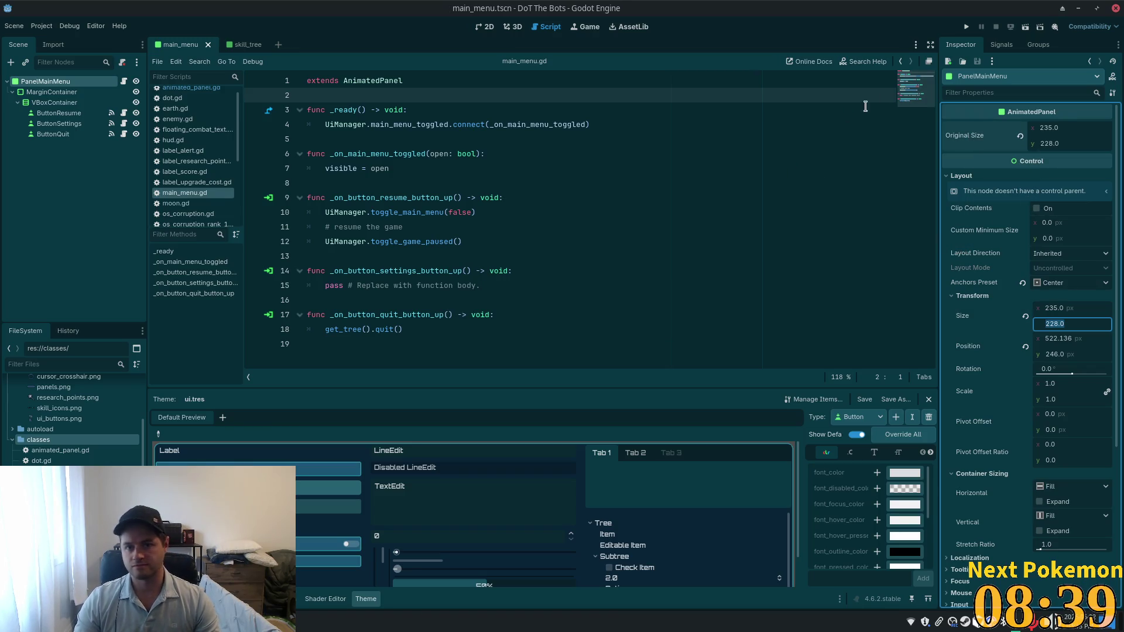
pyautogui.click(966, 27)
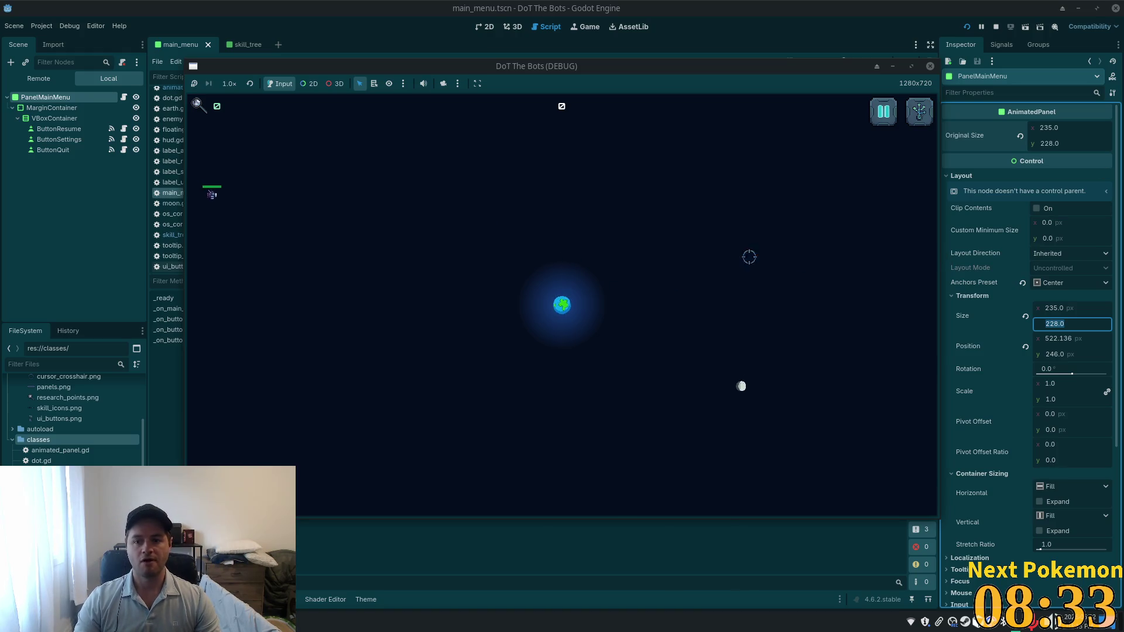
# Open the in-game pause menu, toggle it with Escape, then stop the test run
pyautogui.click(874, 122)
pyautogui.press('Escape')
pyautogui.press('Escape')
pyautogui.press('Escape')
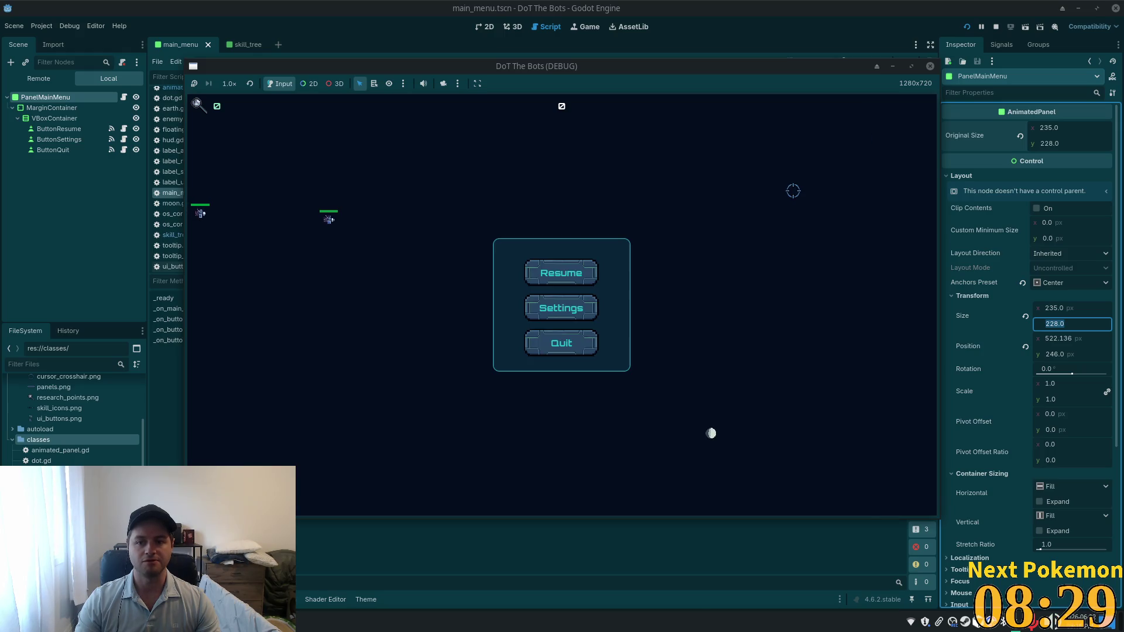
pyautogui.press('Escape')
pyautogui.press('Escape')
pyautogui.press('Escape')
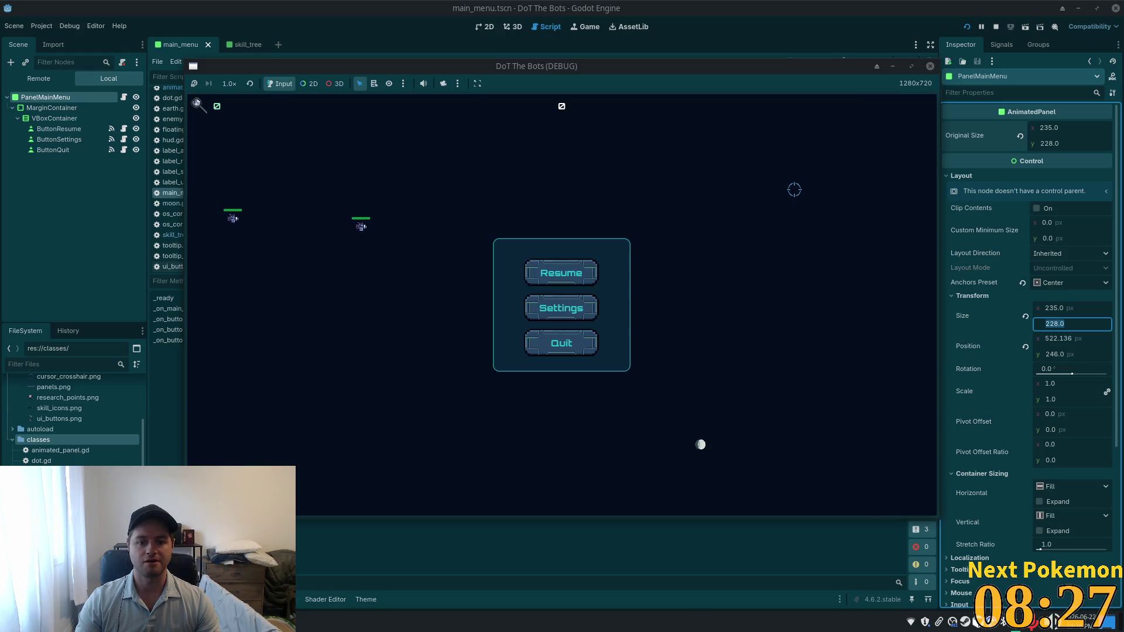
pyautogui.click(994, 28)
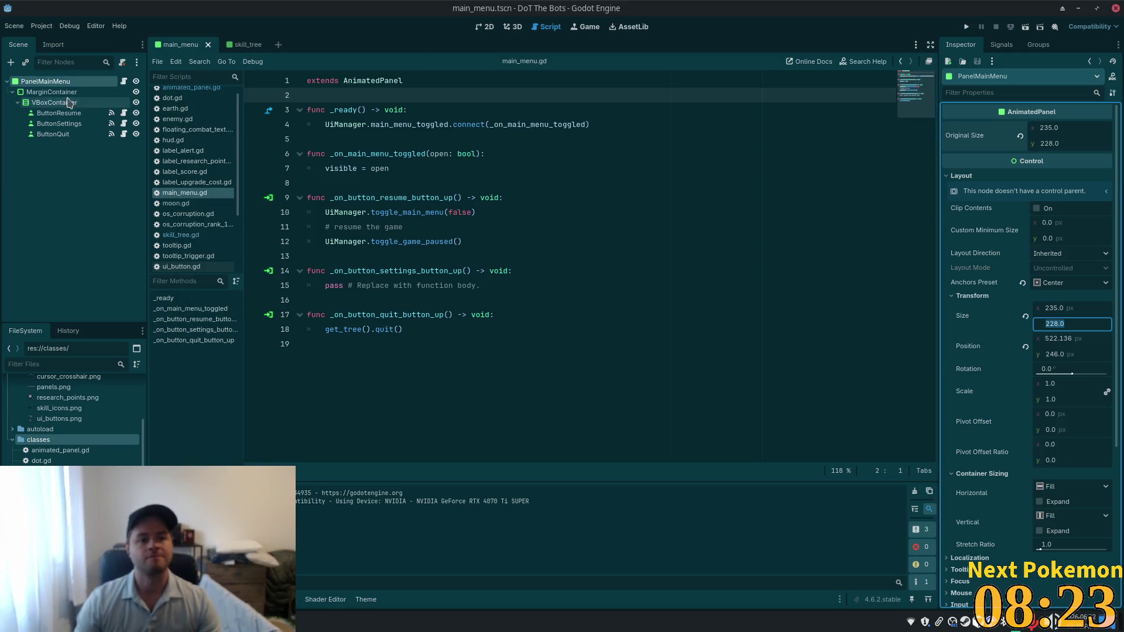
# Add a super( call as the first line of main_menu.gd's _ready function
pyautogui.click(35, 92)
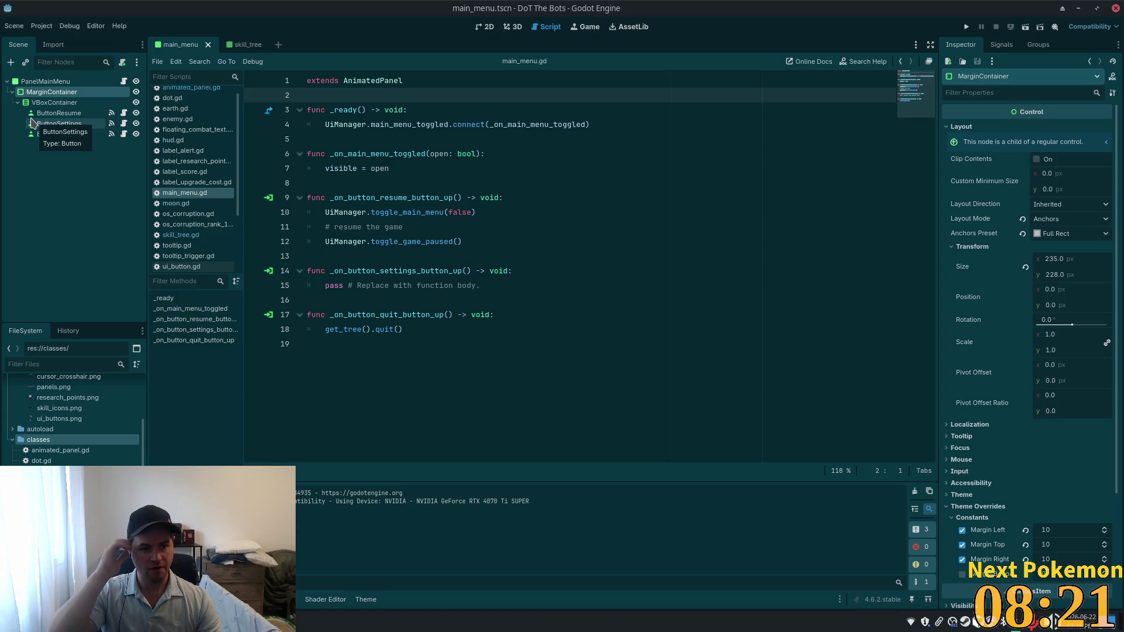
pyautogui.click(362, 95)
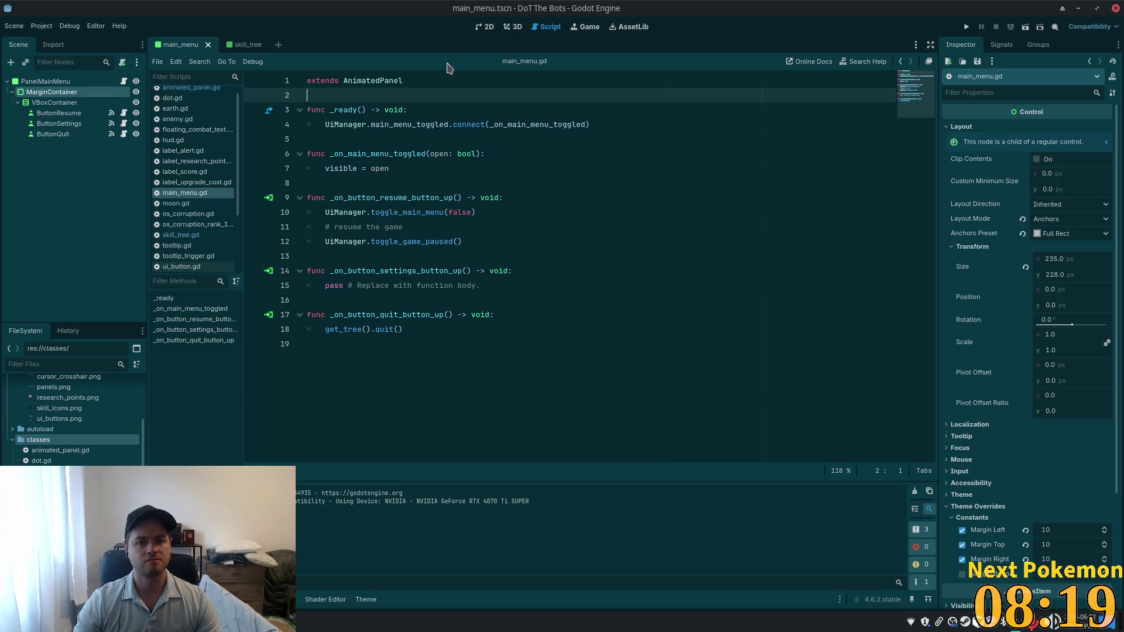
pyautogui.click(468, 109)
pyautogui.click(364, 124)
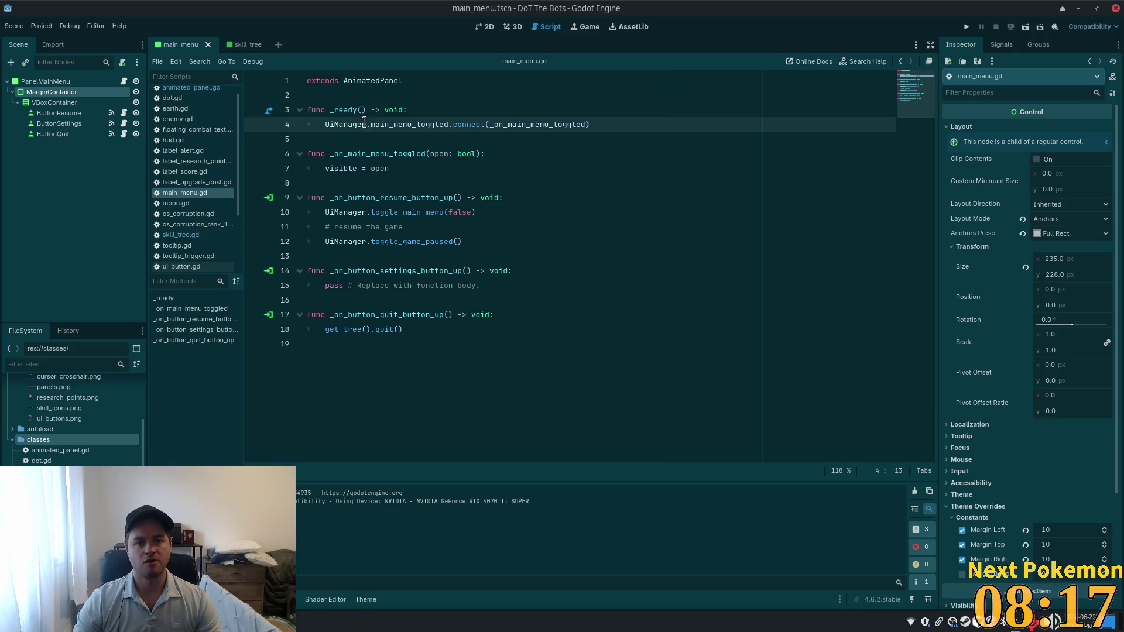
pyautogui.doubleClick(529, 124)
pyautogui.click(433, 109)
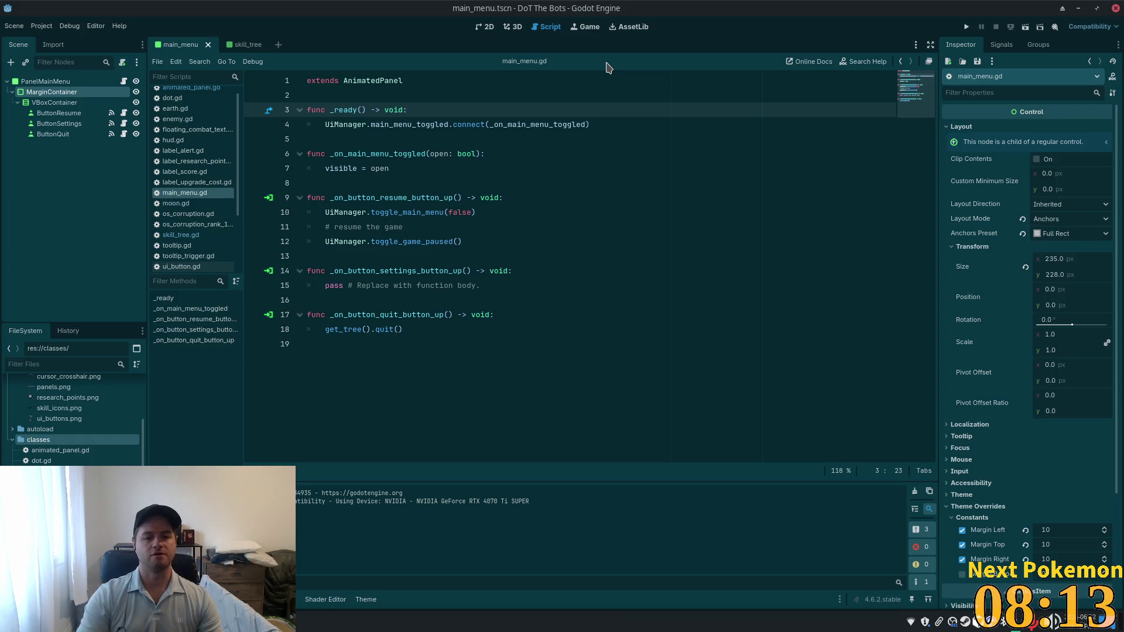
pyautogui.press('Return')
pyautogui.write('super8')
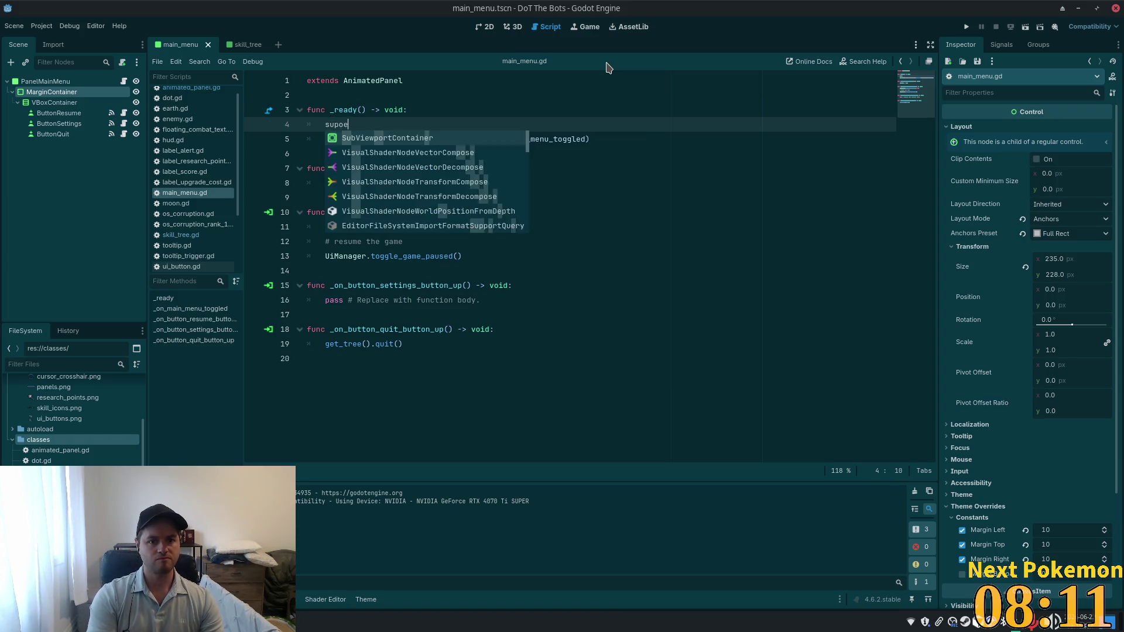
pyautogui.write('(')
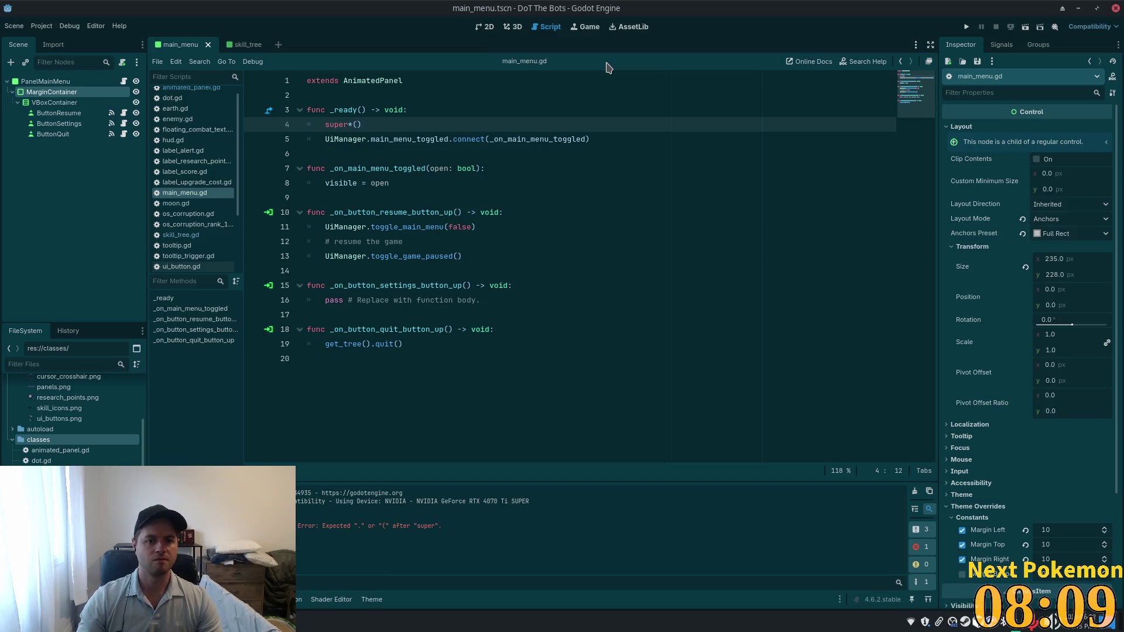
# In animated_panel.gd, delete the blank line after extends Panel and save the script
pyautogui.keyDown('ctrl'); pyautogui.click(375, 80); pyautogui.keyUp('ctrl')
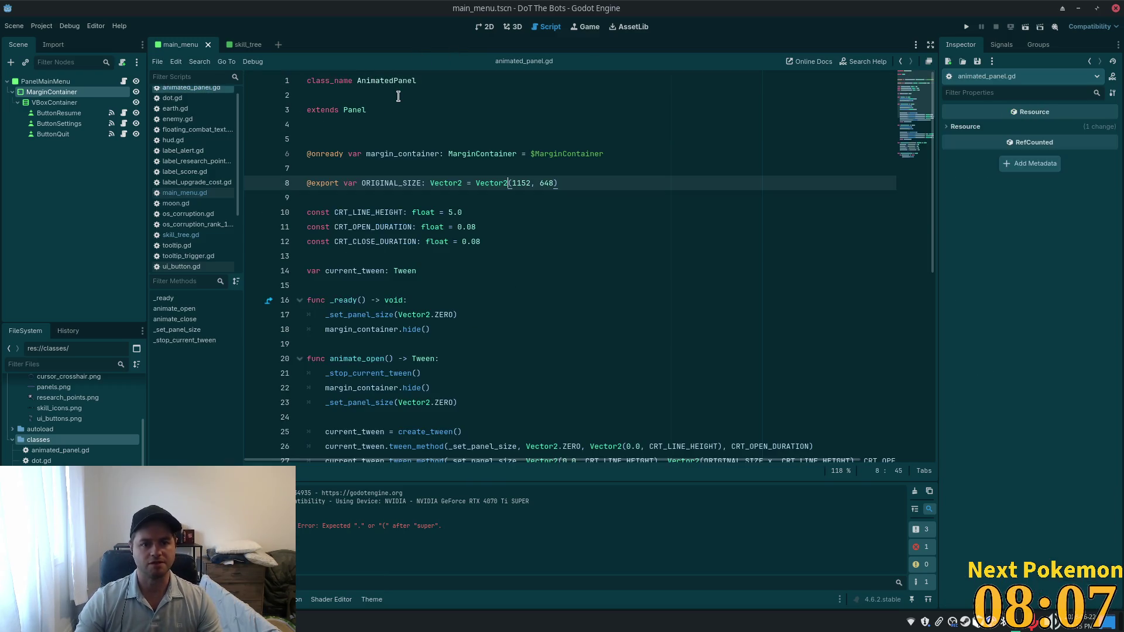
pyautogui.click(333, 139)
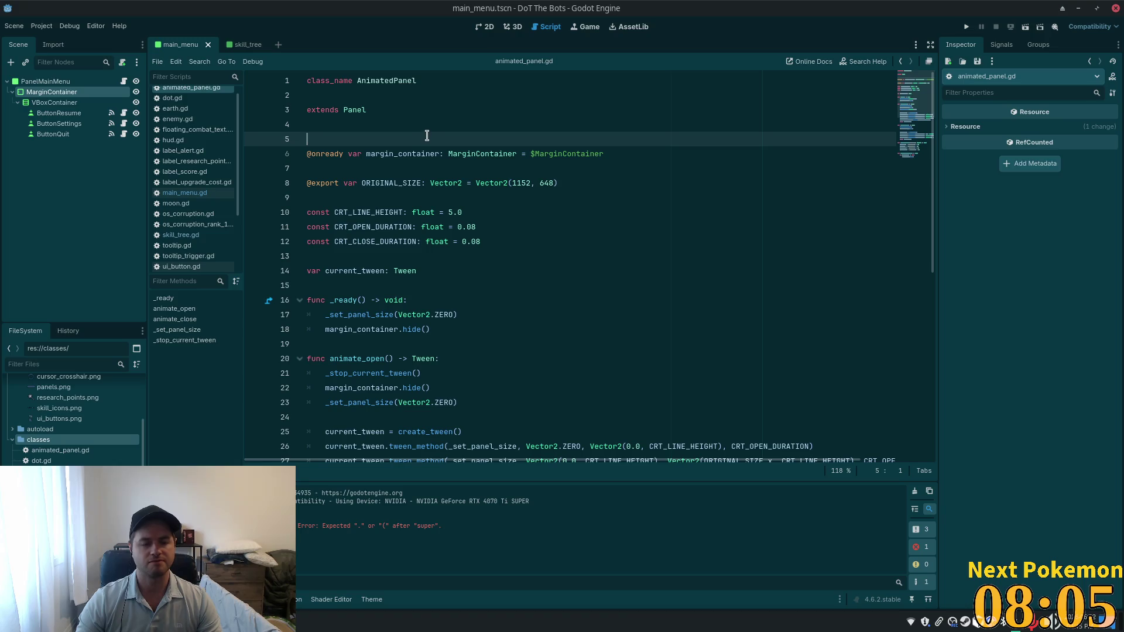
pyautogui.press('BackSpace')
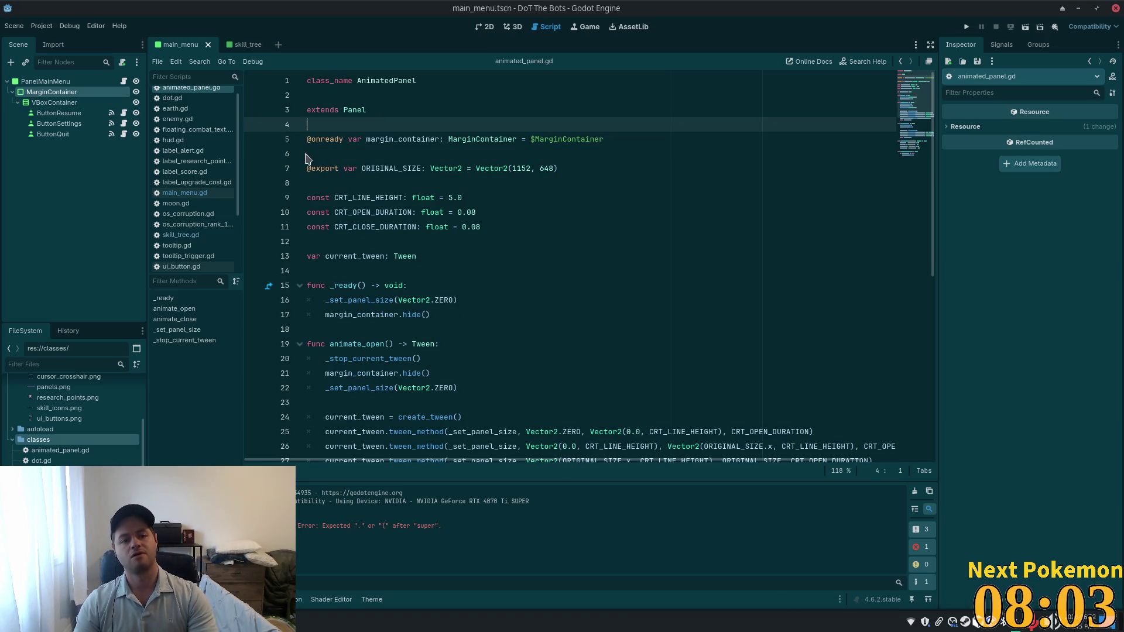
pyautogui.click(612, 198)
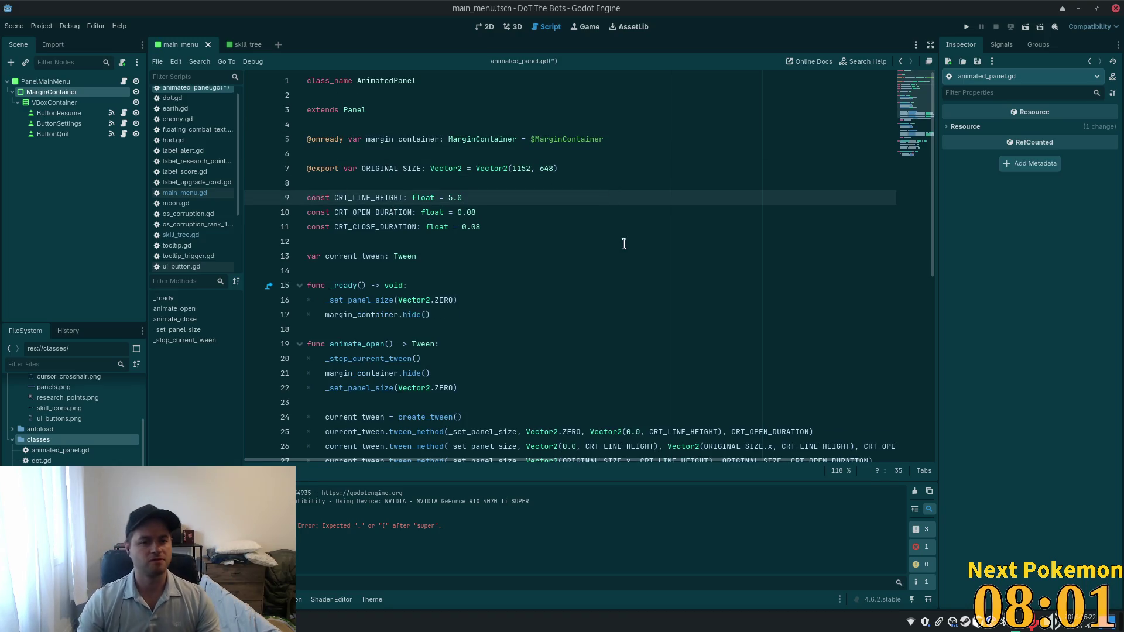
pyautogui.hotkey('ctrl', 's')
pyautogui.click(408, 111)
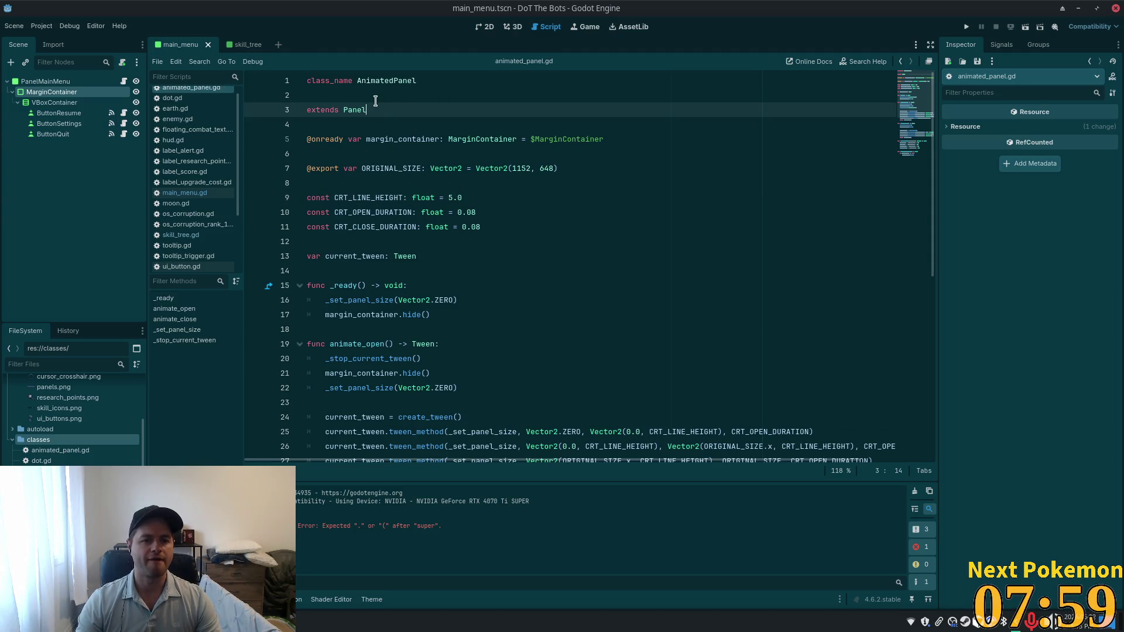
pyautogui.click(46, 82)
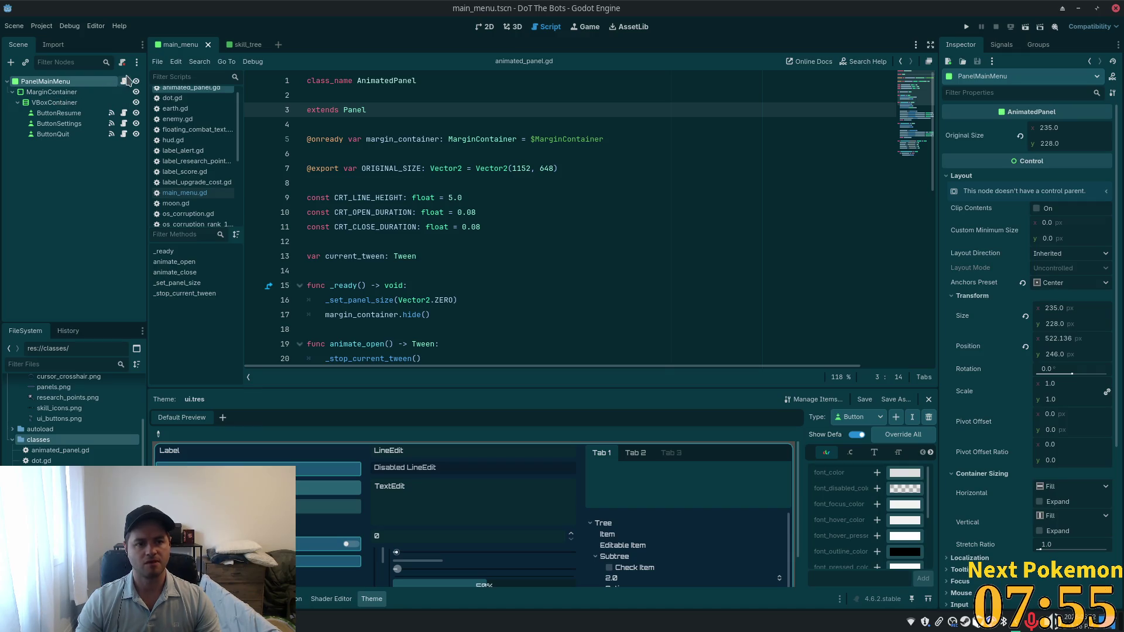
# Add a super() call at the top of skill_tree.gd's _ready function
pyautogui.click(234, 45)
pyautogui.click(124, 82)
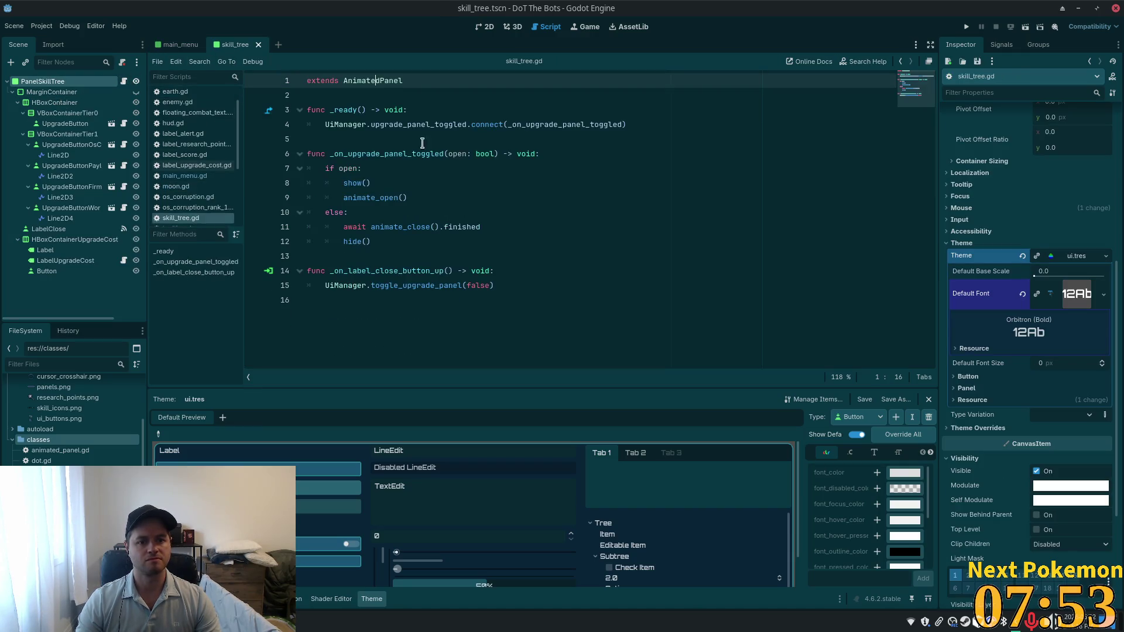
pyautogui.click(426, 120)
pyautogui.hotkey('ctrl', 'shift', 'Return')
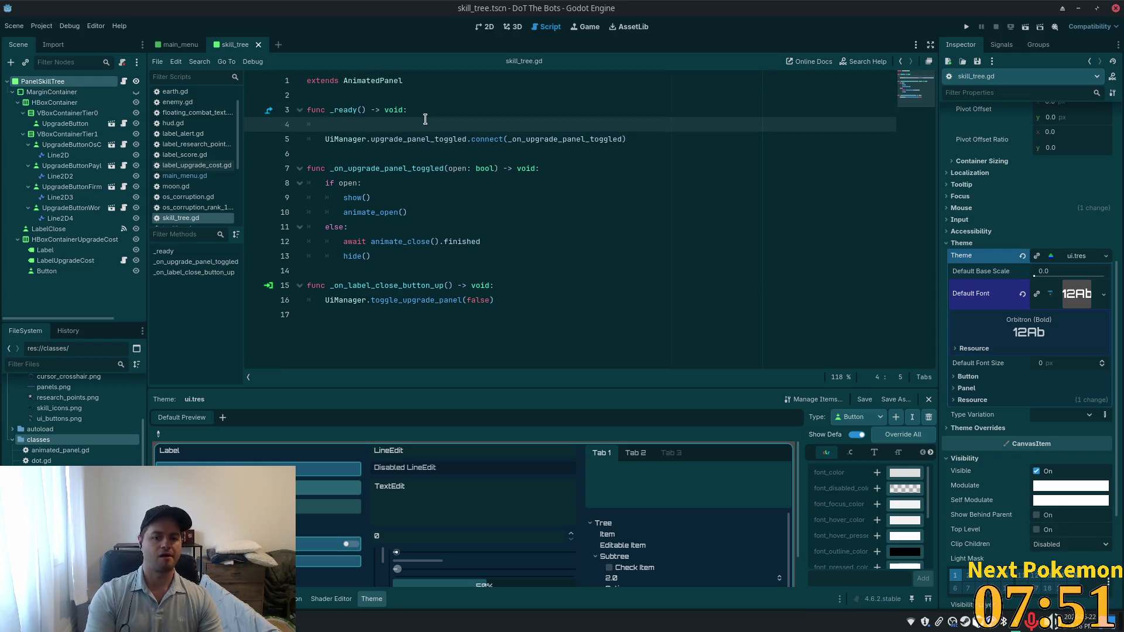
pyautogui.write('super(')
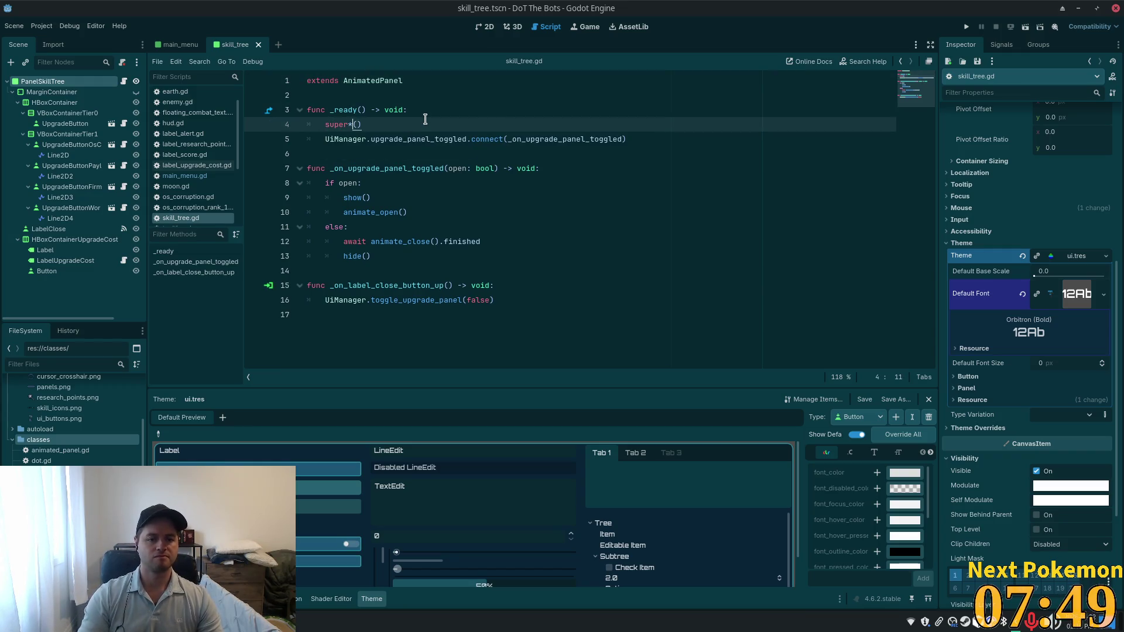
pyautogui.press('BackSpace')
# Copy skill_tree.gd's show/animate_open and animate_close/hide if/else block, then open main_menu.gd
pyautogui.click(401, 138)
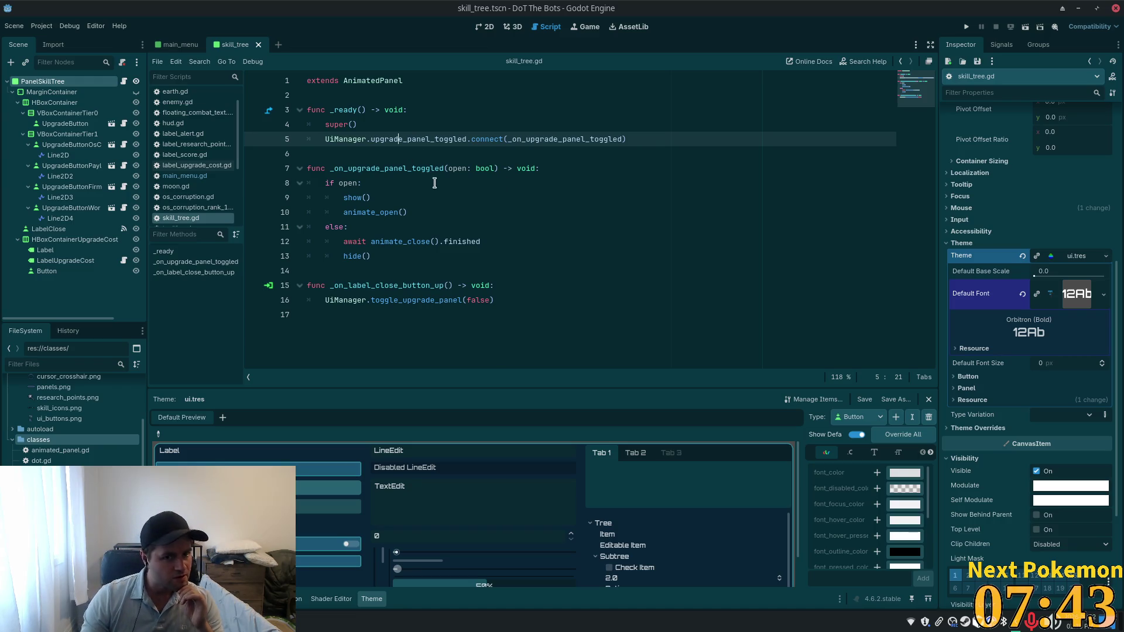
pyautogui.click(361, 197)
pyautogui.doubleClick(386, 212)
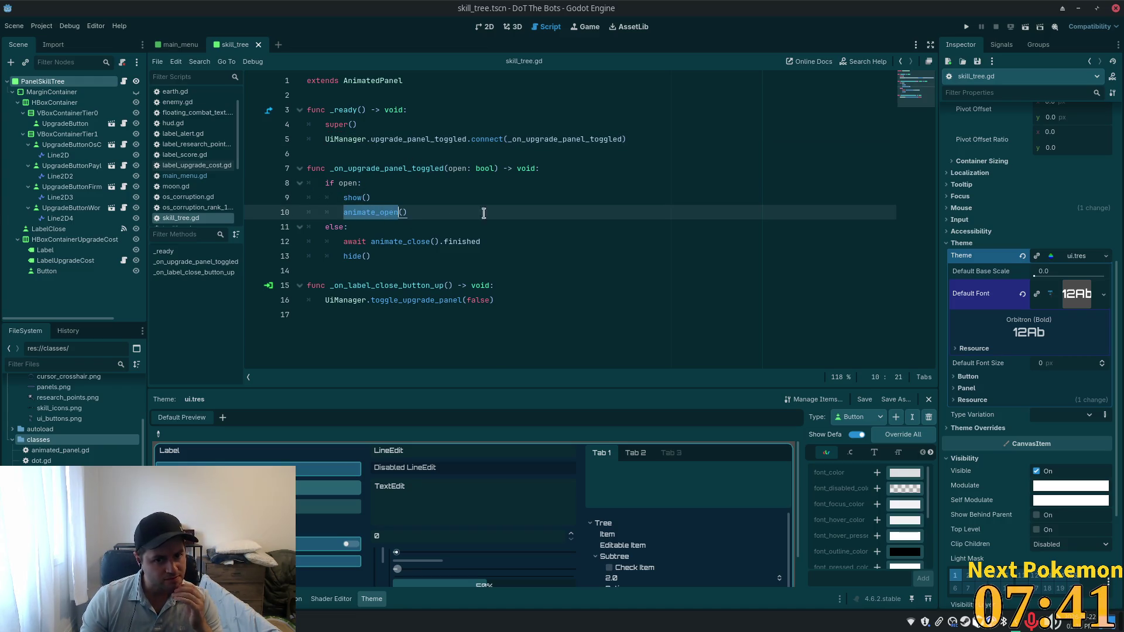
pyautogui.moveTo(408, 213); pyautogui.dragTo(376, 213)
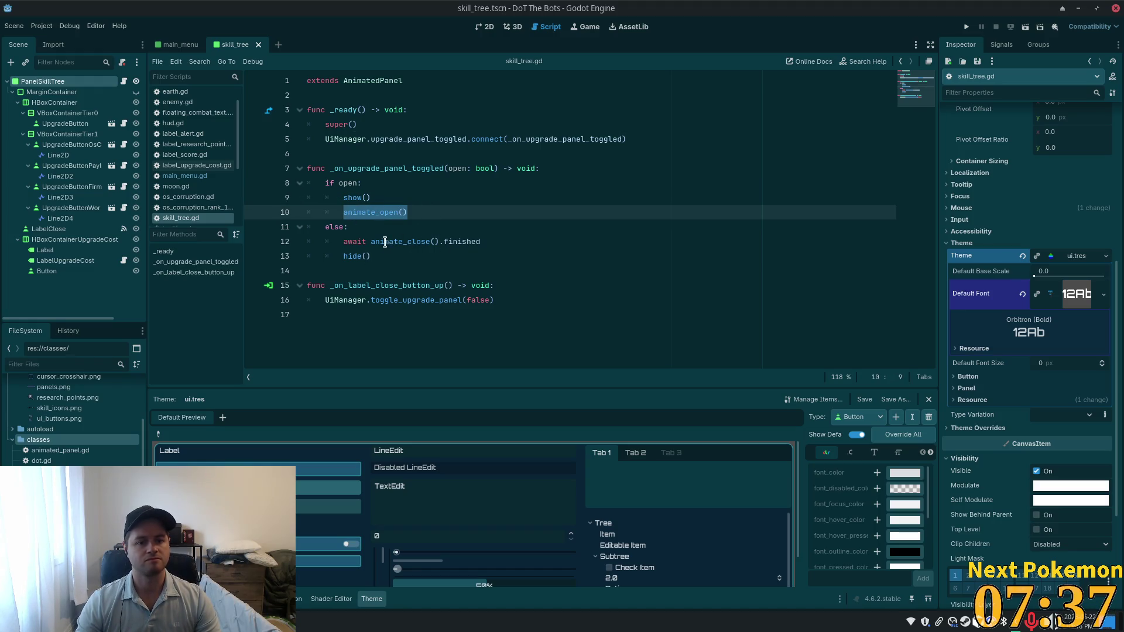
pyautogui.moveTo(392, 256); pyautogui.dragTo(321, 184)
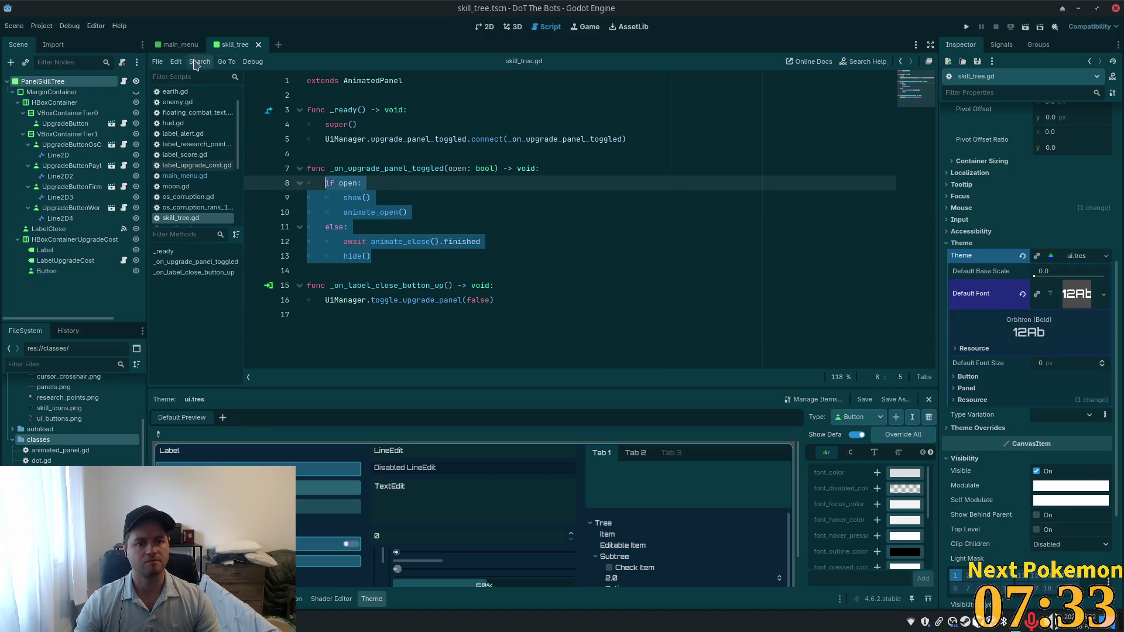
pyautogui.click(164, 46)
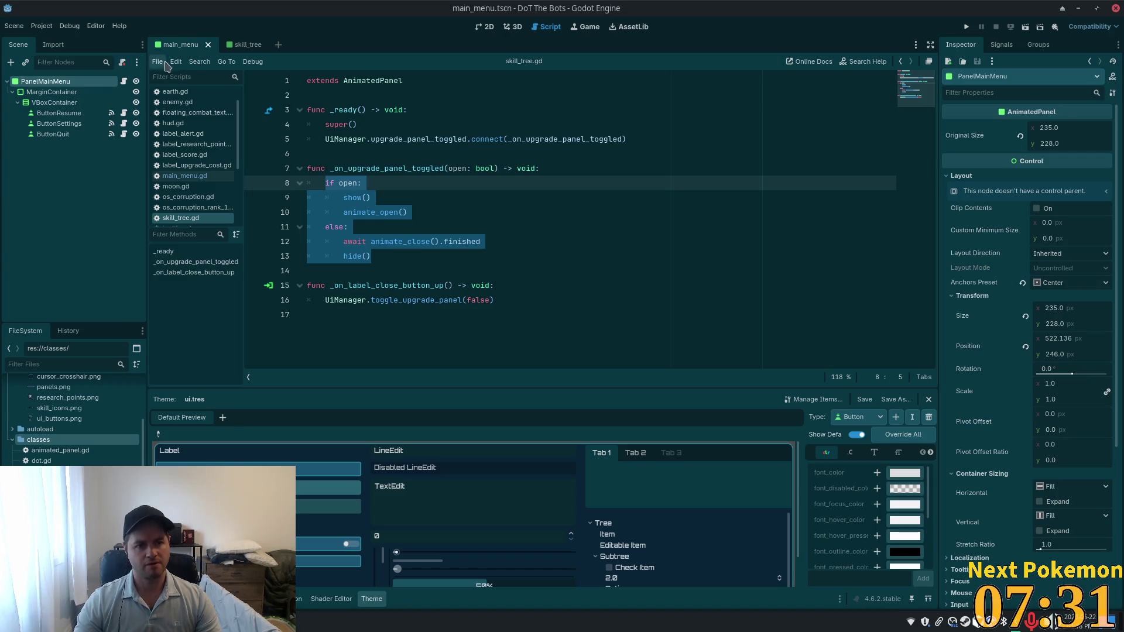
pyautogui.click(123, 80)
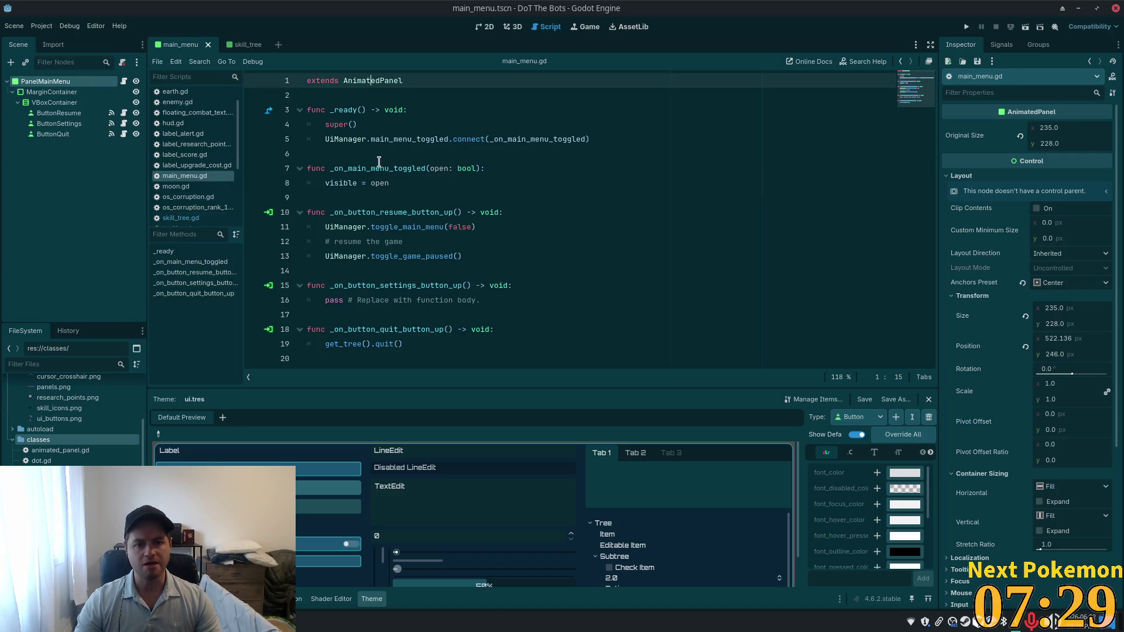
# Replace 'visible = open' in main_menu.gd's toggle handler with the pasted animate_open/animate_close if/else block
pyautogui.click(381, 168)
pyautogui.click(432, 185)
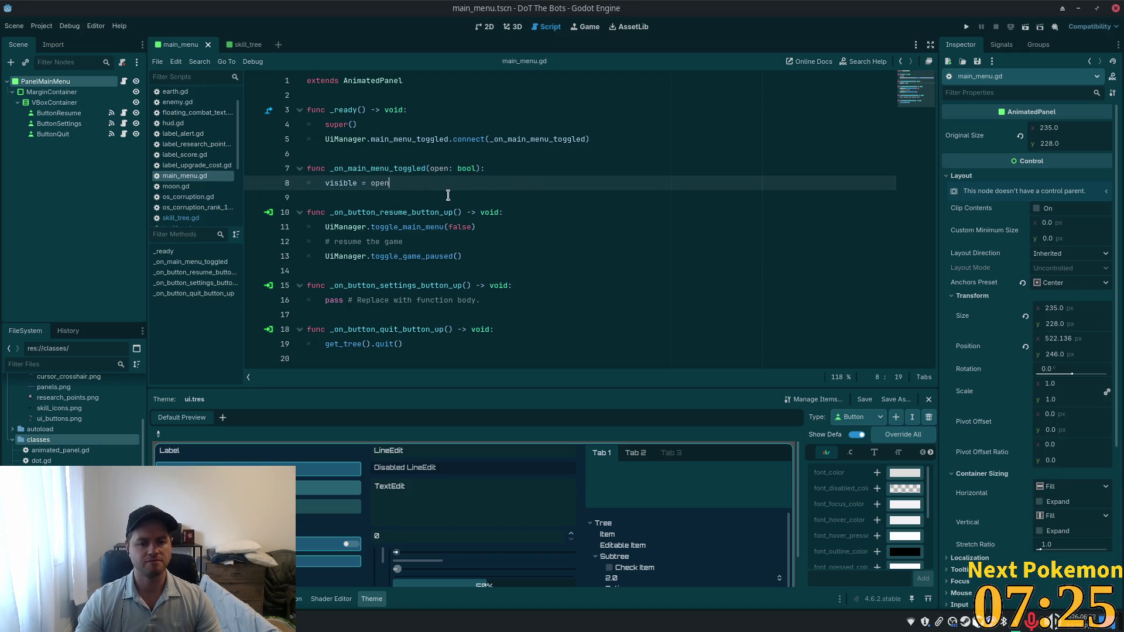
pyautogui.moveTo(422, 179)
pyautogui.mouseDown()
pyautogui.moveTo(314, 168)
pyautogui.moveTo(426, 171)
pyautogui.moveTo(324, 186)
pyautogui.mouseUp()
pyautogui.write('if open: \t\tshow() \t\tanimate_open() \telse: \t\tawait animate_close().finished \t\thide()')
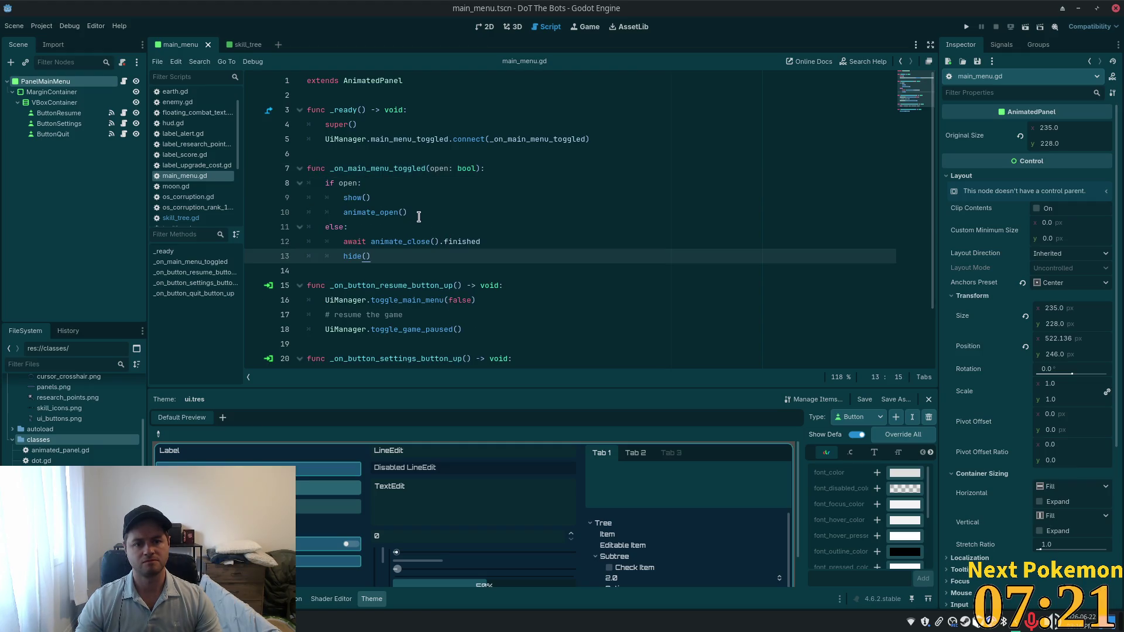
pyautogui.press('Up')
pyautogui.press('Up')
pyautogui.press('Up')
pyautogui.scroll(-1, 472, 233)
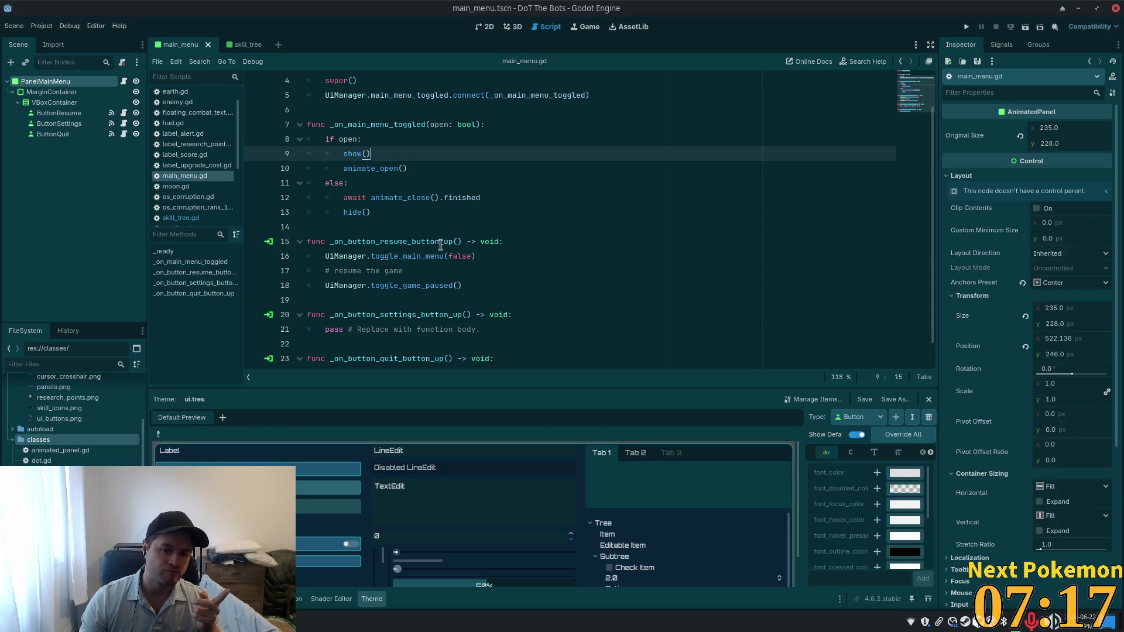
pyautogui.scroll(-1, 561, 249)
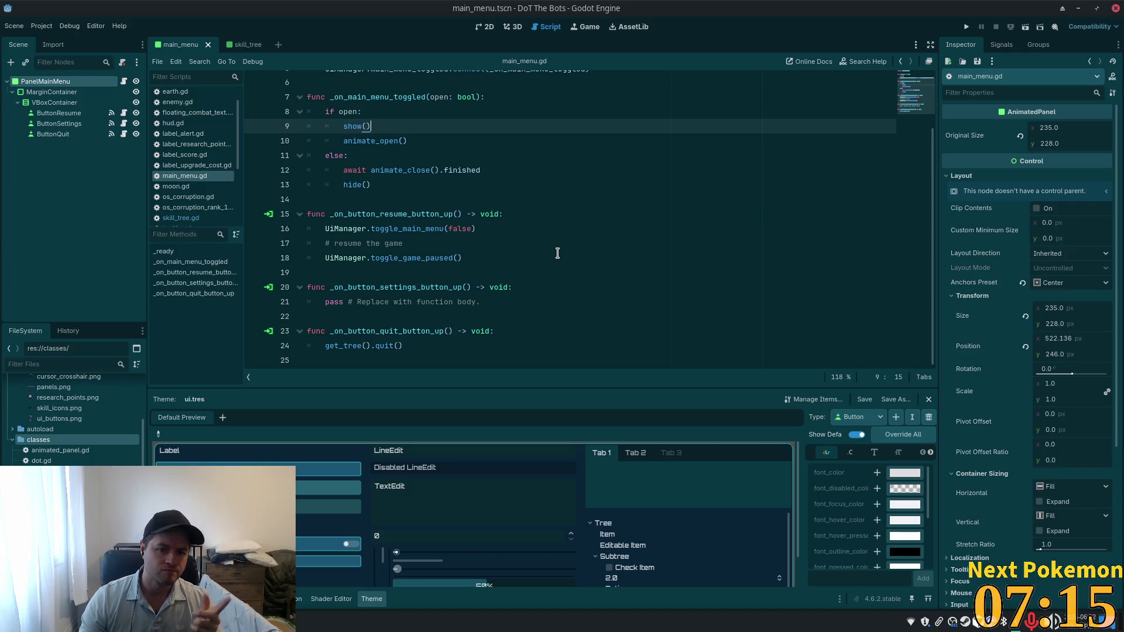
# Run the game and toggle the pause menu with Escape to watch its open/close tween
pyautogui.click(965, 26)
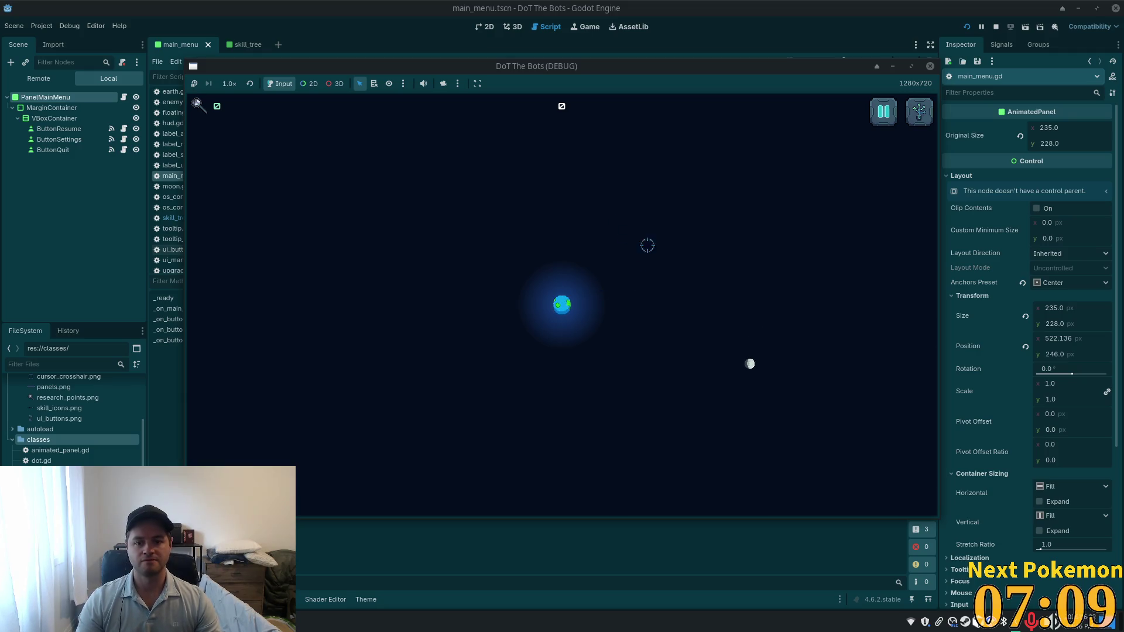
pyautogui.press('Escape')
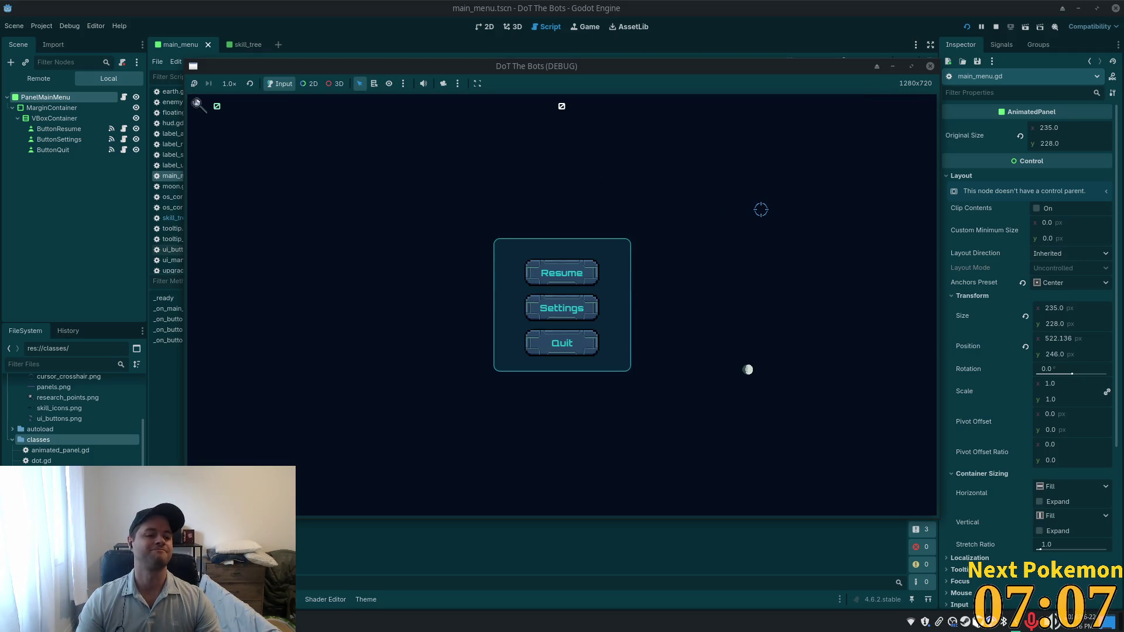
pyautogui.press('Escape')
pyautogui.press('Escape')
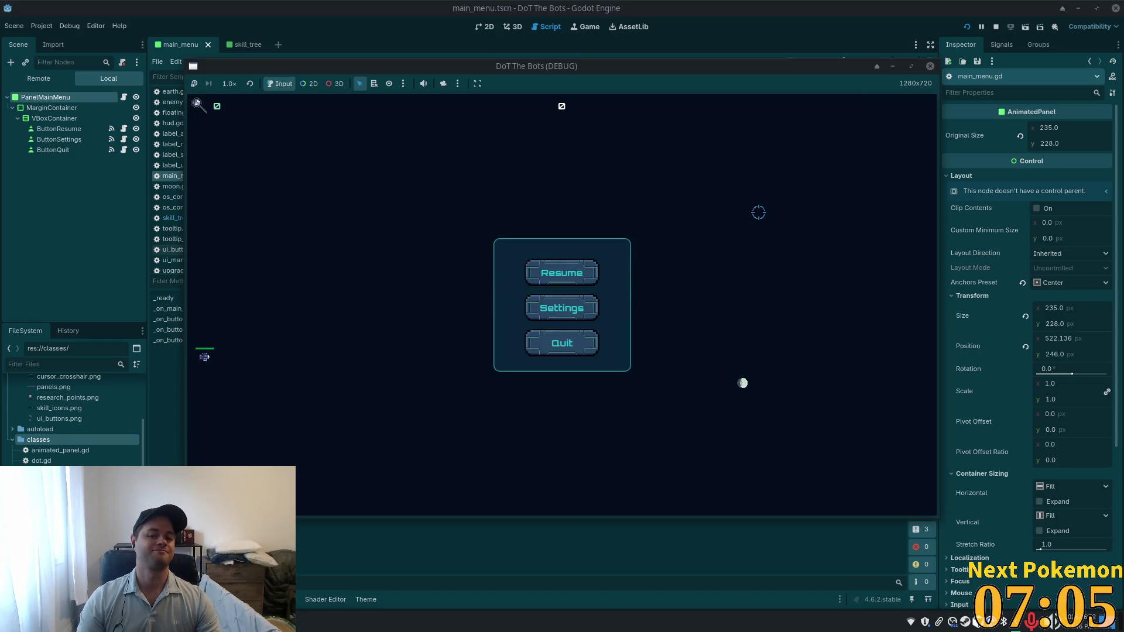
pyautogui.press('Escape')
pyautogui.press('Escape')
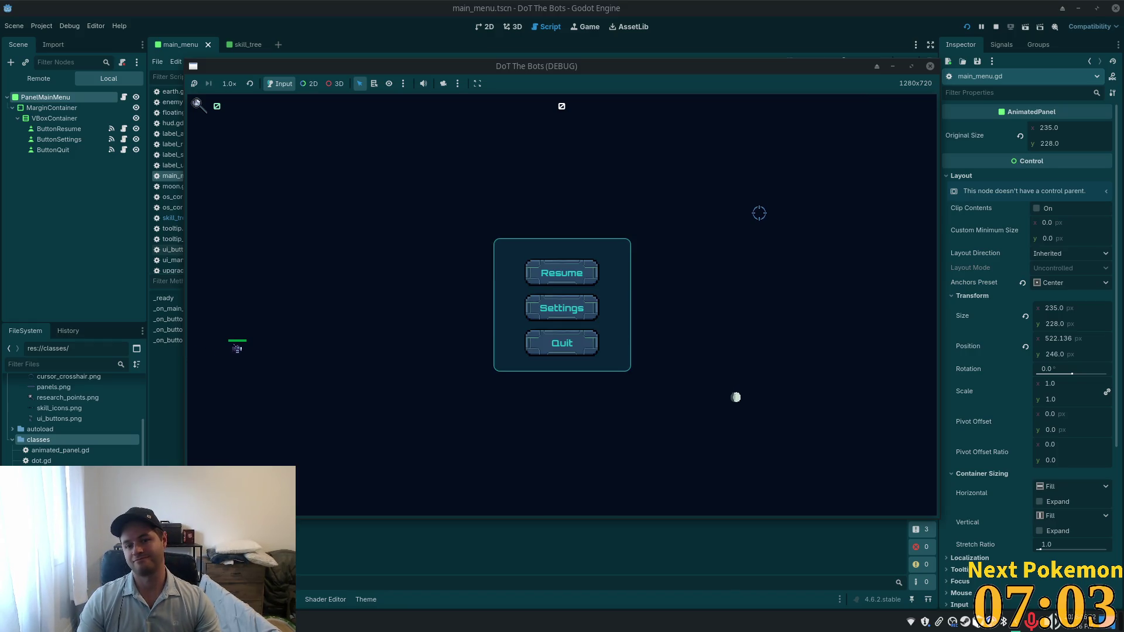
pyautogui.press('Escape')
pyautogui.press('Escape')
# Alternate Tab and Escape to test the skill tree panel tween and its interaction with the pause menu
pyautogui.press('Escape')
pyautogui.press('Tab')
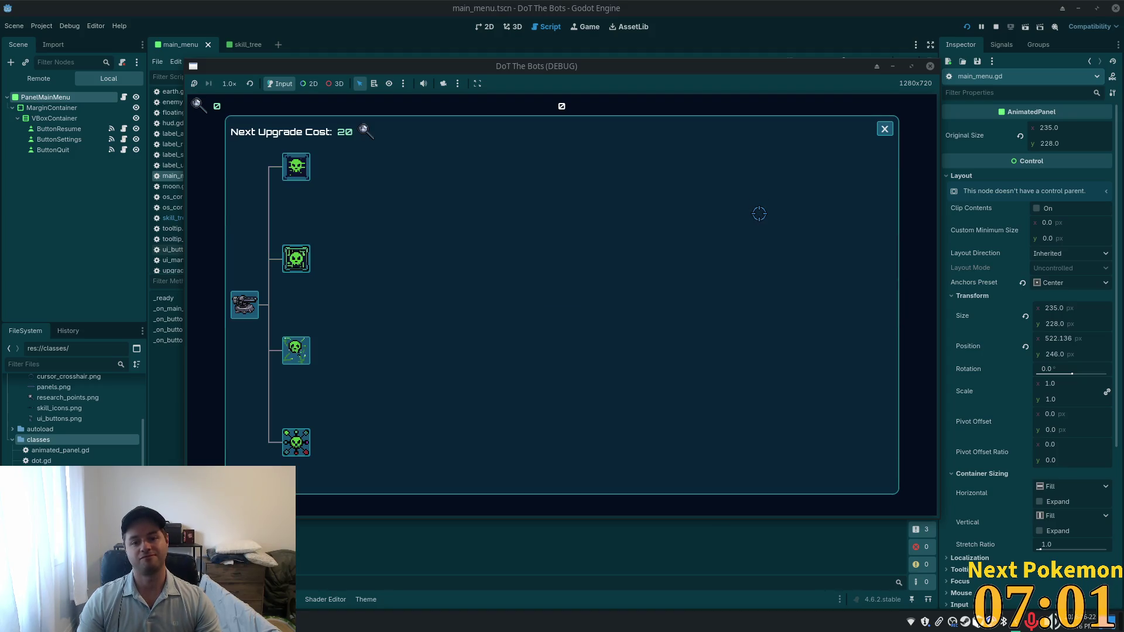
pyautogui.press('Tab')
pyautogui.press('Escape')
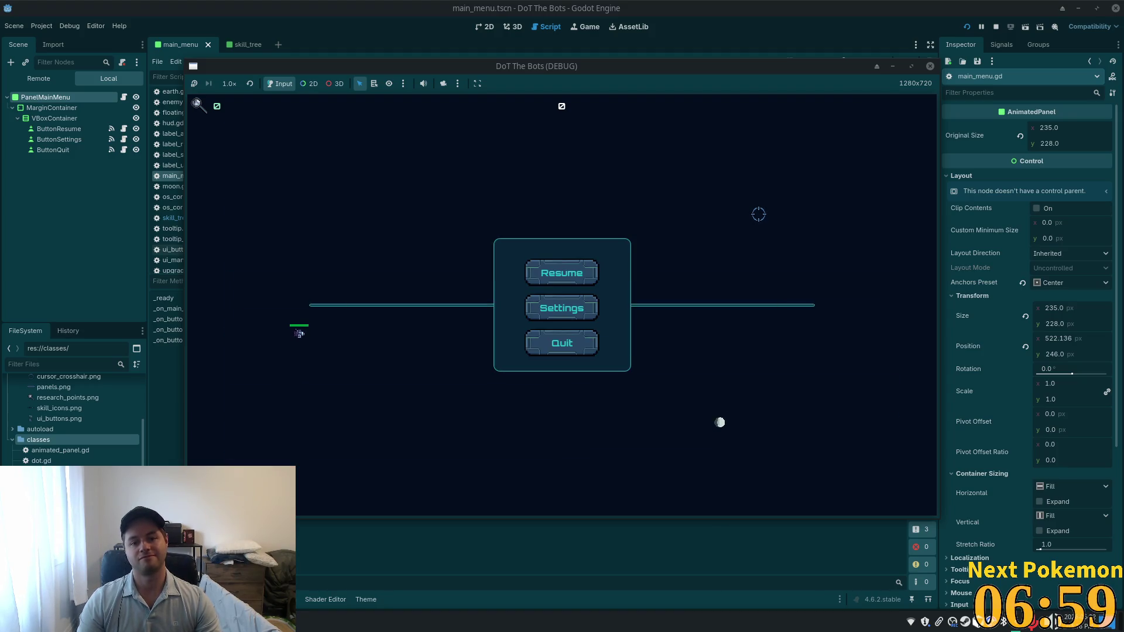
pyautogui.press('Tab')
pyautogui.press('Tab')
pyautogui.press('Escape')
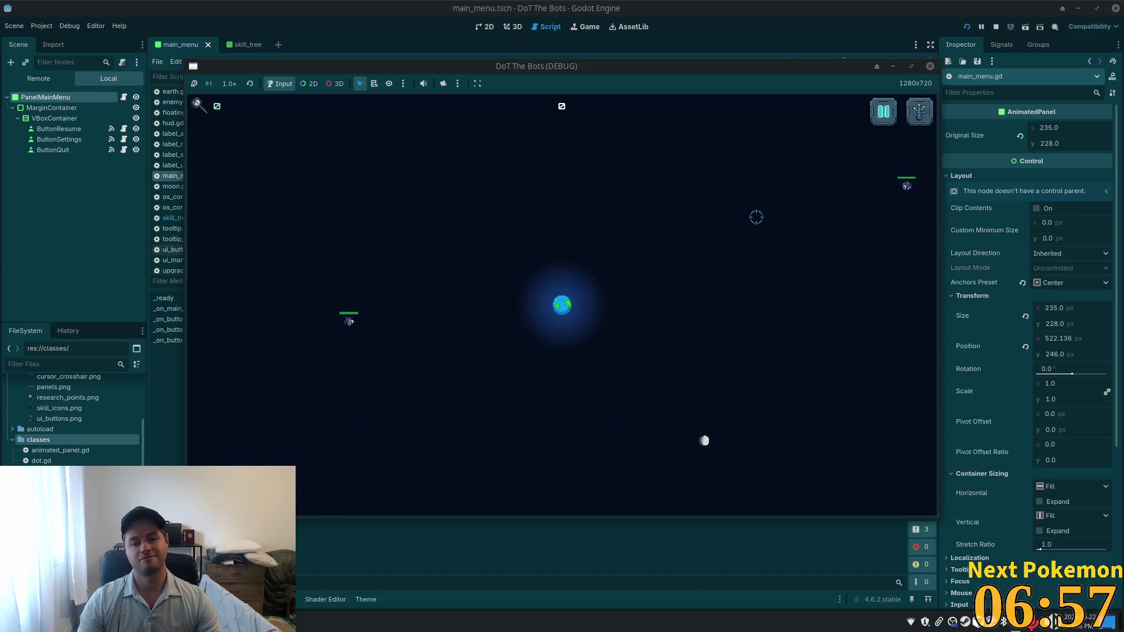
pyautogui.press('Tab')
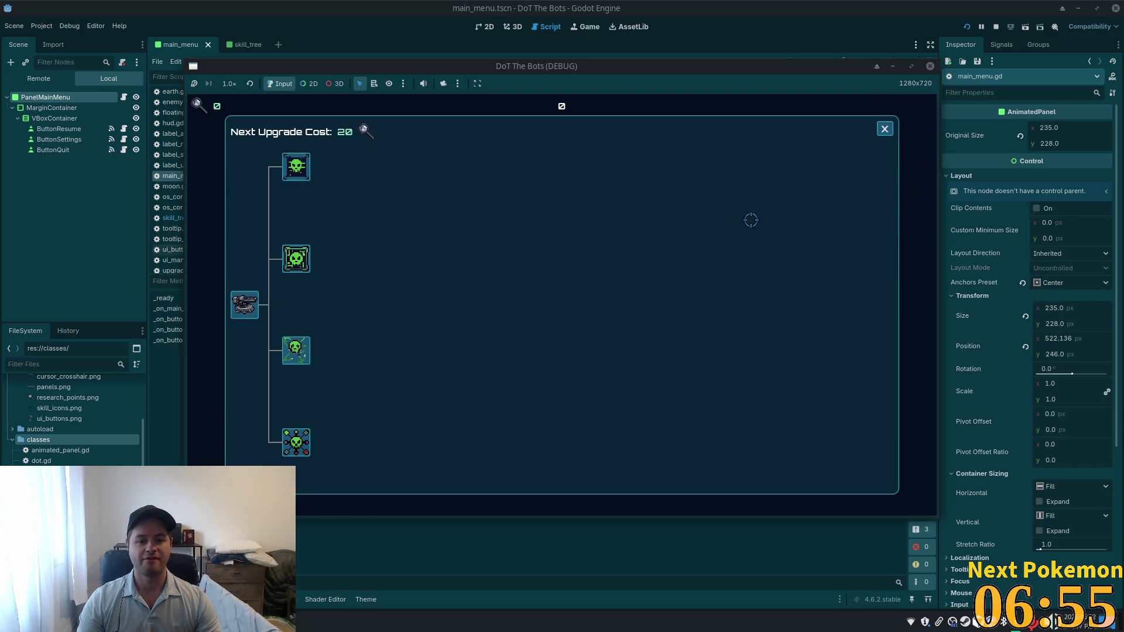
pyautogui.press('Tab')
pyautogui.press('Escape')
pyautogui.press('Escape')
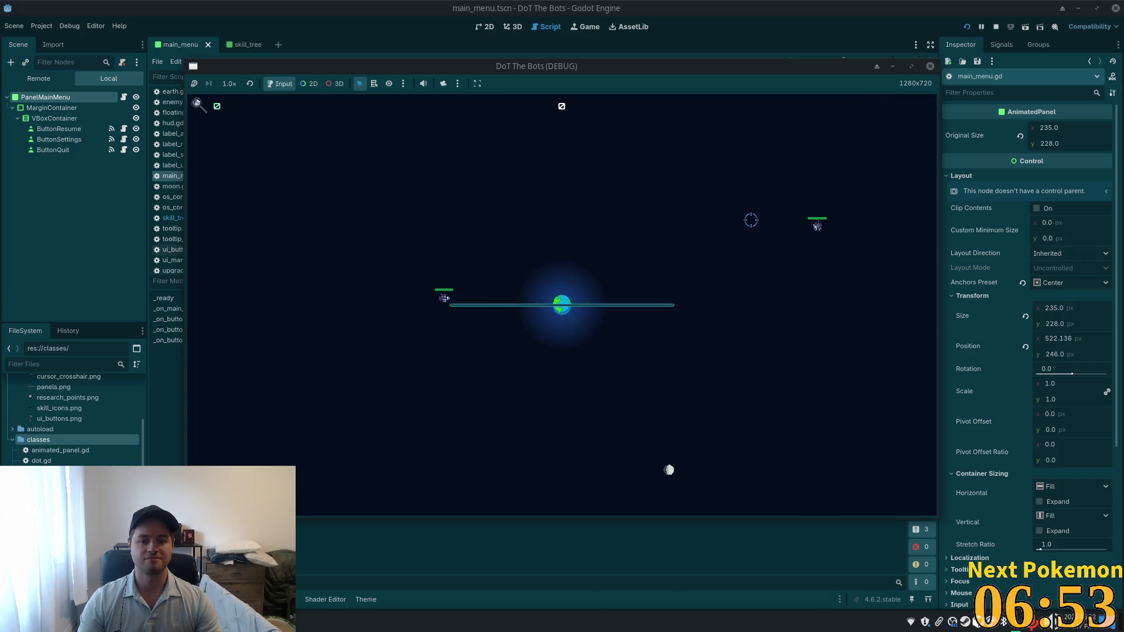
pyautogui.press('Escape')
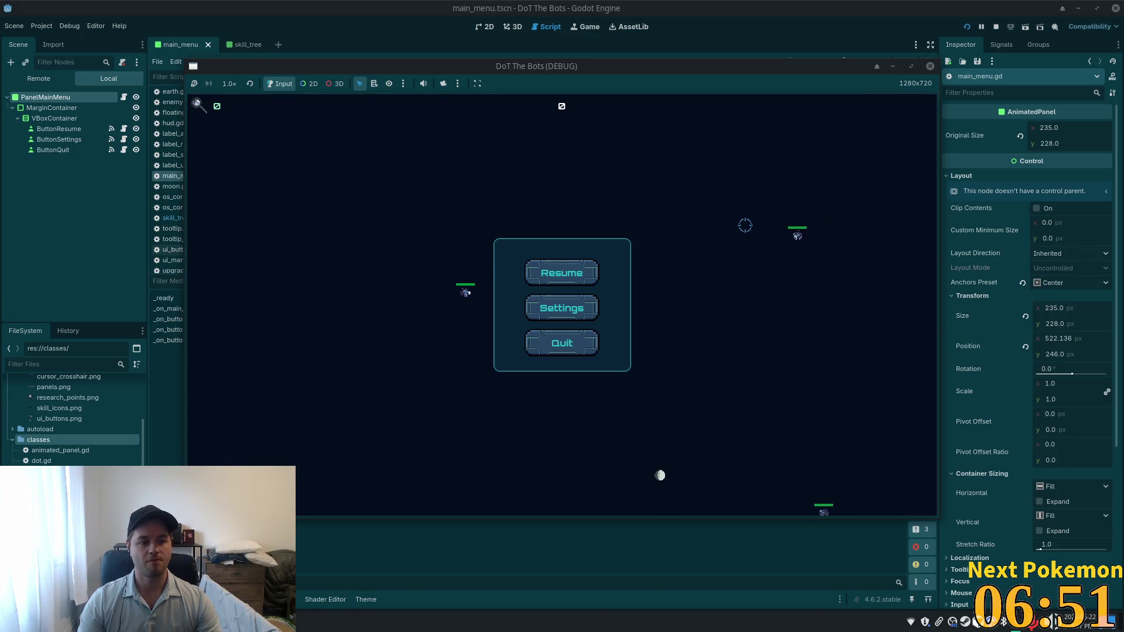
pyautogui.press('Escape')
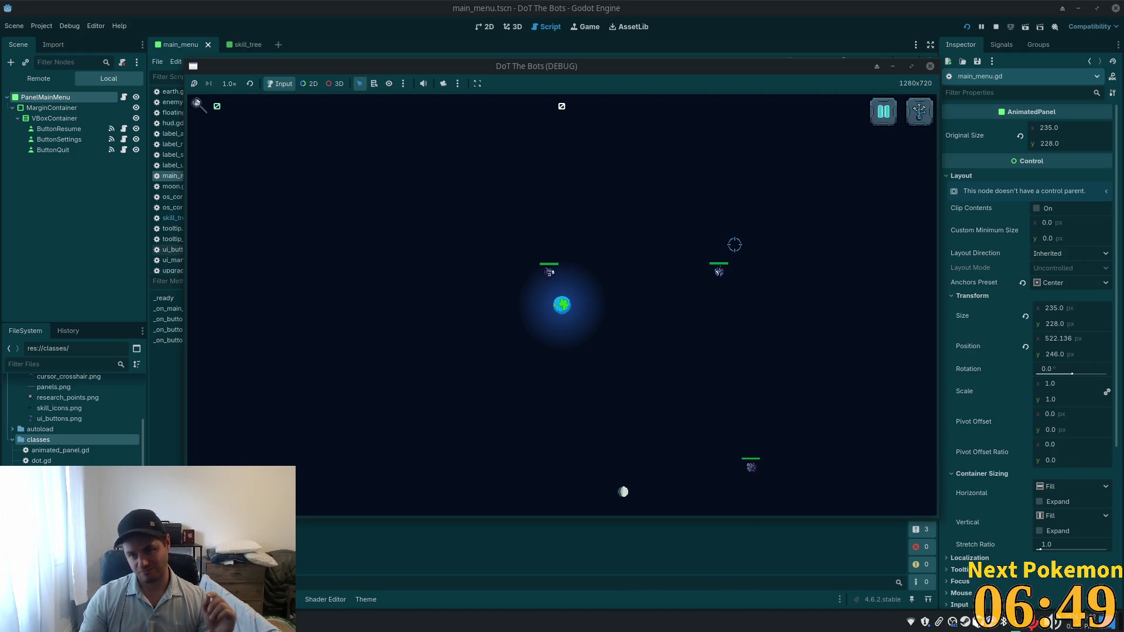
pyautogui.press('Escape')
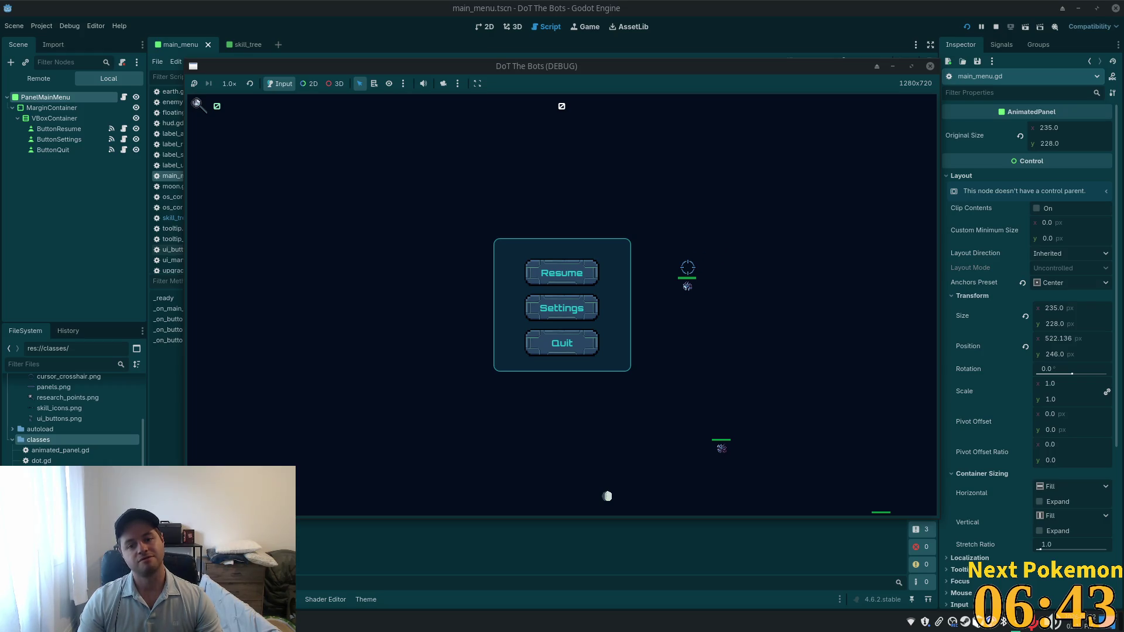
pyautogui.press('Tab')
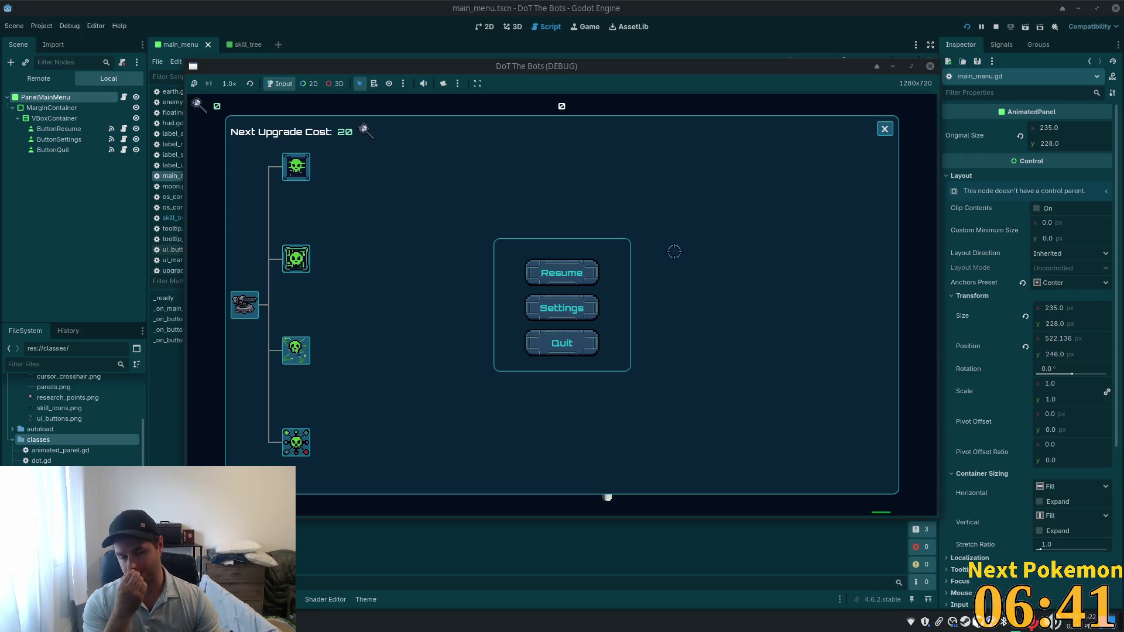
pyautogui.press('Tab')
pyautogui.press('Escape')
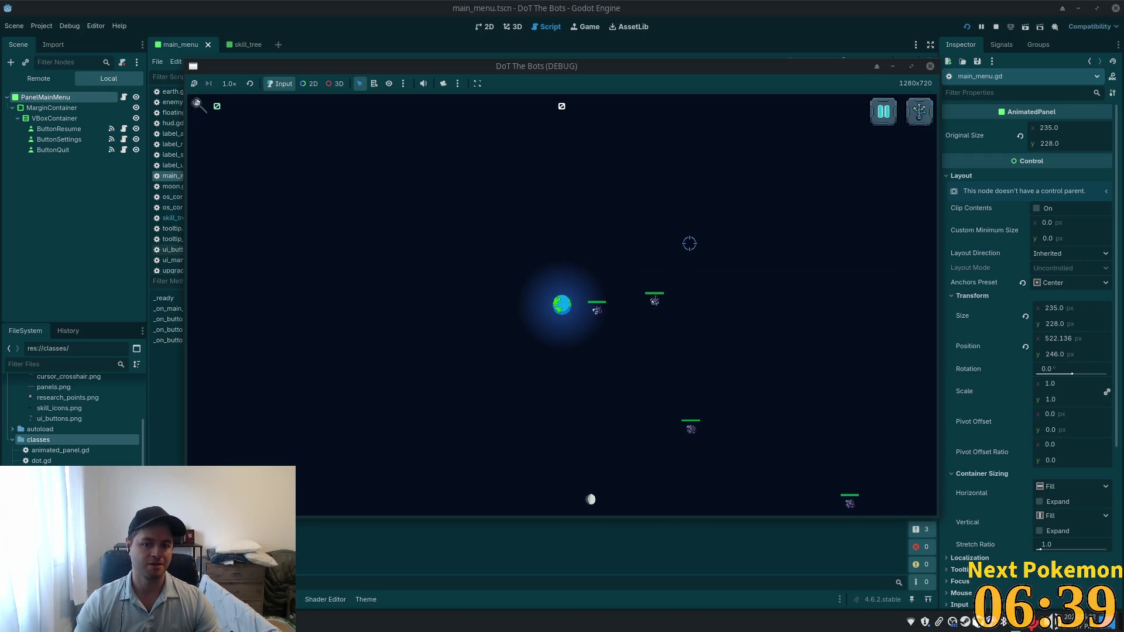
pyautogui.press('Escape')
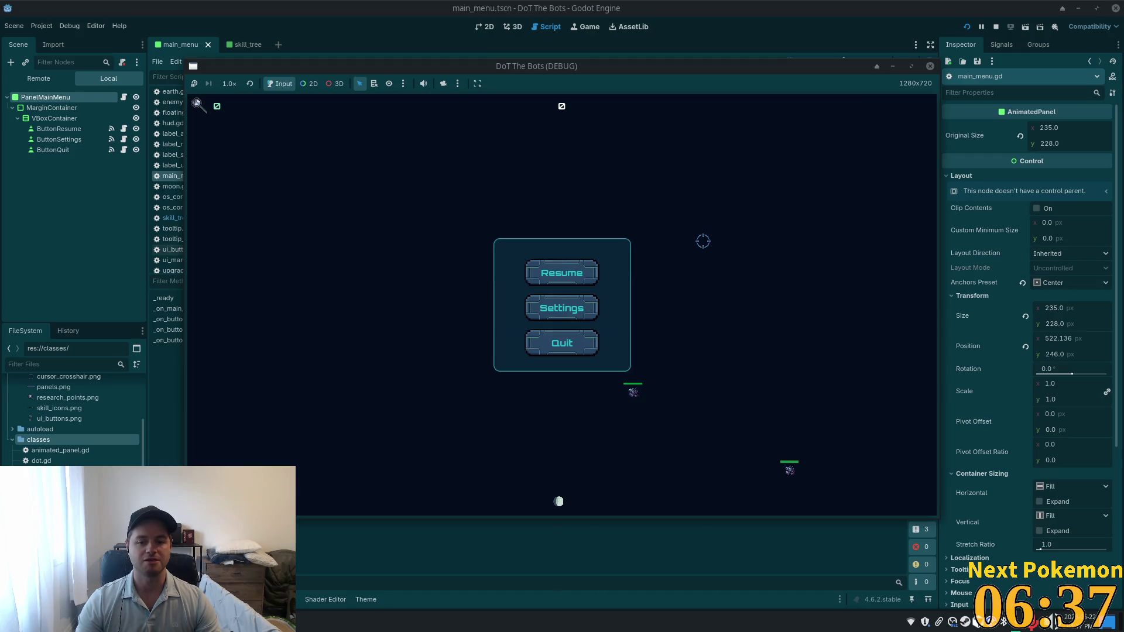
pyautogui.press('Escape')
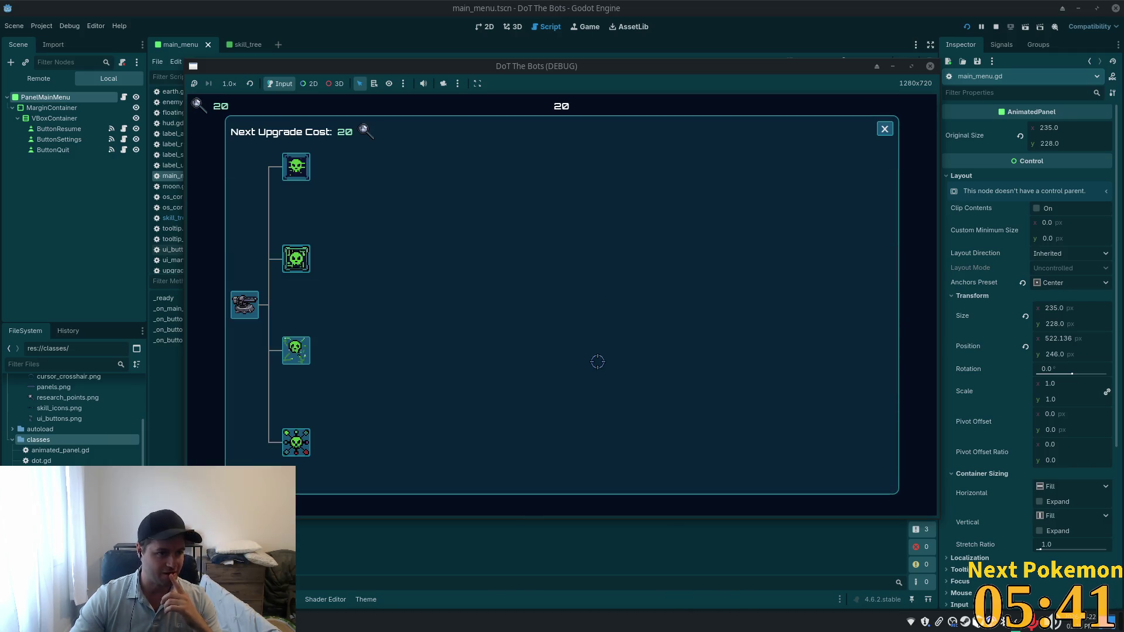
# After earning 20 points, buy the top skill node upgrade in the skill tree
pyautogui.click(296, 166)
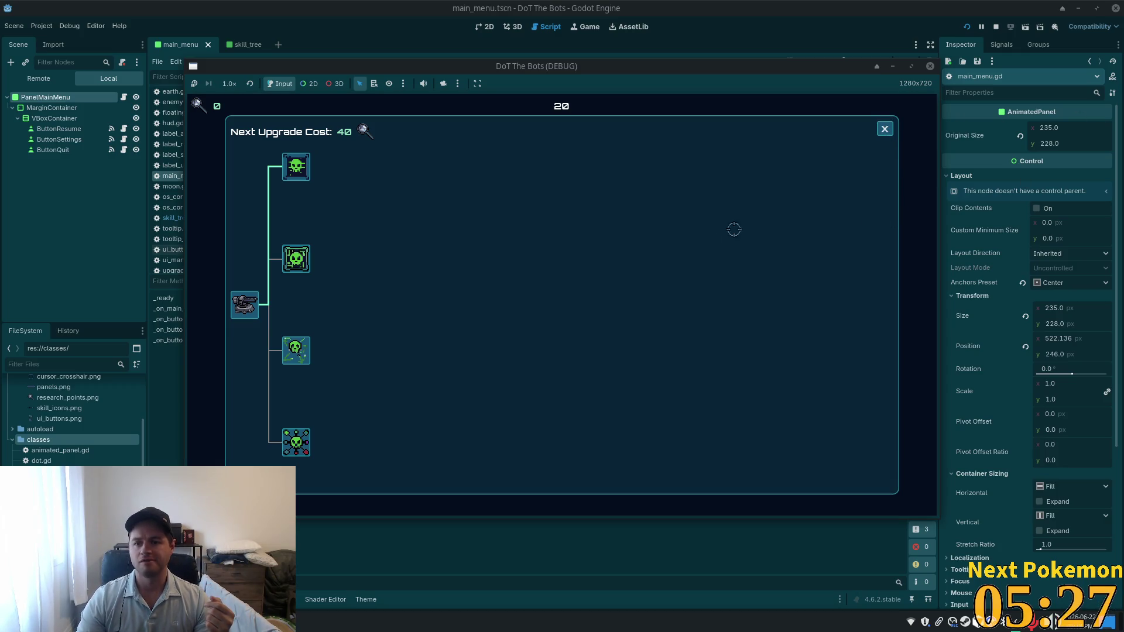
# Close the skill tree panel, toggle the pause menu, stop the game and switch to Cursor's file search
pyautogui.click(885, 129)
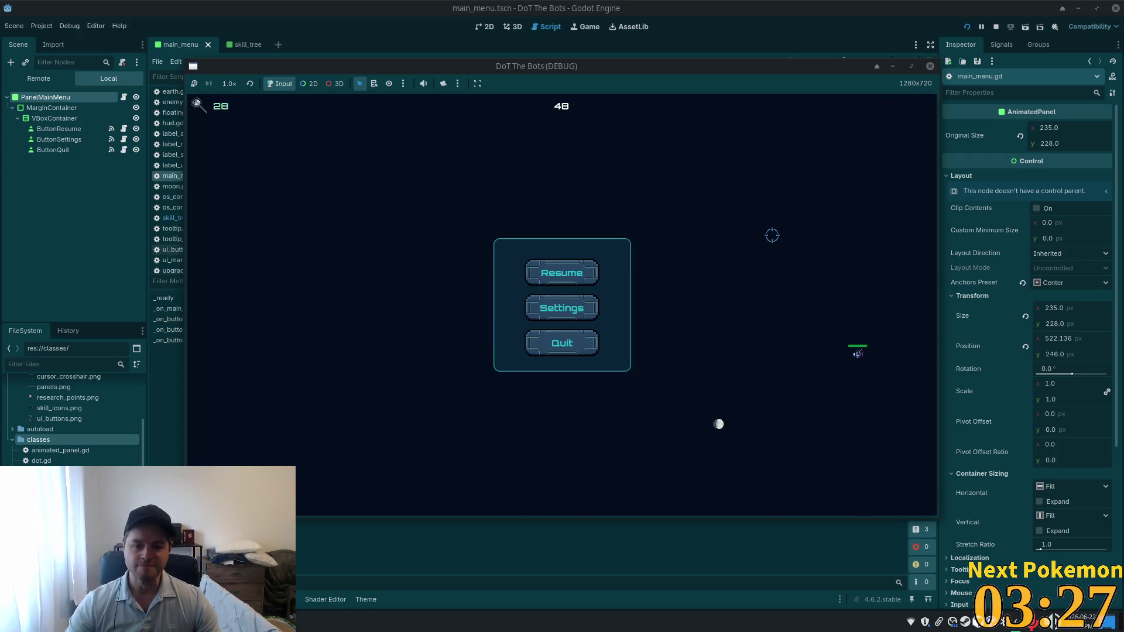
pyautogui.press('Escape')
pyautogui.press('Escape')
pyautogui.press('Escape')
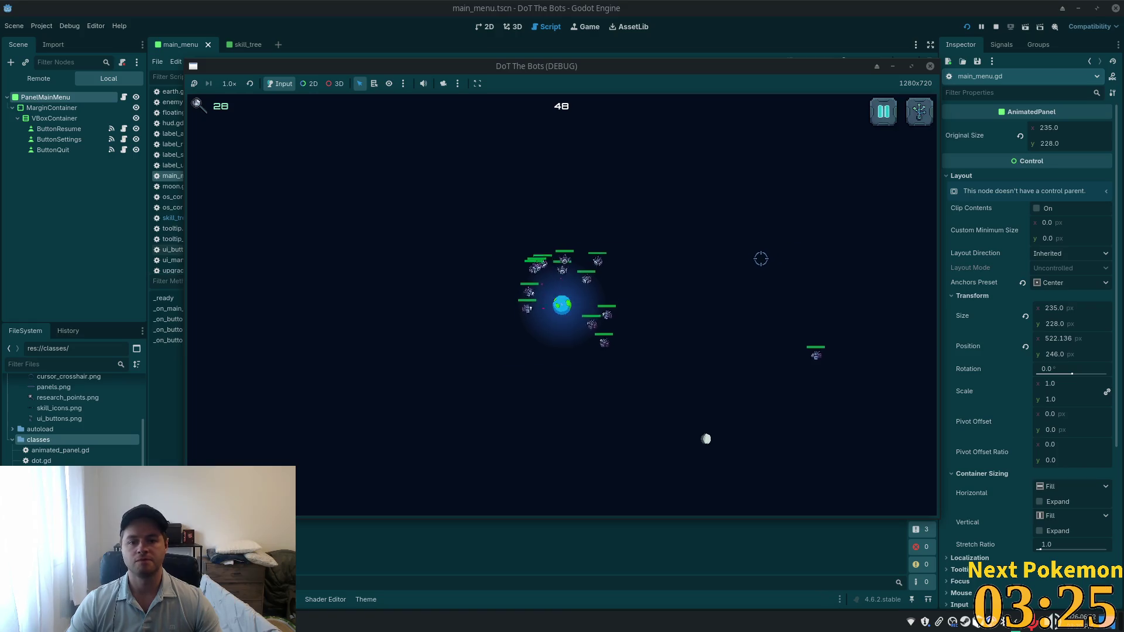
pyautogui.press('F8')
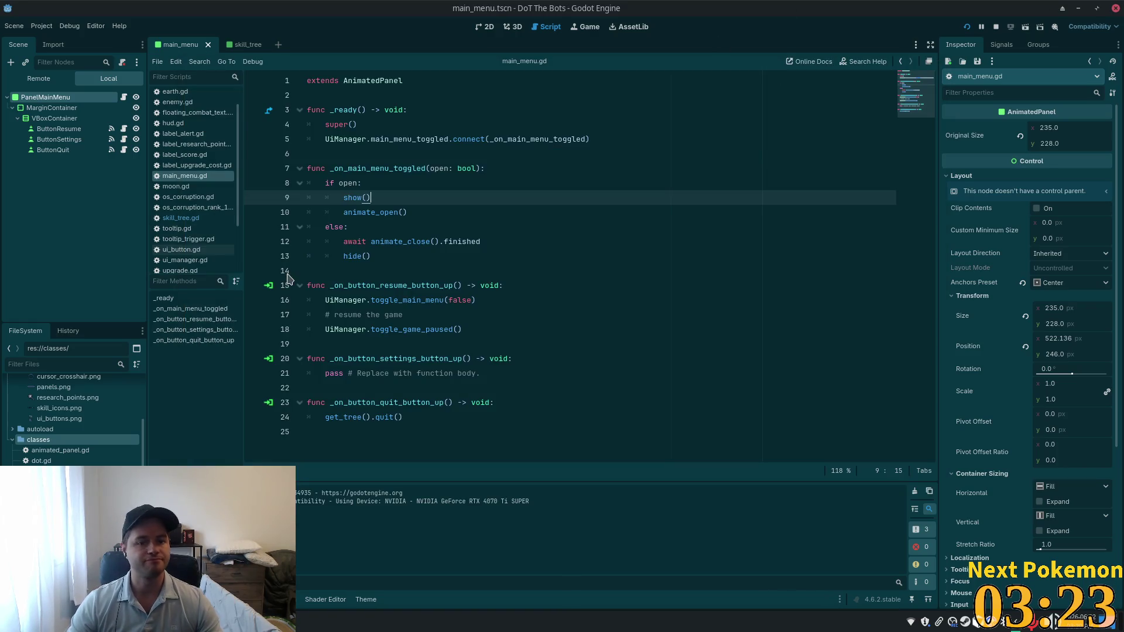
pyautogui.hotkey('alt', 'Tab')
pyautogui.hotkey('ctrl', 'p')
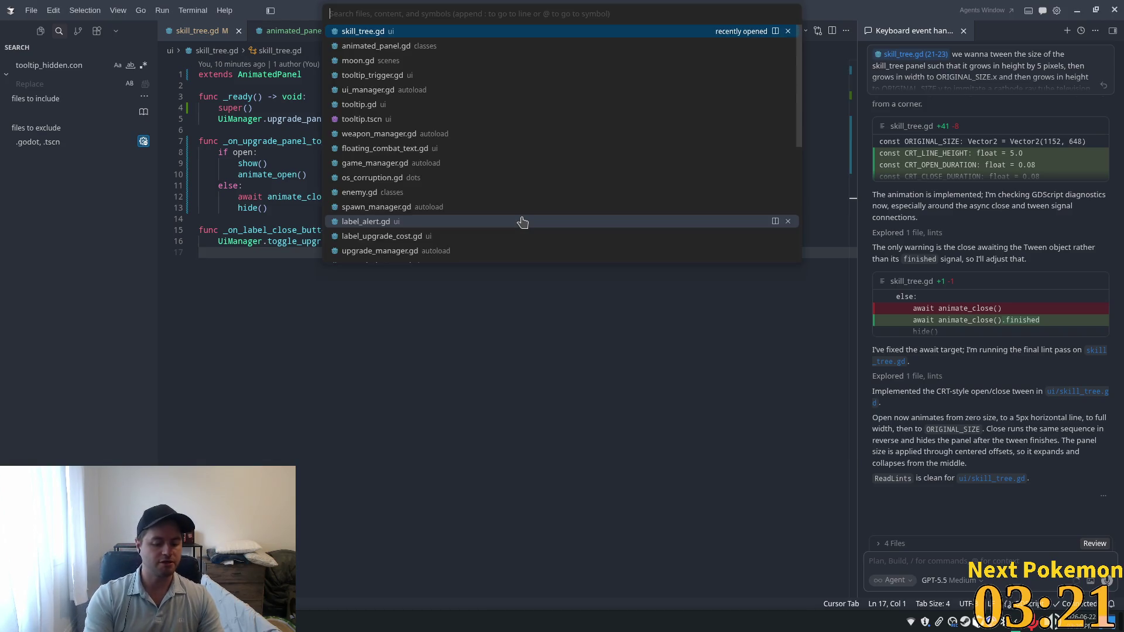
# Open ui_manager.gd and add 'if not main_menu_open:' under the SkillTree input check
pyautogui.write('ui')
pyautogui.press('Return')
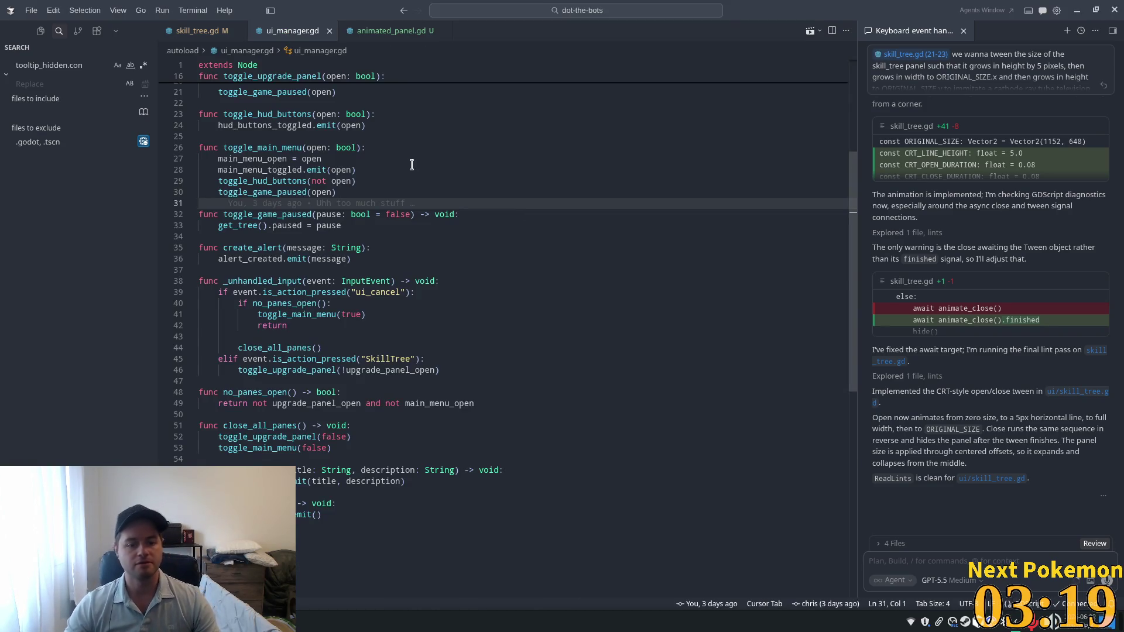
pyautogui.click(357, 314)
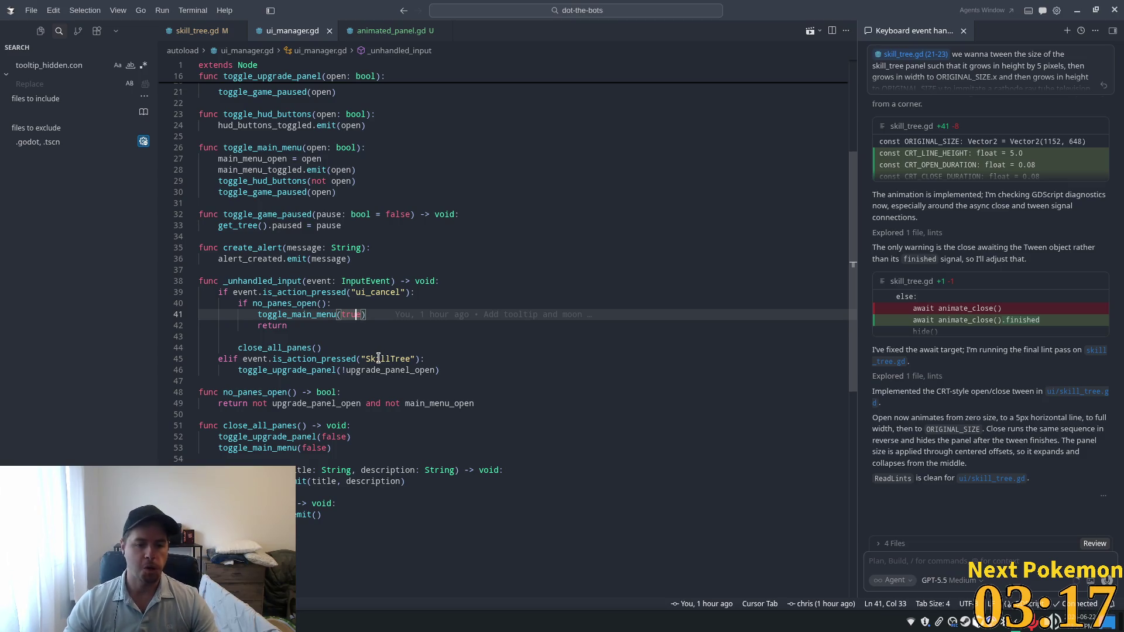
pyautogui.click(421, 358)
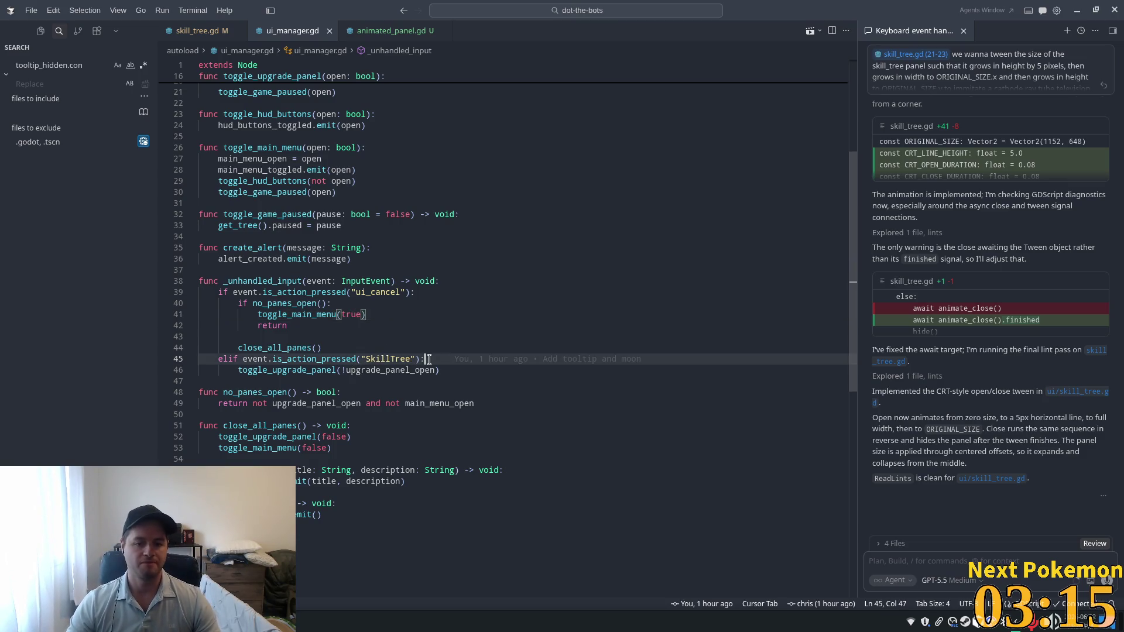
pyautogui.press('Return')
pyautogui.write('if ')
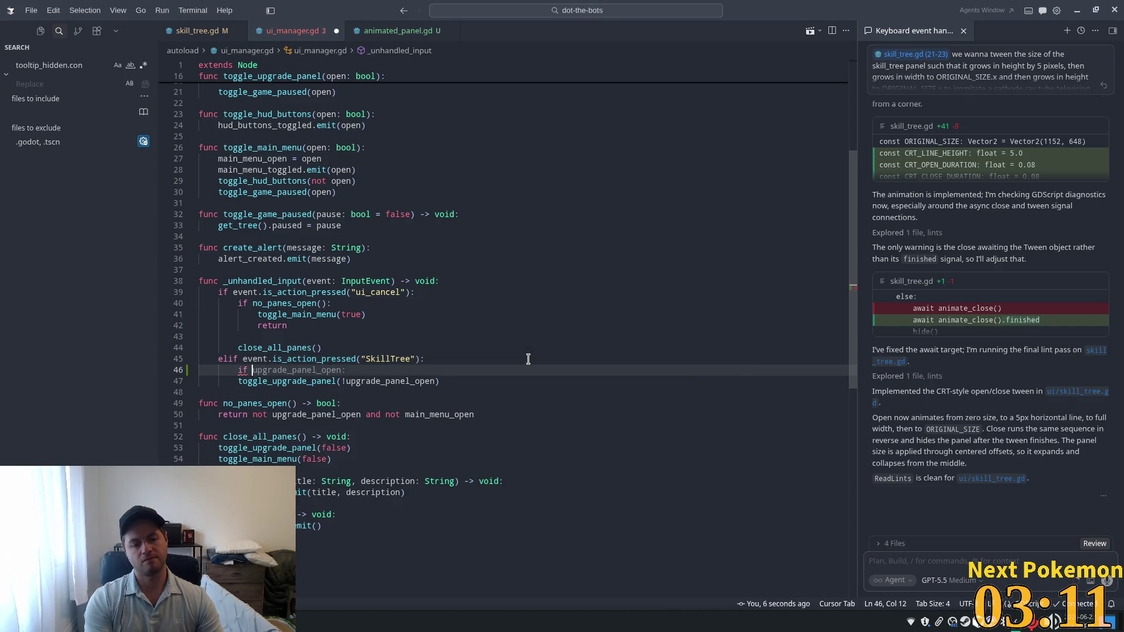
pyautogui.write('!')
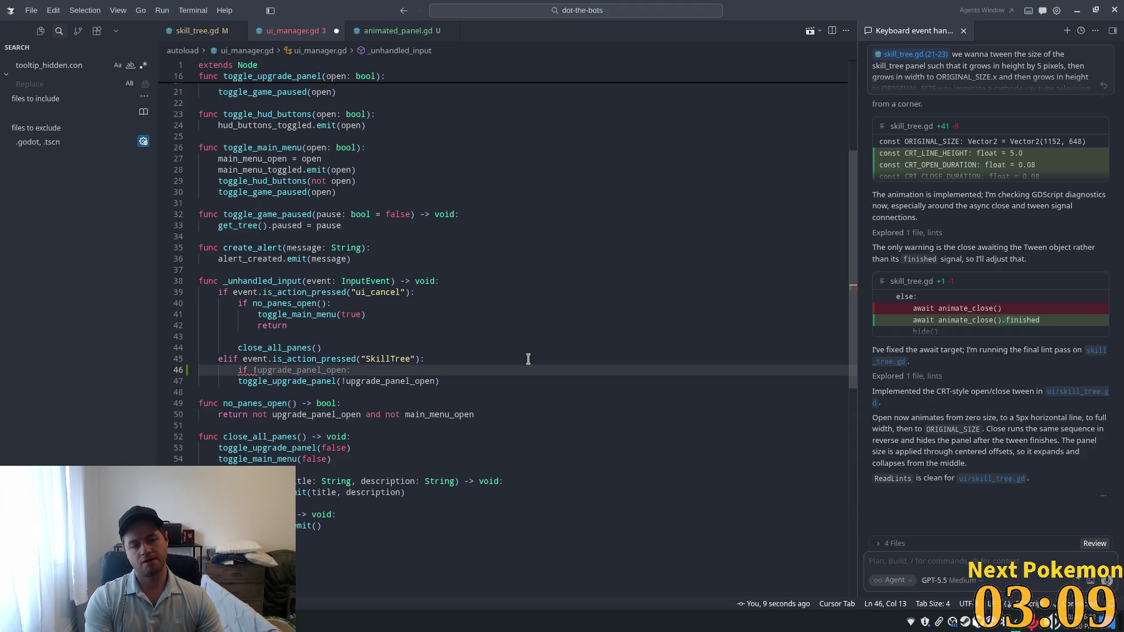
pyautogui.press('BackSpace')
pyautogui.write('not ')
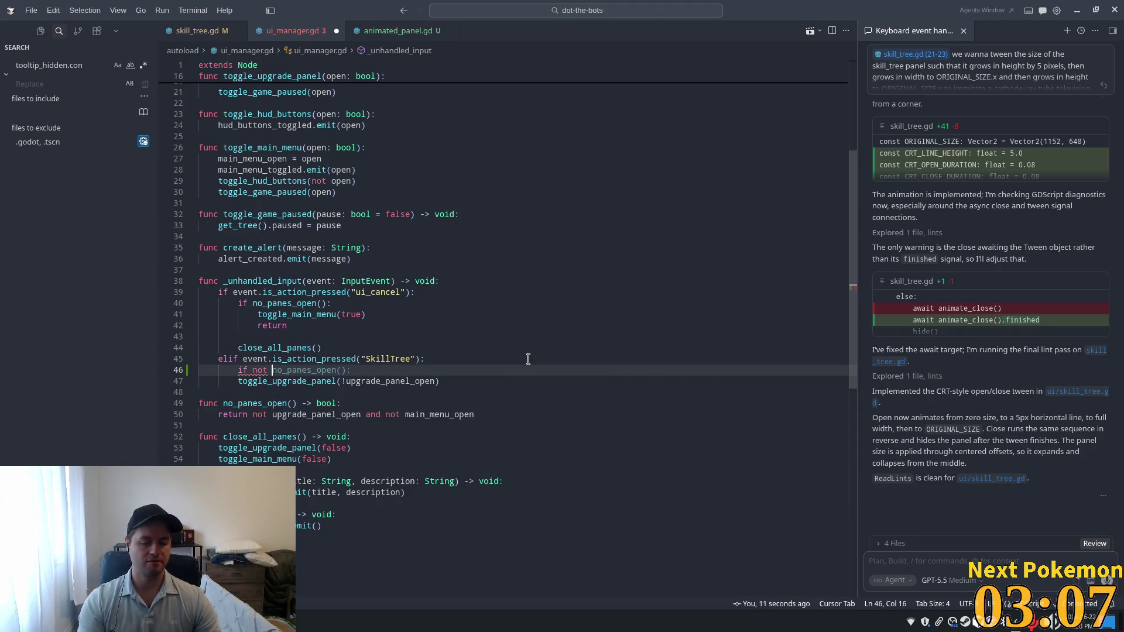
pyautogui.write('main_menu_open:')
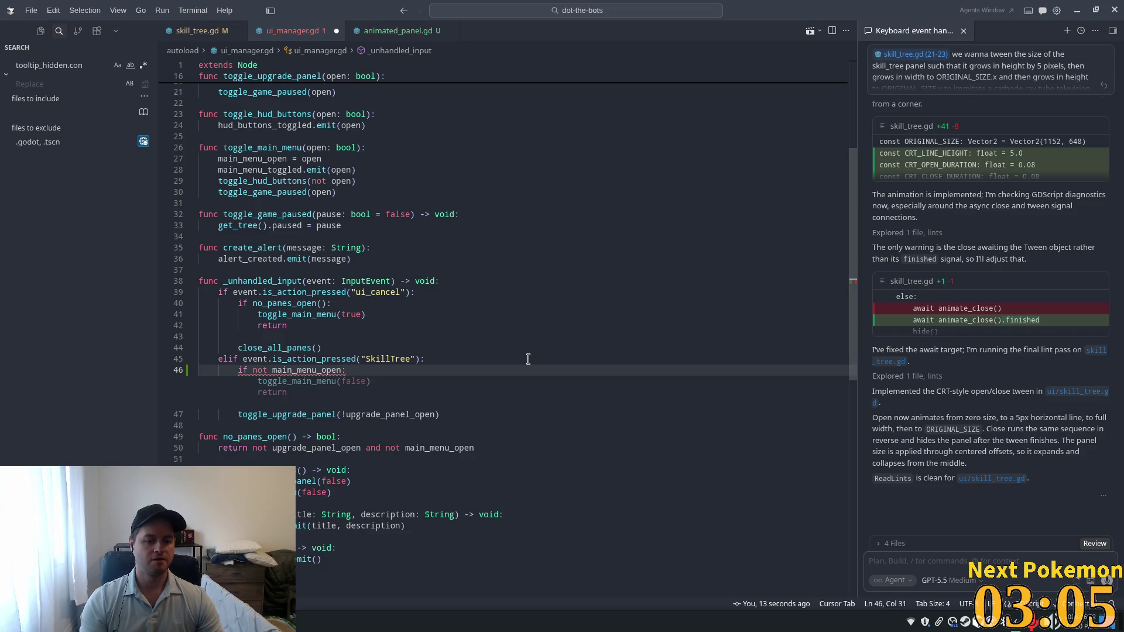
# Indent toggle_upgrade_panel under the new condition, save ui_manager.gd, and rerun the game in Godot
pyautogui.click(419, 335)
pyautogui.click(245, 381)
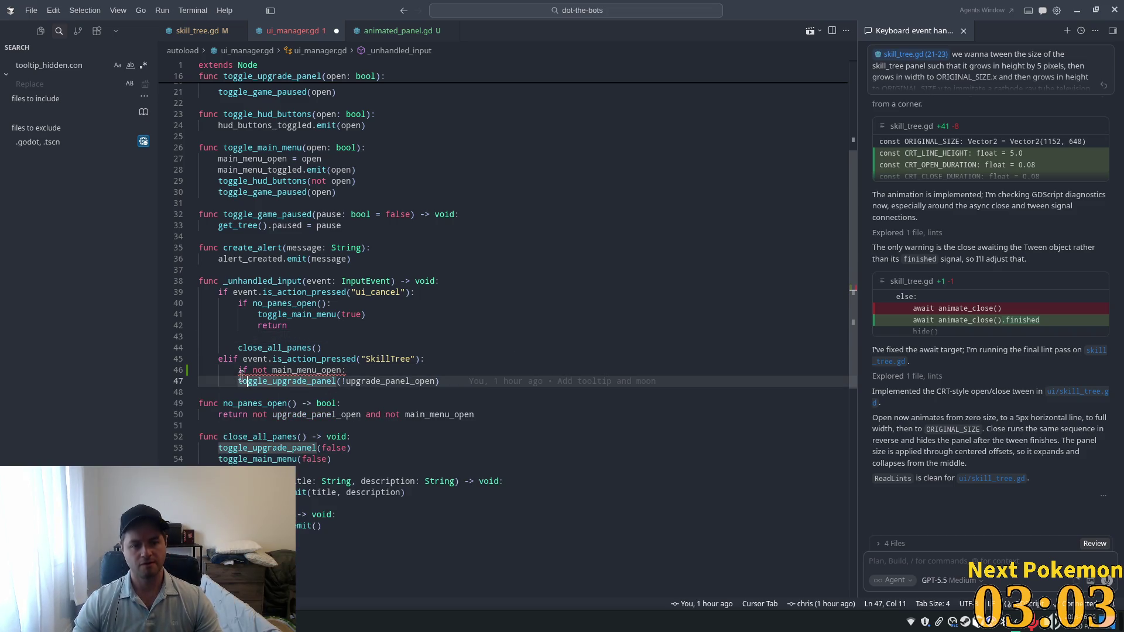
pyautogui.press('Left')
pyautogui.press('Tab')
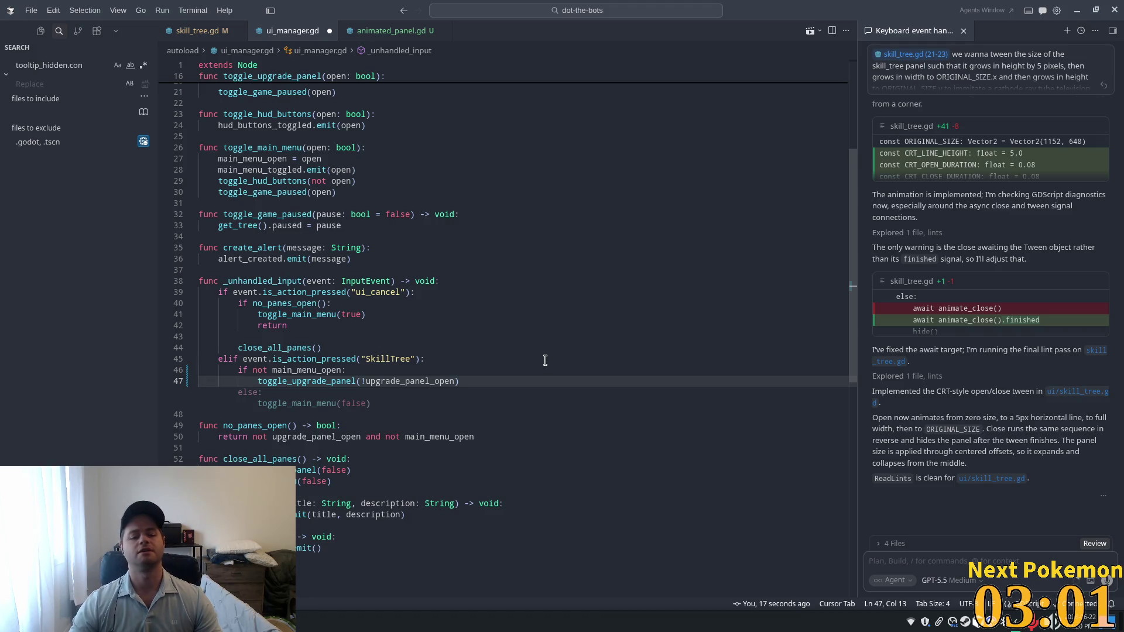
pyautogui.hotkey('ctrl', 's')
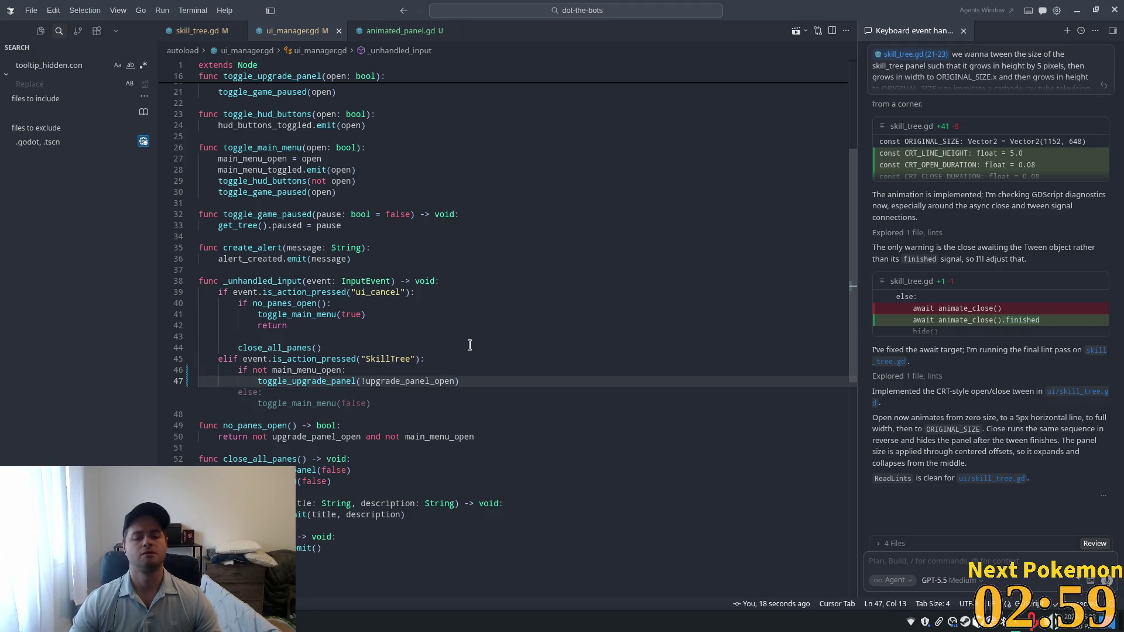
pyautogui.click(469, 345)
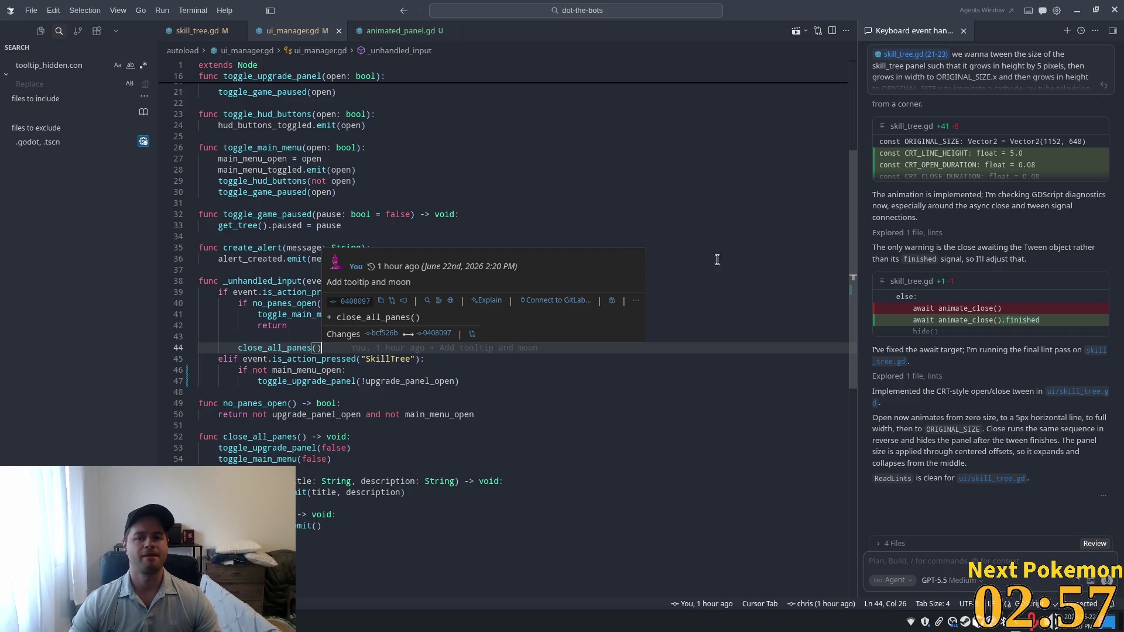
pyautogui.hotkey('alt', 'Tab')
pyautogui.press('F5')
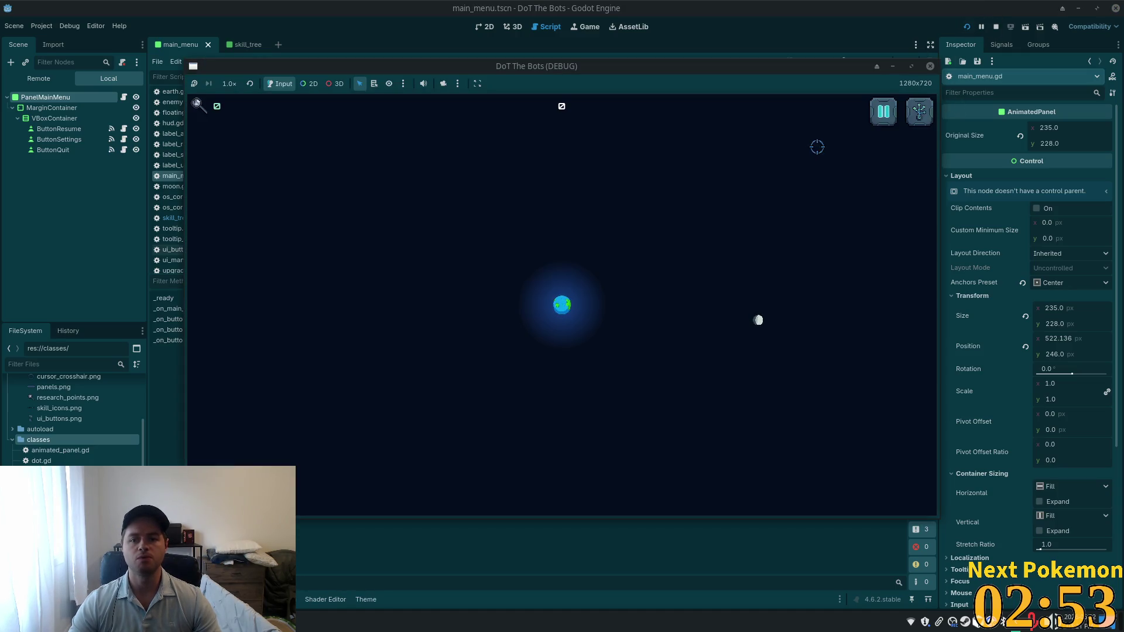
# Toggle the pause menu with Esc, swapping between it and the skill tree with Tab
pyautogui.press('Escape')
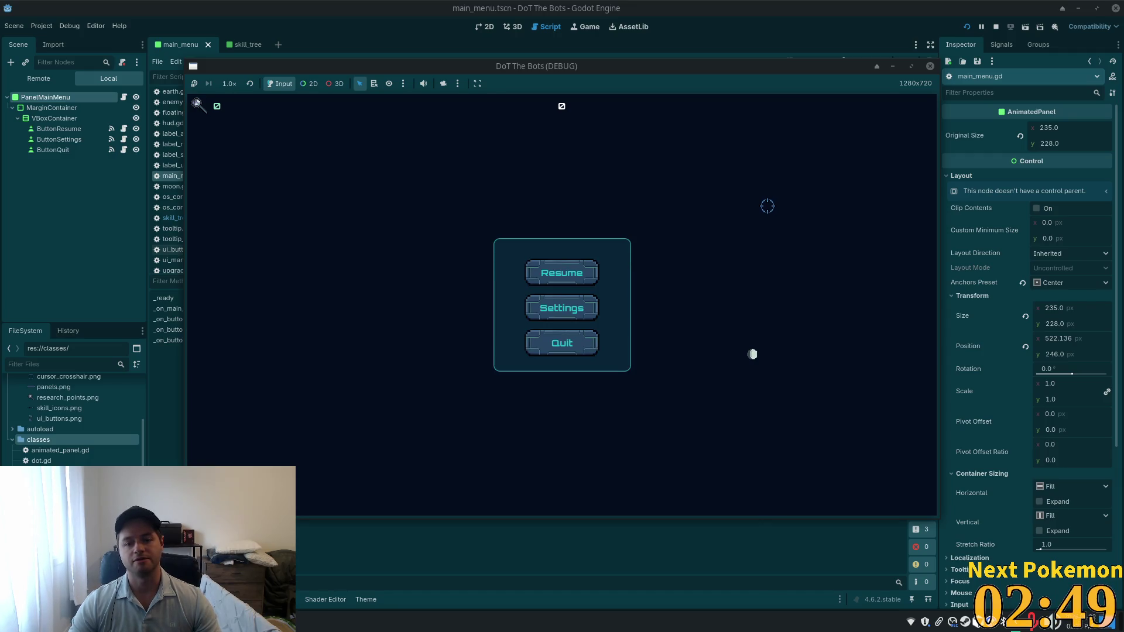
pyautogui.press('Escape')
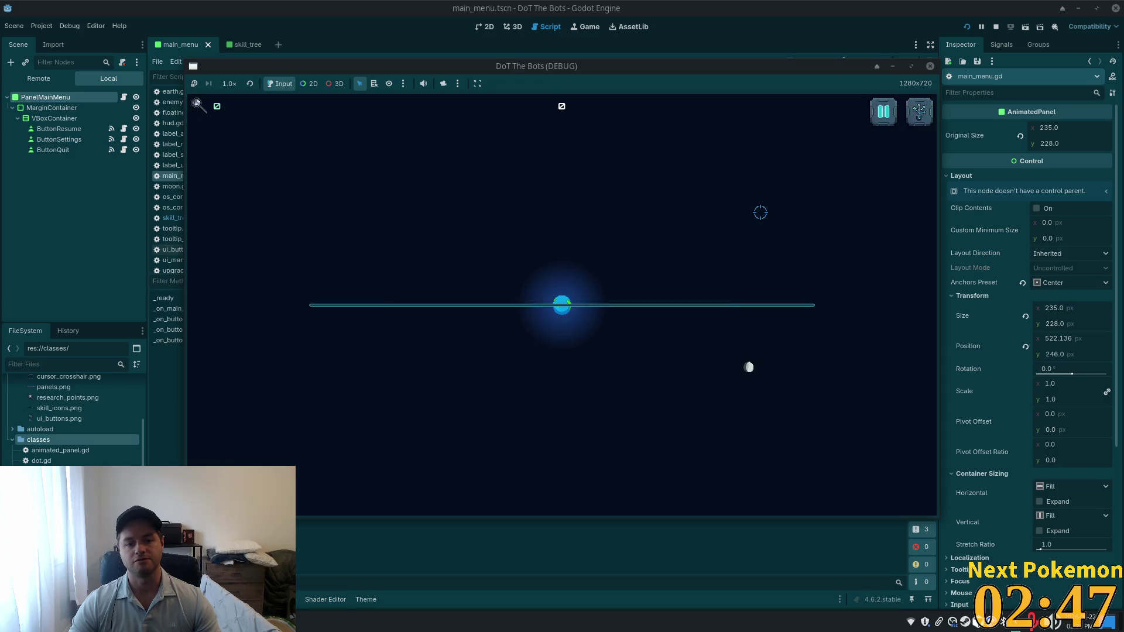
pyautogui.press('Escape')
pyautogui.press('Escape')
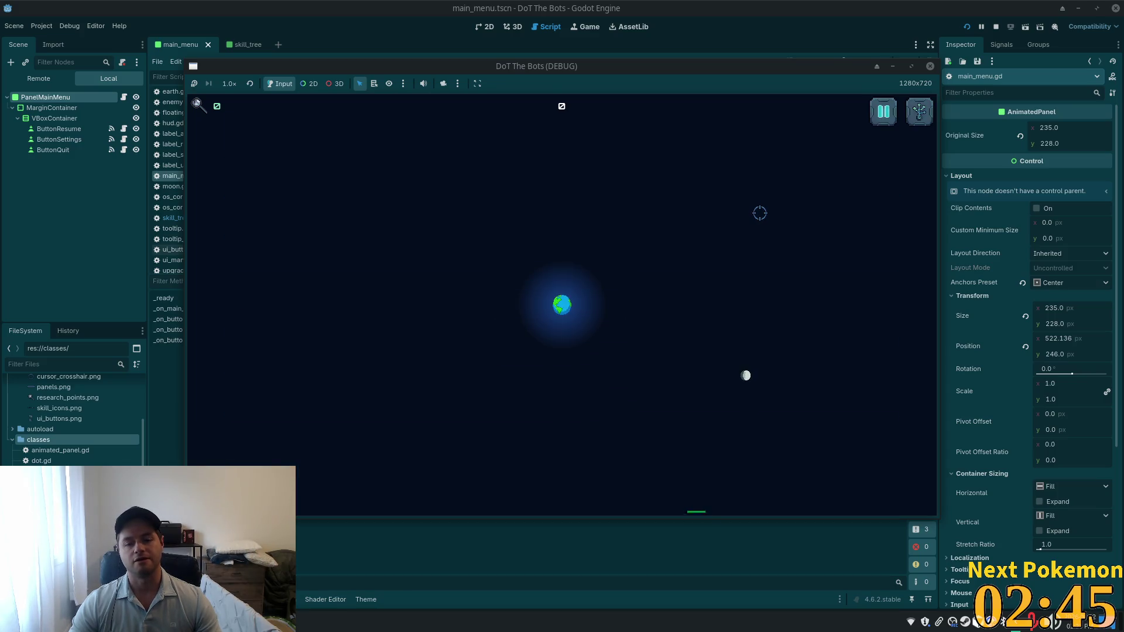
pyautogui.press('Tab')
pyautogui.press('Tab')
pyautogui.press('Tab')
pyautogui.press('Tab')
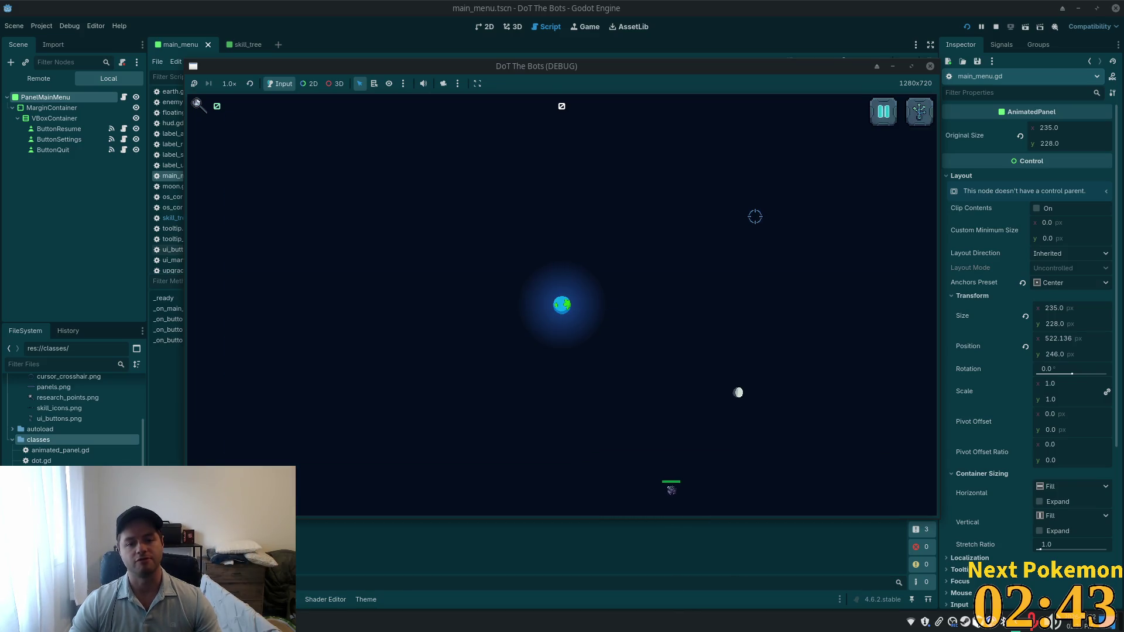
pyautogui.press('Escape')
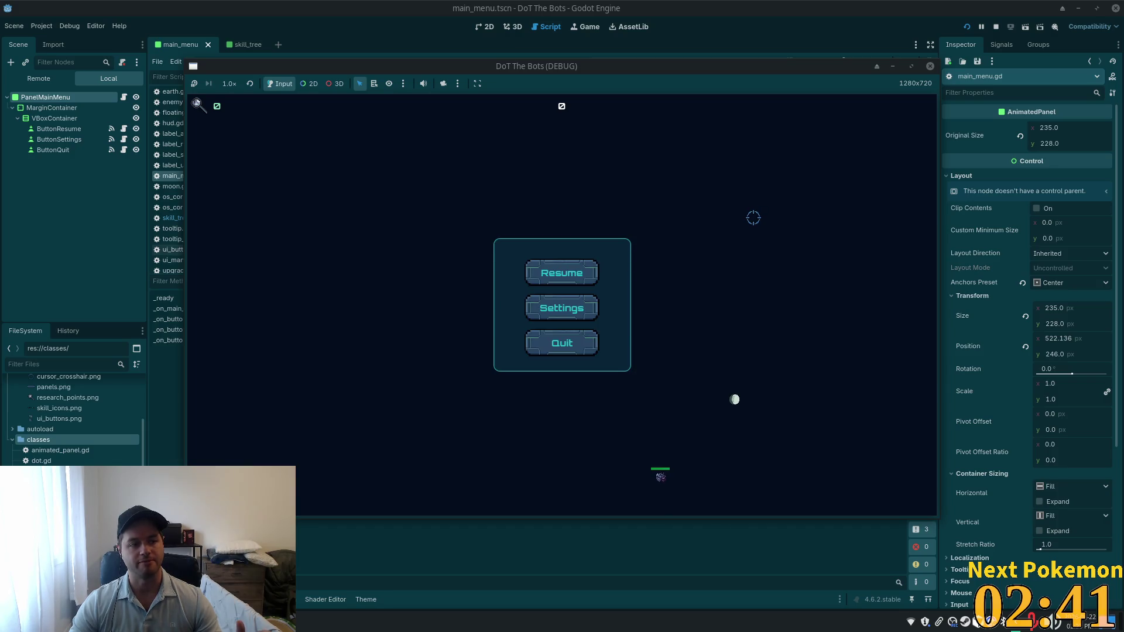
pyautogui.press('Escape')
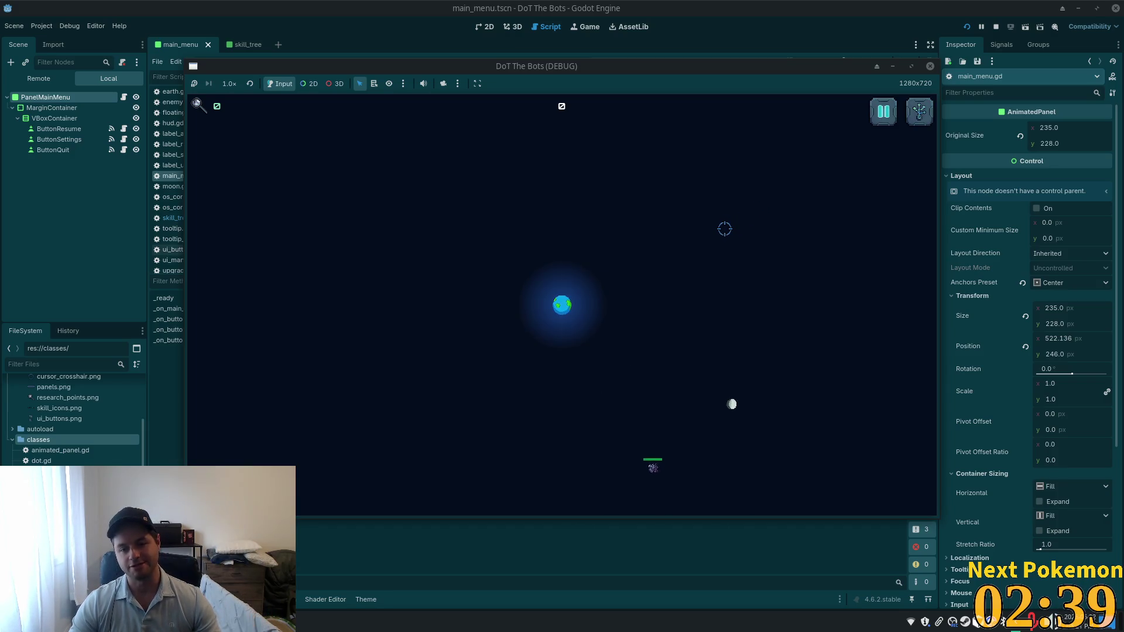
# Reopen the pause menu, open and close the skill tree with Tab, then resume from the pause menu
pyautogui.press('Escape')
pyautogui.press('Escape')
pyautogui.press('Tab')
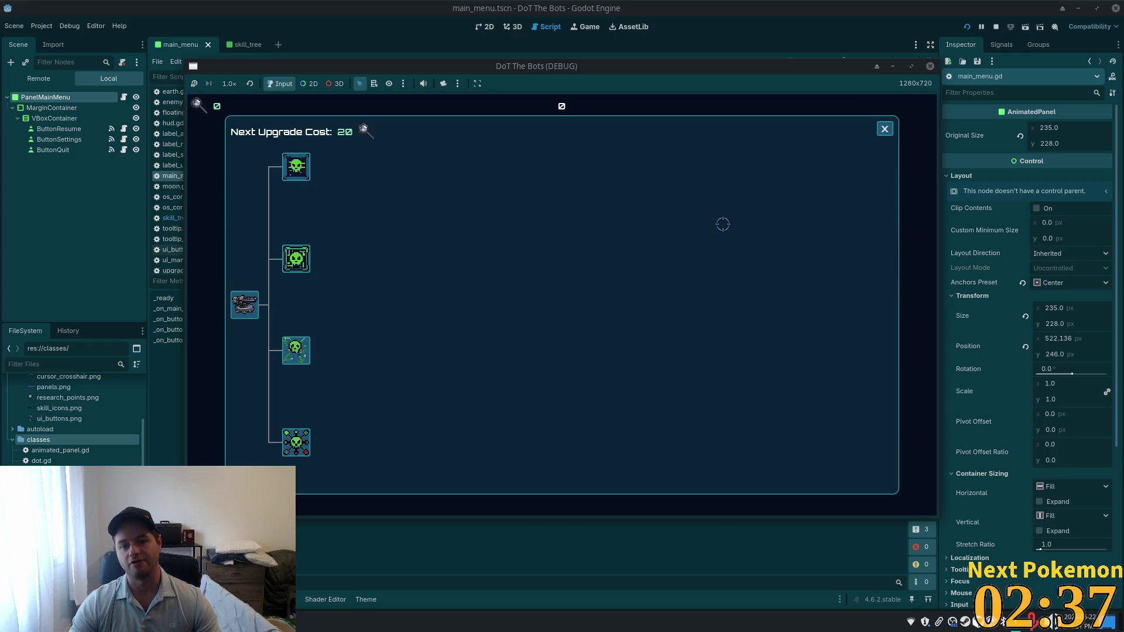
pyautogui.press('Tab')
pyautogui.press('Escape')
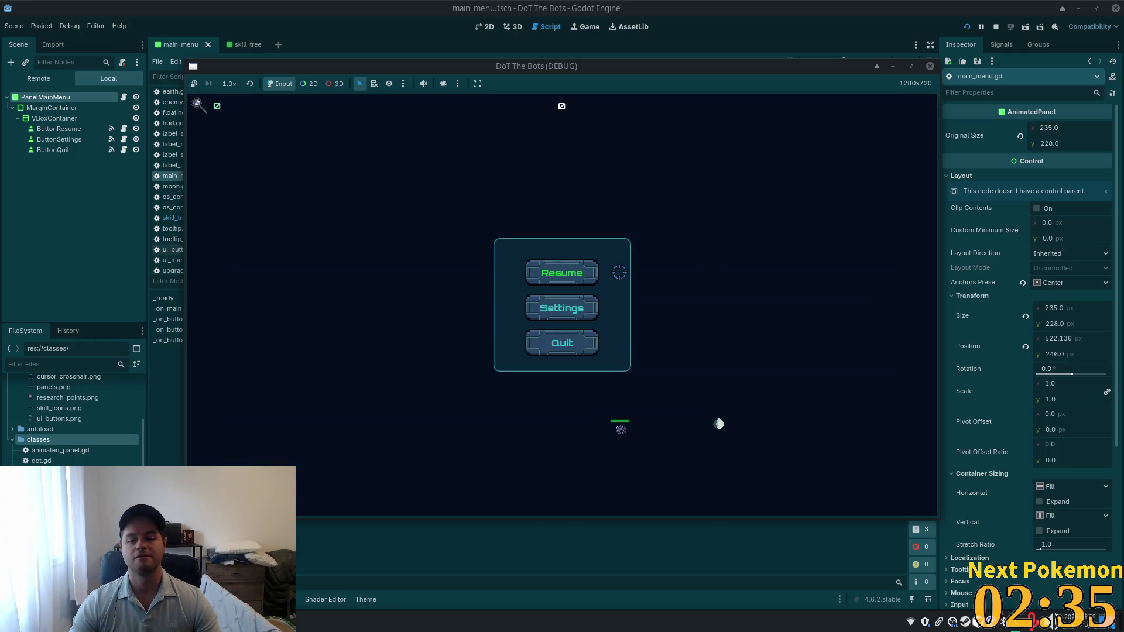
pyautogui.click(589, 274)
# Resume from the pause menu again, then open the skill tree from its button and close it with Esc
pyautogui.press('Escape')
pyautogui.click(597, 283)
pyautogui.press('Escape')
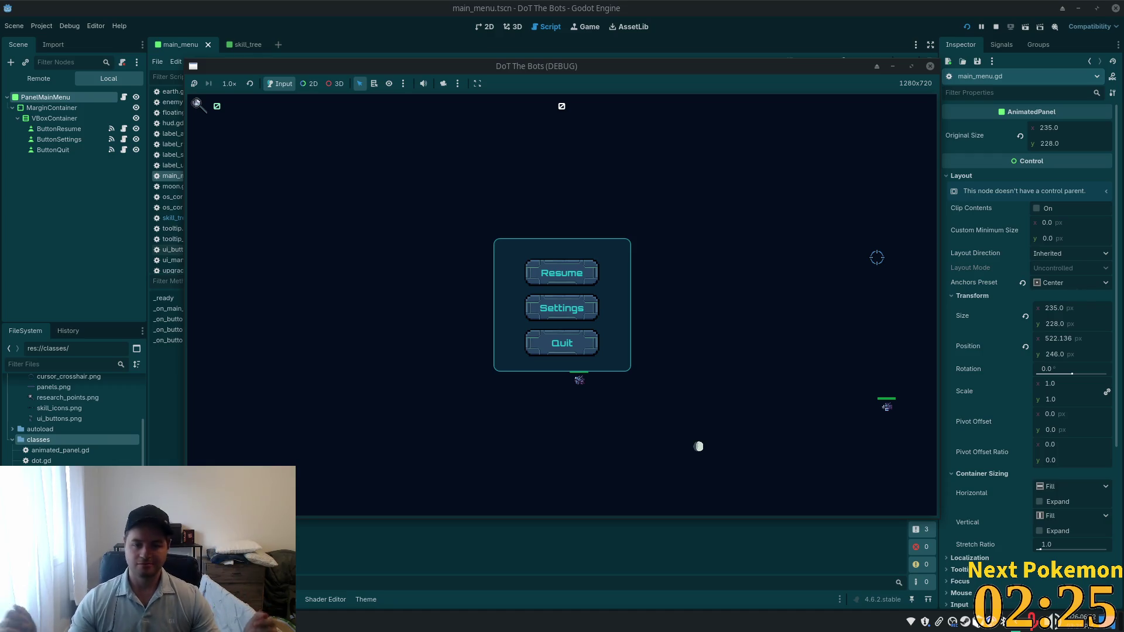
pyautogui.press('Escape')
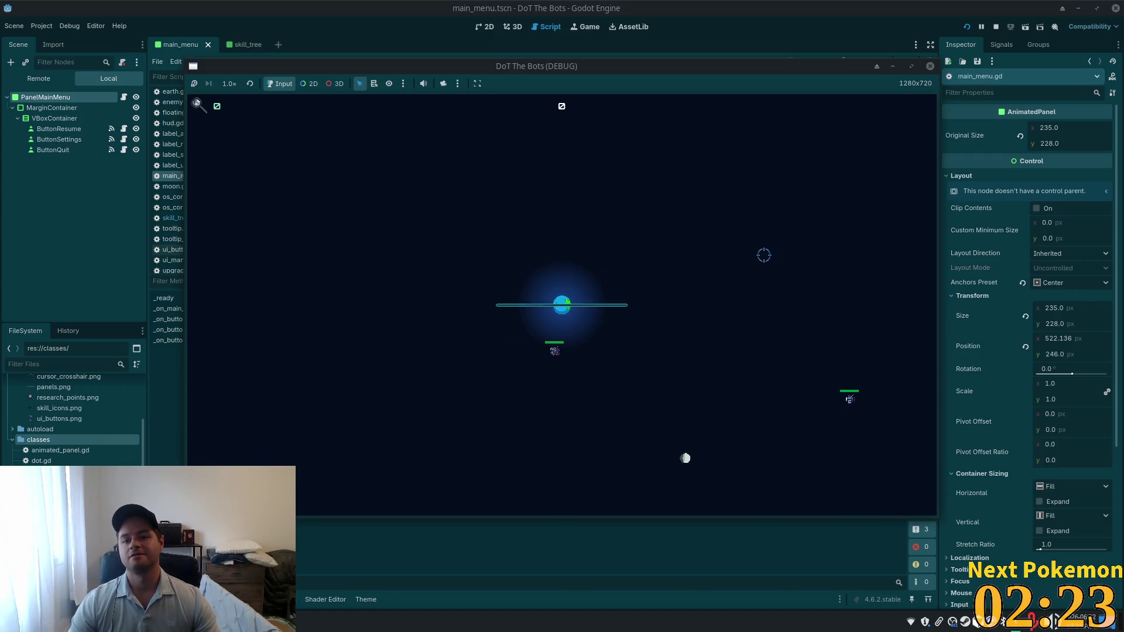
pyautogui.click(883, 111)
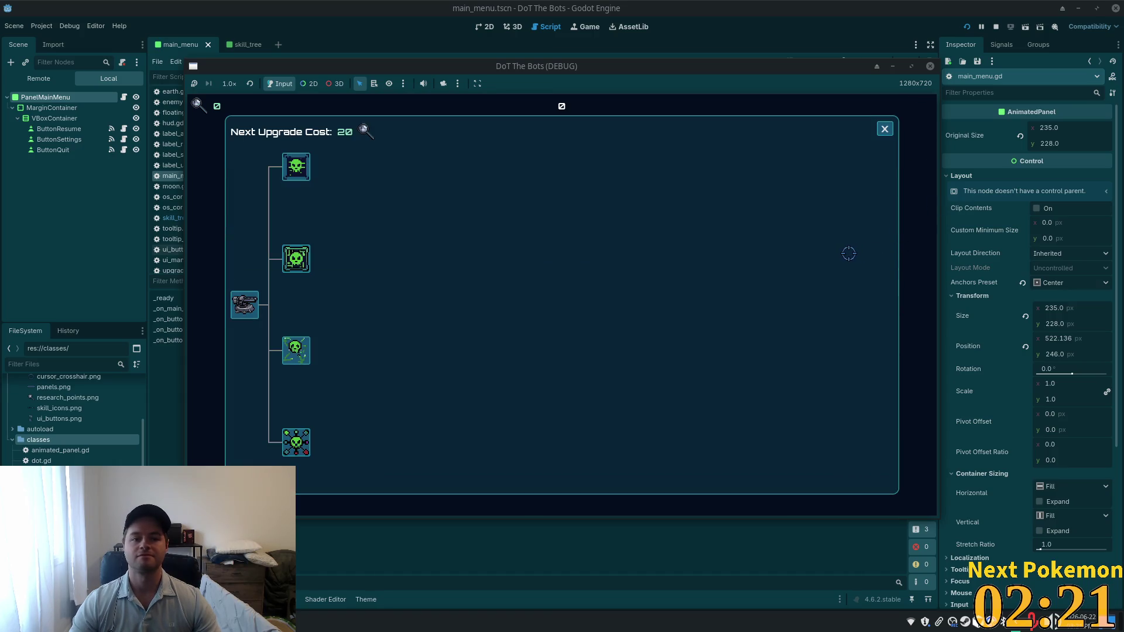
pyautogui.press('Escape')
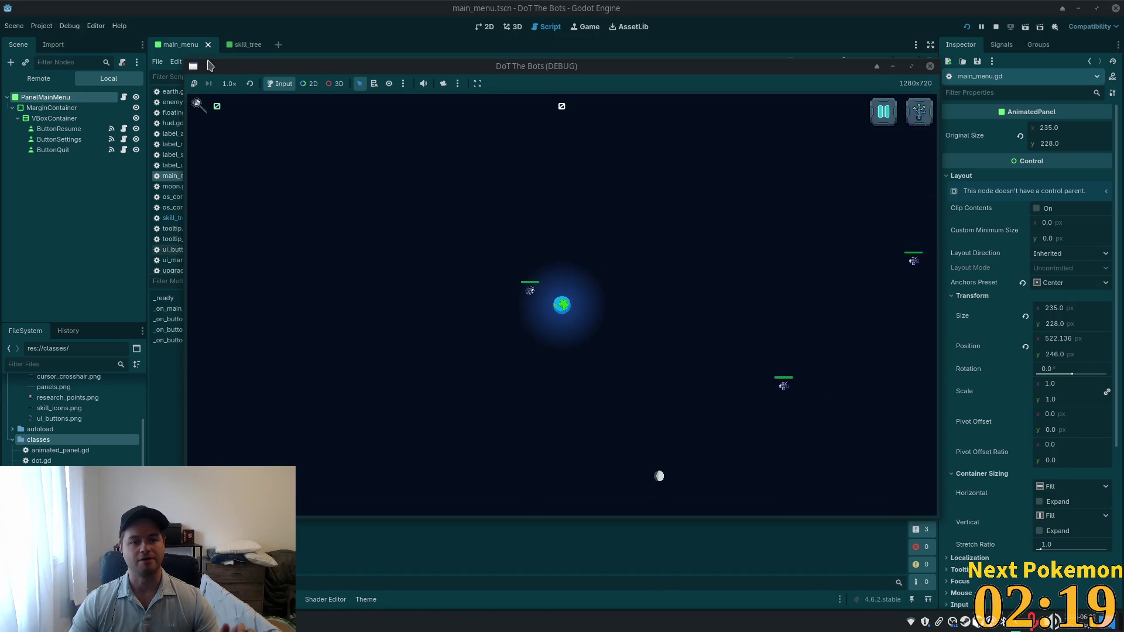
# Play the game until 20 research points are earned, then close the skill tree with Esc
pyautogui.moveTo(196, 102)
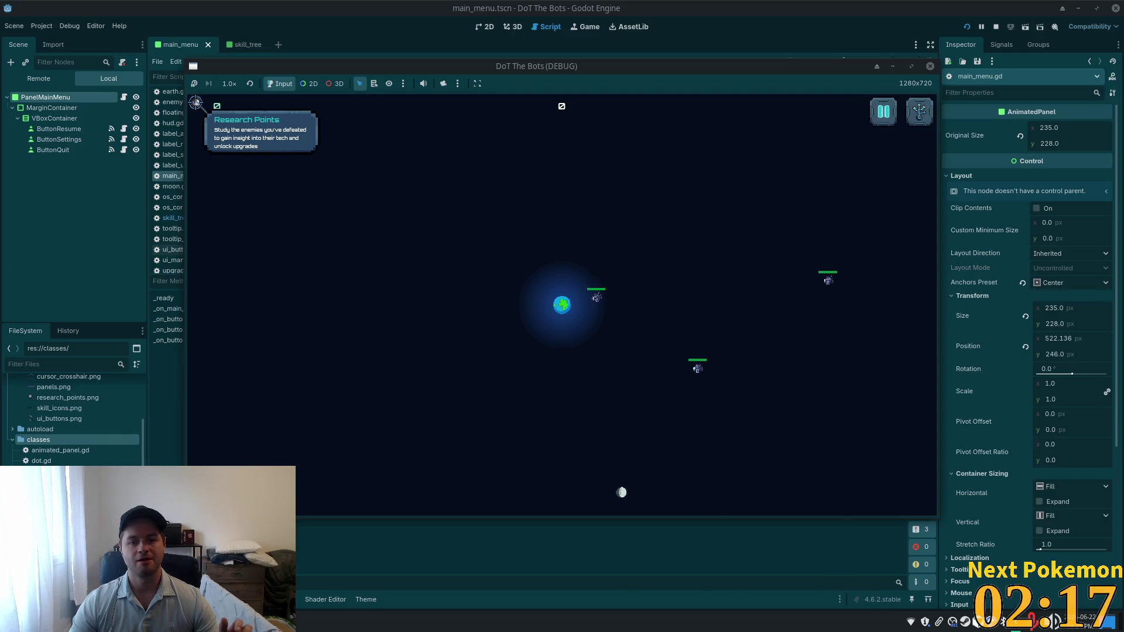
pyautogui.click(196, 103)
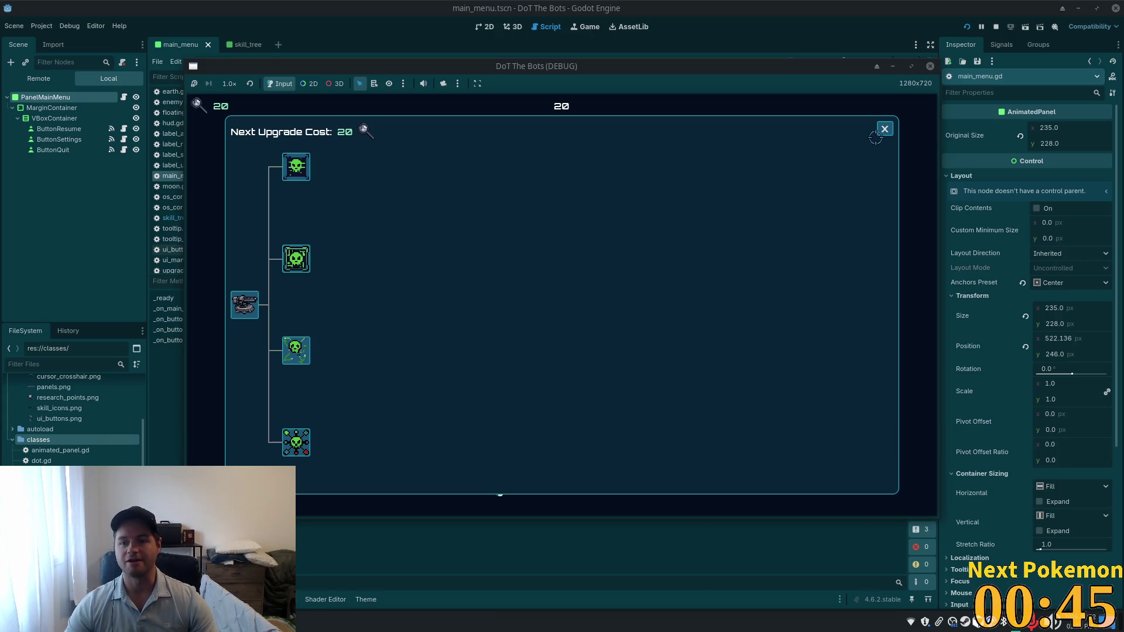
pyautogui.press('Escape')
# Buy the top skill upgrade for 20 points (21 to 1, next cost 40) and close the skill tree
pyautogui.press('Escape')
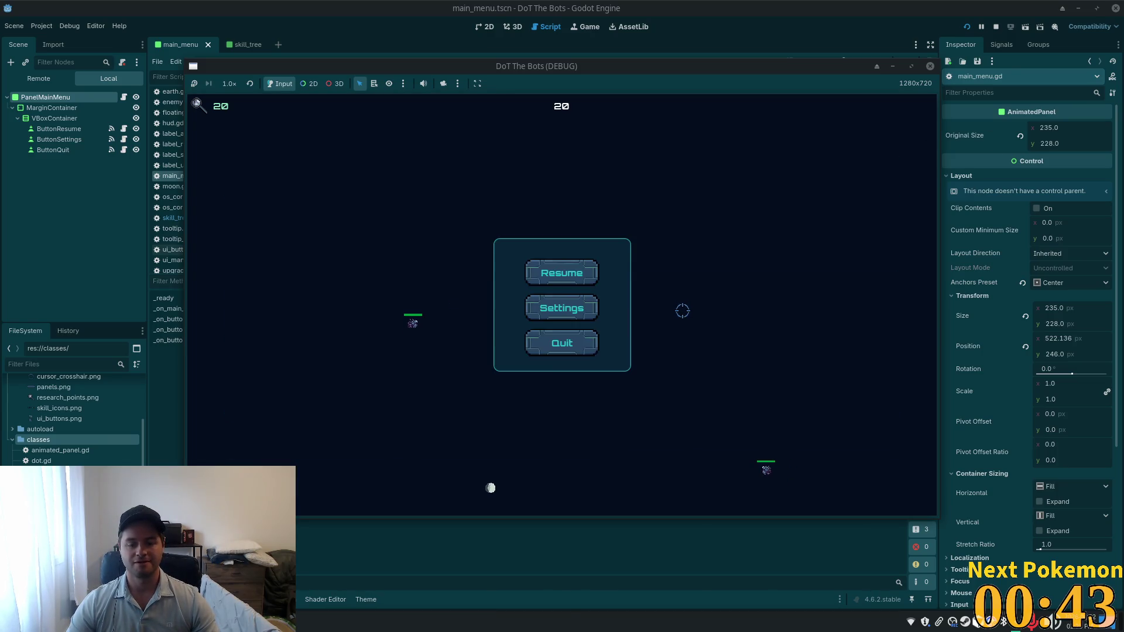
pyautogui.press('Escape')
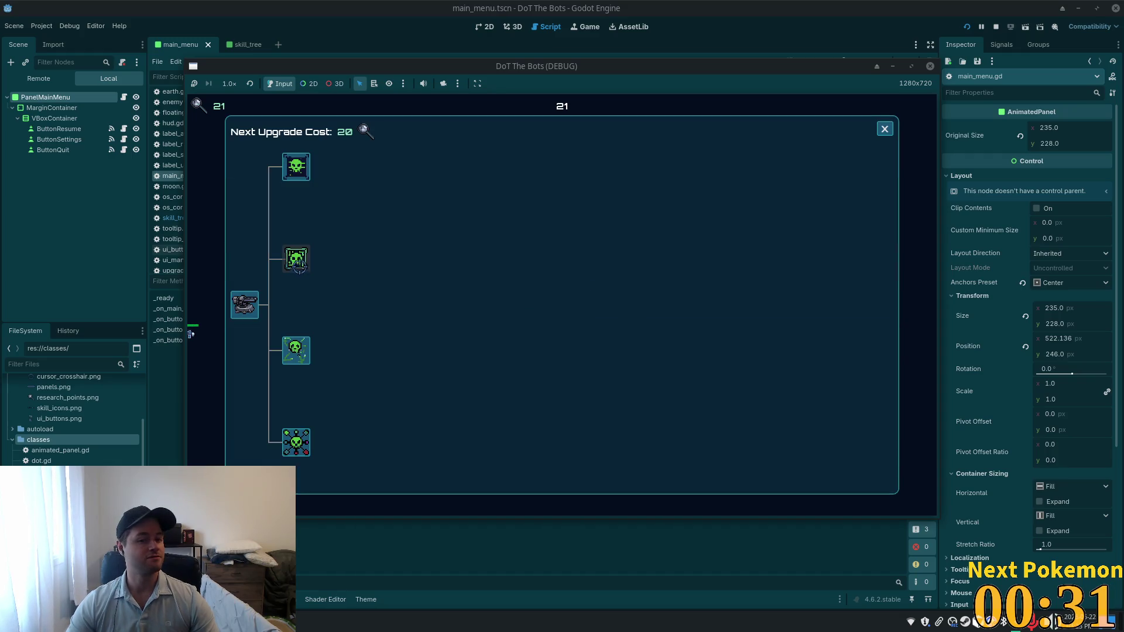
pyautogui.click(296, 167)
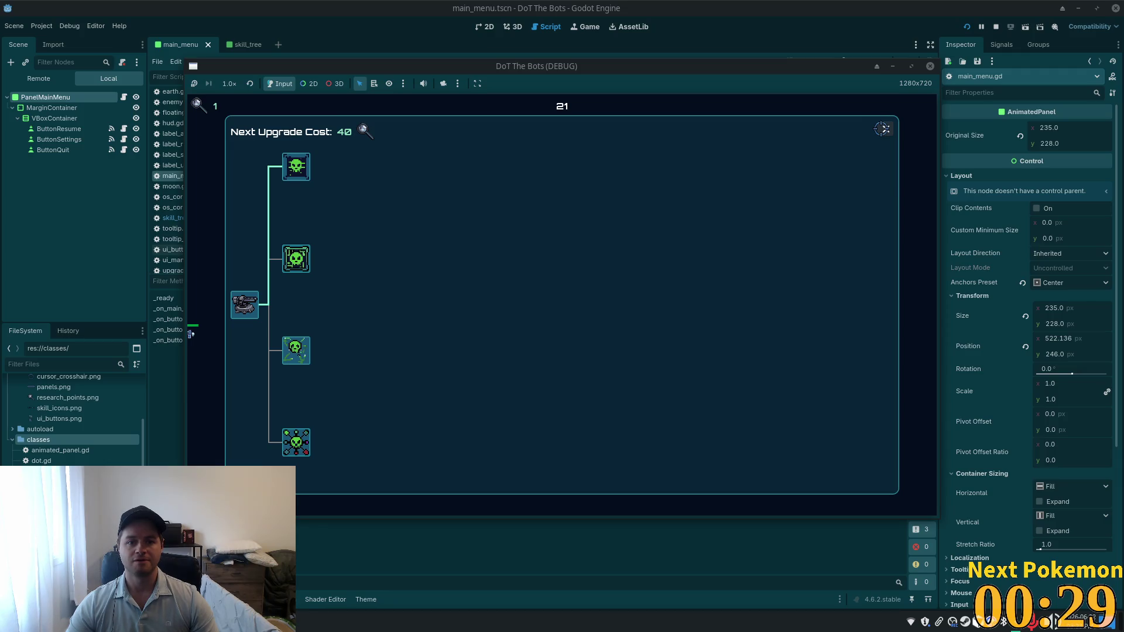
pyautogui.click(882, 129)
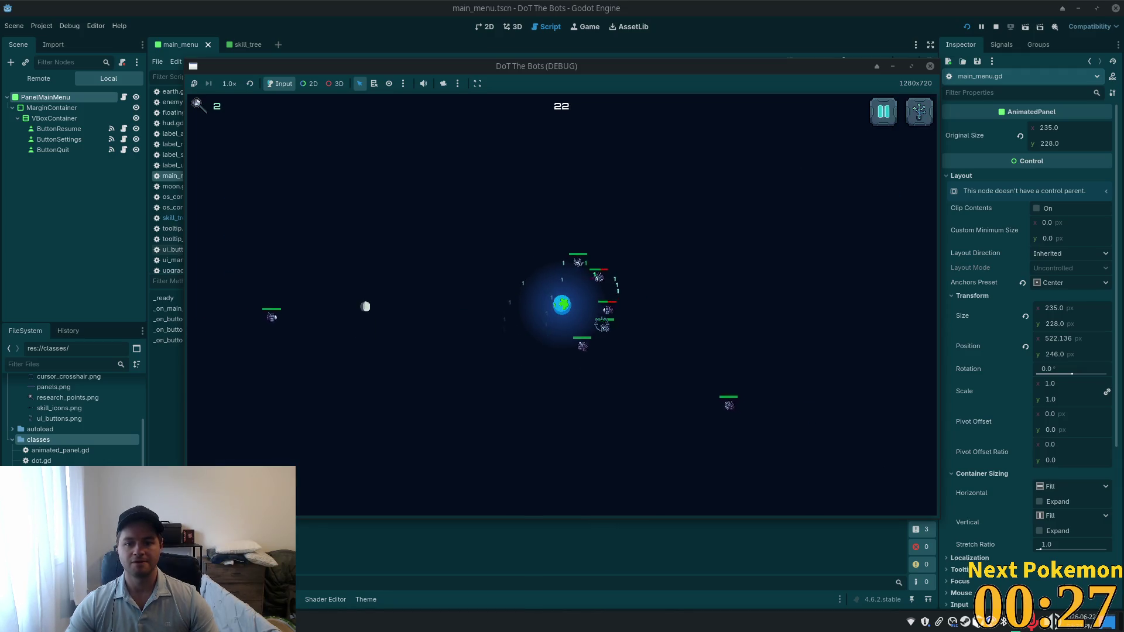